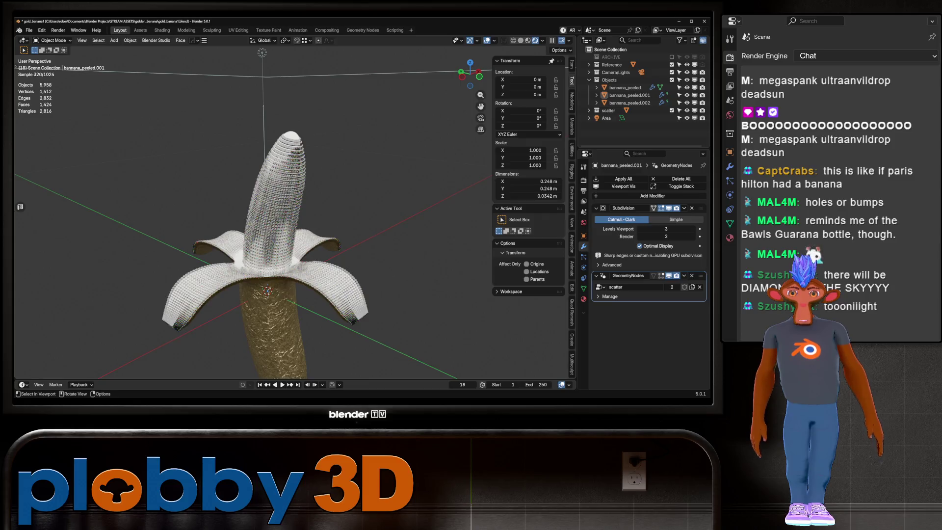
Select the diamond in the scatter collection and view it alone in Local View
scroll(252, 210, "up", 10)
middle_click_drag(294, 211, 567, 229)
scroll(275, 211, "down", 5)
middle_click_drag(275, 211, 343, 216)
scroll(275, 211, "up", 8)
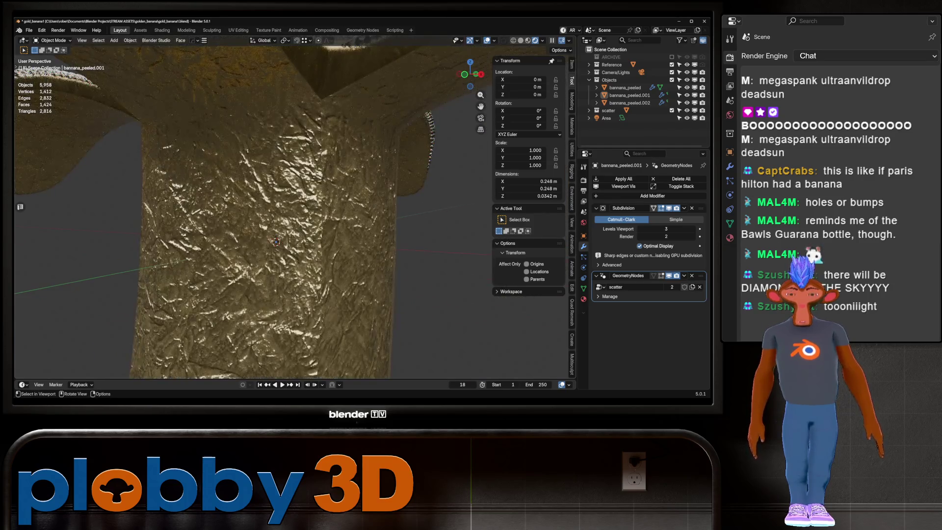
left_click(589, 110)
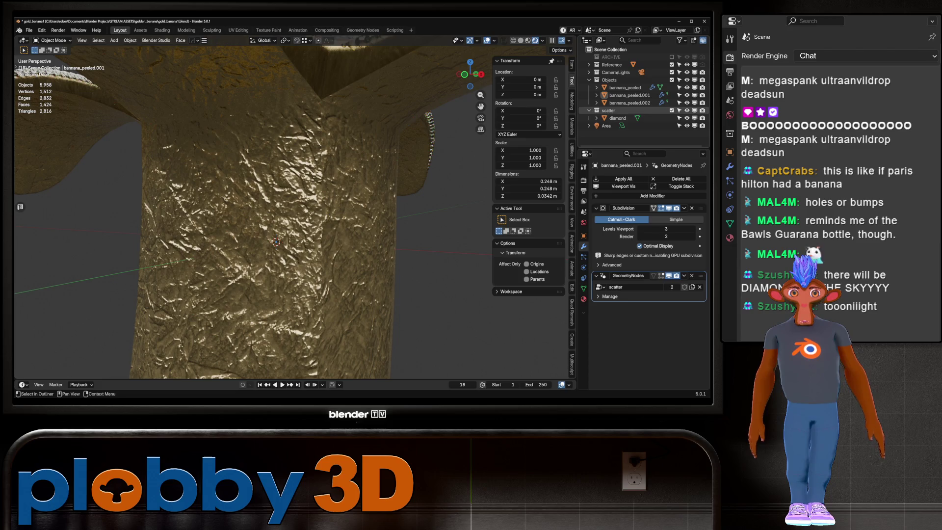
left_click(617, 117)
key("KP_Divide")
mouse_move(294, 197)
middle_mouse_down()
mouse_move(295, 226)
mouse_move(294, 186)
middle_mouse_up()
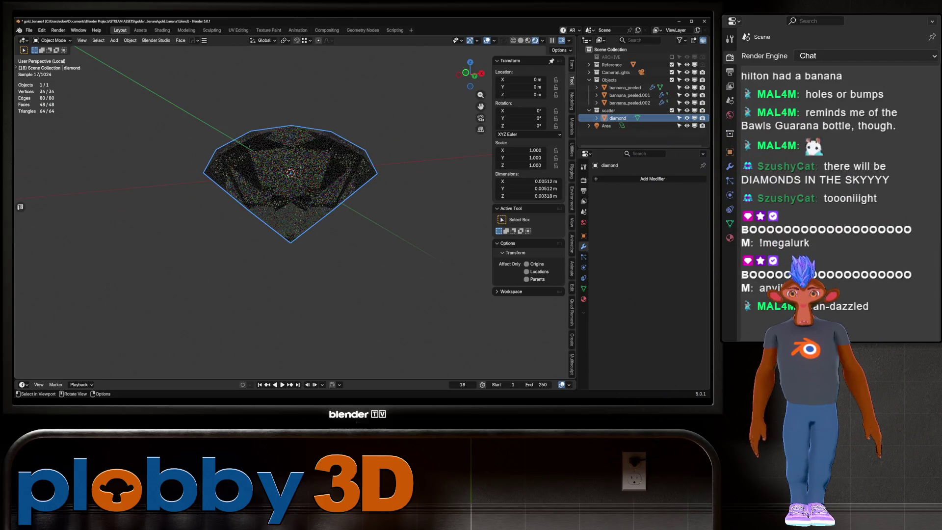
Select the diamond's bottom tip vertex in Edit Mode, then exit Local View
key("Tab")
key("1")
left_click(290, 174)
key("q")
key("Escape")
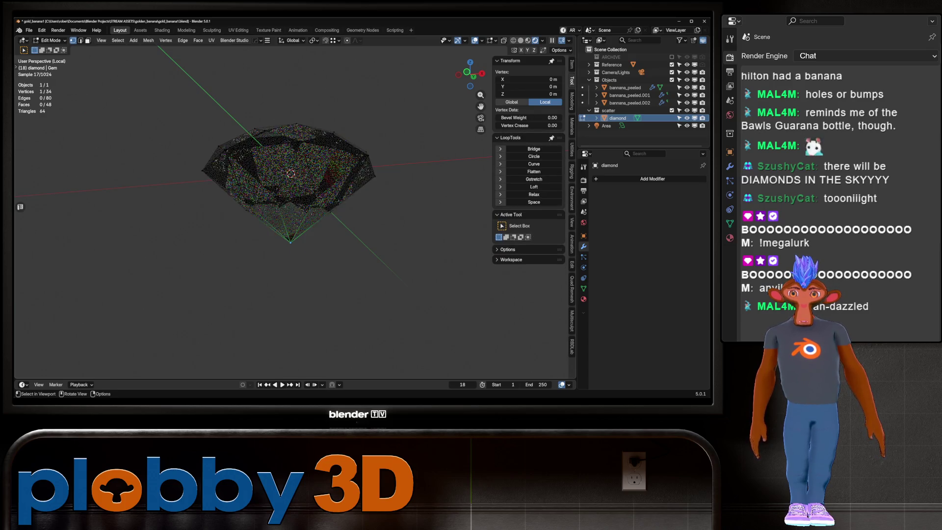
key("Tab")
key("KP_Divide")
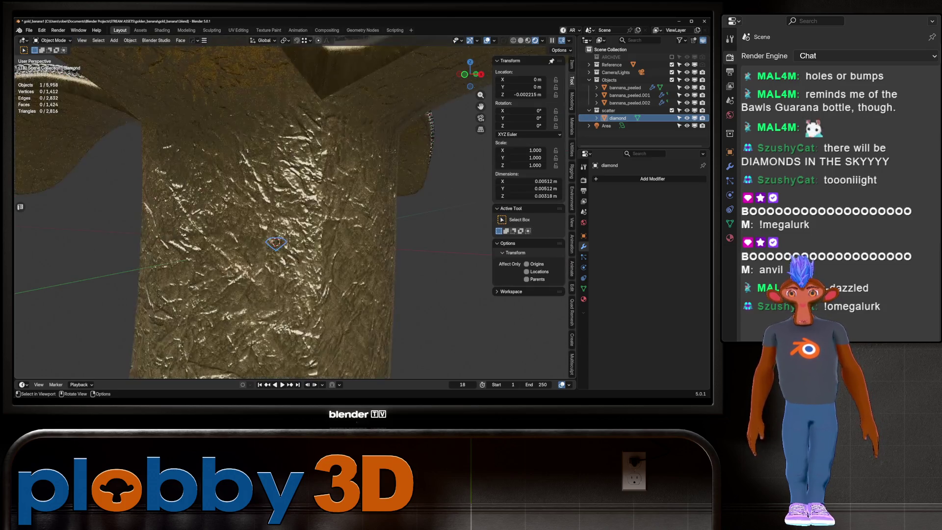
Inspect the diamond-studded column and peel up close and from above
scroll(244, 204, "up", 5)
right_click(265, 117)
key("Escape")
mouse_move(253, 211)
middle_mouse_down("shift")
mouse_move(252, 255)
mouse_move(253, 196)
middle_mouse_up("shift")
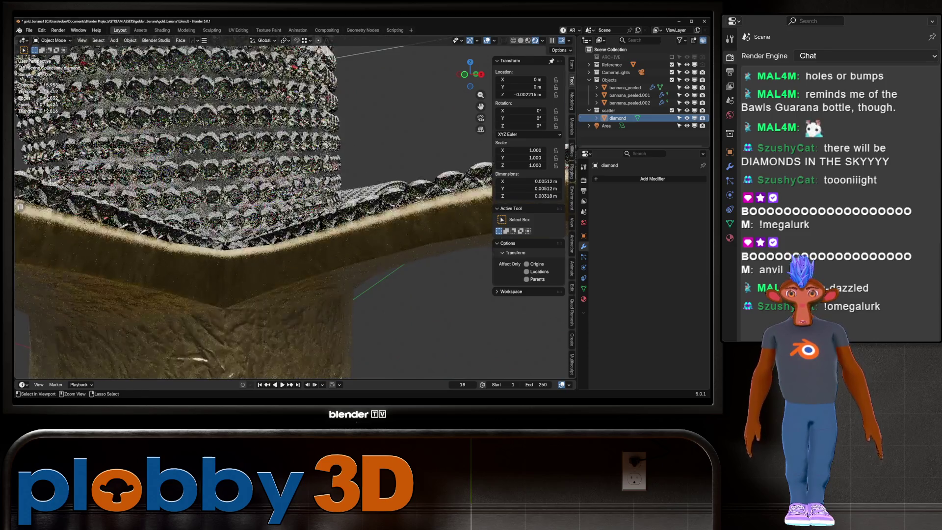
key("Tab")
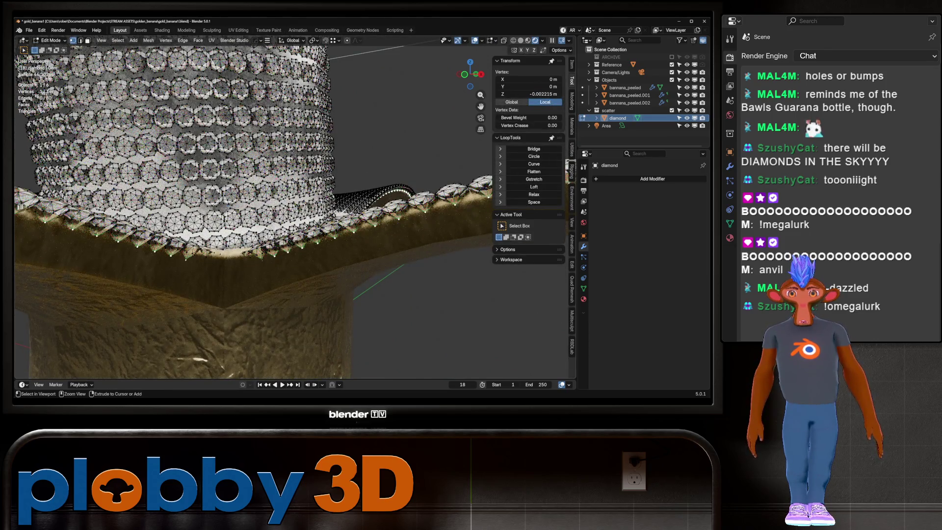
key("Tab")
scroll(255, 211, "down", 5)
mouse_move(274, 211)
middle_mouse_down()
mouse_move(314, 191)
mouse_move(378, 192)
mouse_move(404, 155)
middle_mouse_up()
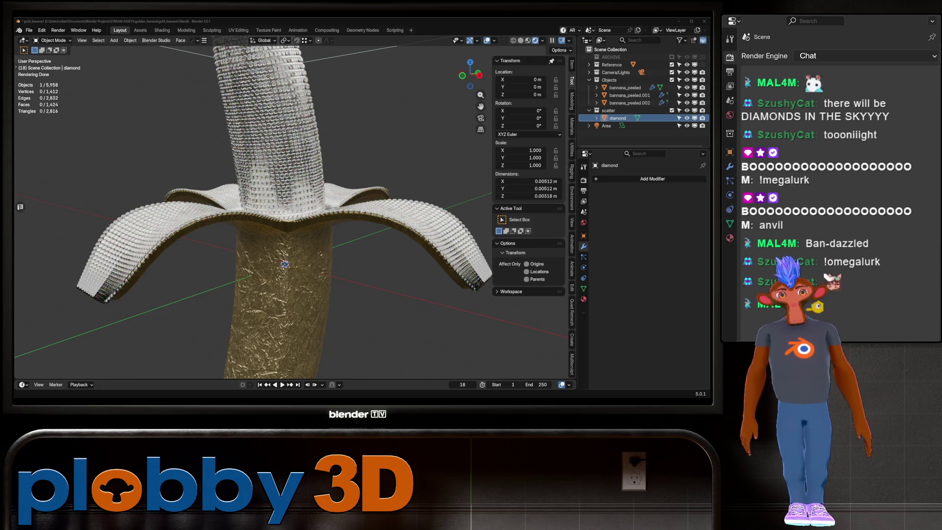
Deselect all, orbit over the banana, and save incrementally as gold_banana2.blend
key("alt+a")
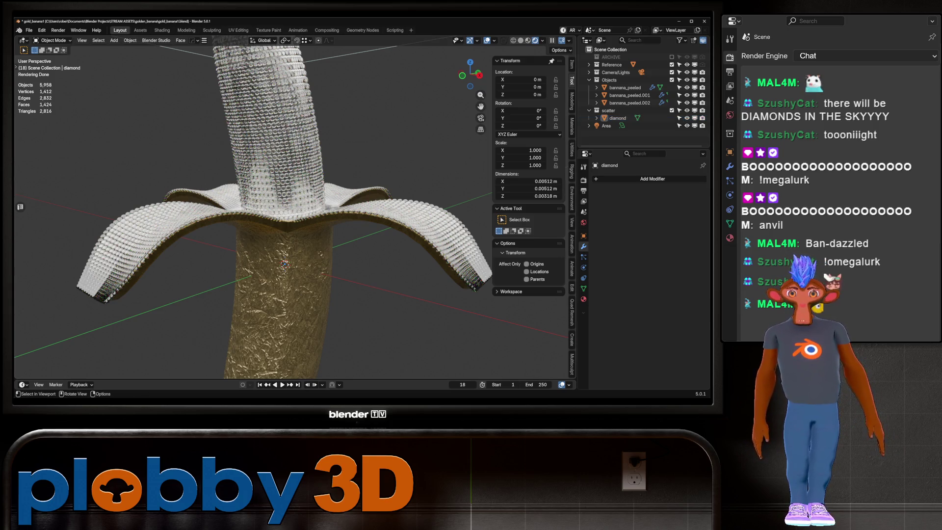
scroll(289, 211, "down", 3)
mouse_move(294, 196)
middle_mouse_down()
mouse_move(300, 279)
mouse_move(296, 176)
mouse_move(330, 153)
middle_mouse_up()
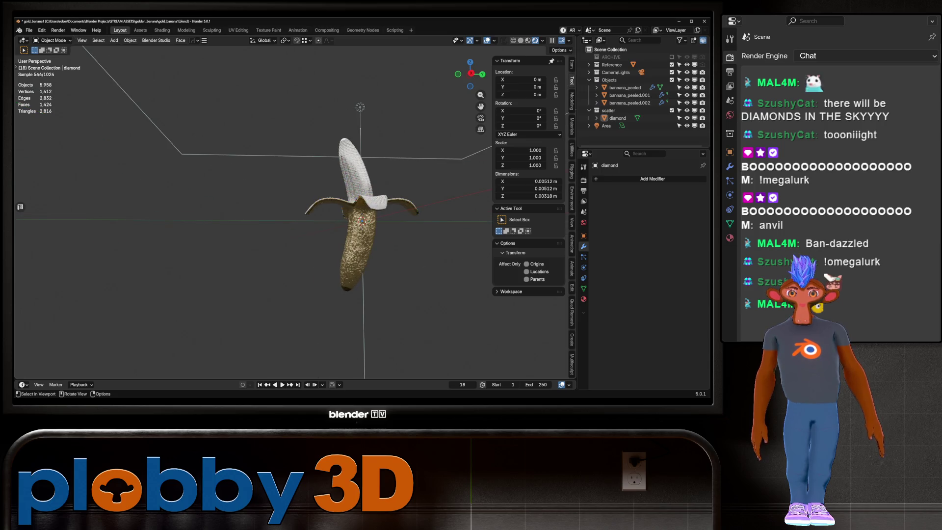
scroll(294, 211, "up", 3)
mouse_move(333, 245)
middle_mouse_down()
mouse_move(309, 227)
mouse_move(324, 211)
middle_mouse_up()
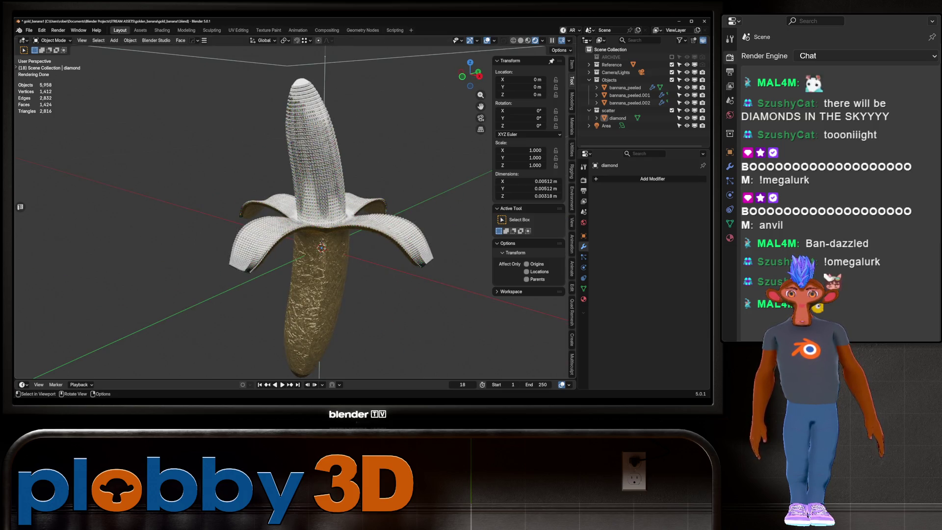
scroll(363, 211, "up", 4)
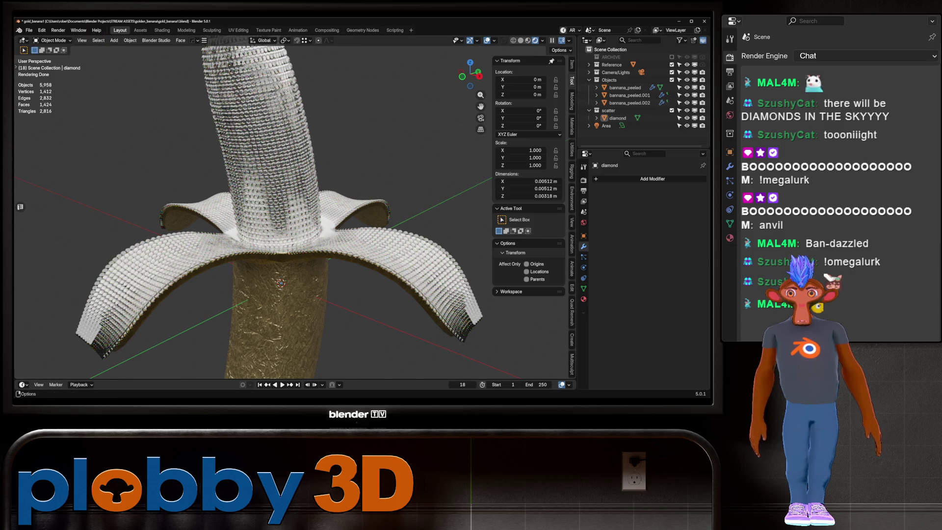
key("ctrl+alt+s")
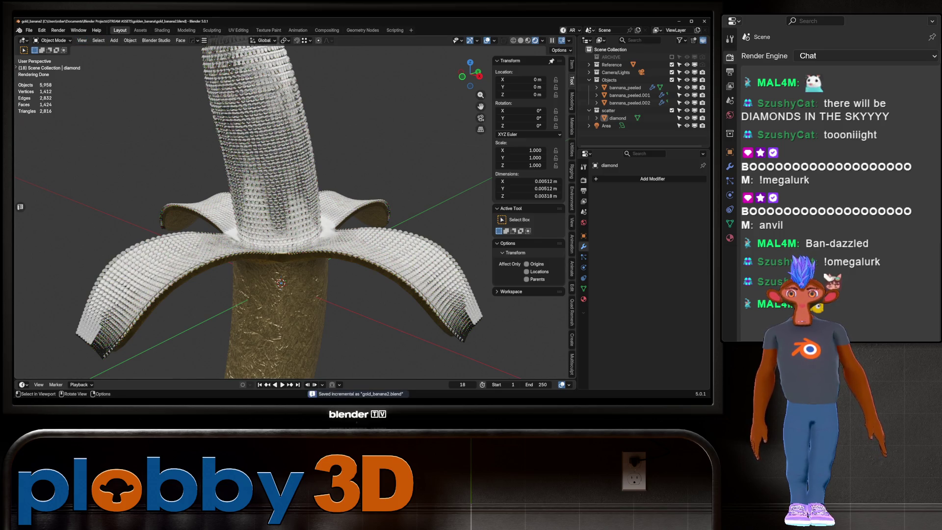
Switch to Solid shading and apply the Subdivision modifier on bannana_peeled.001
left_click(521, 40)
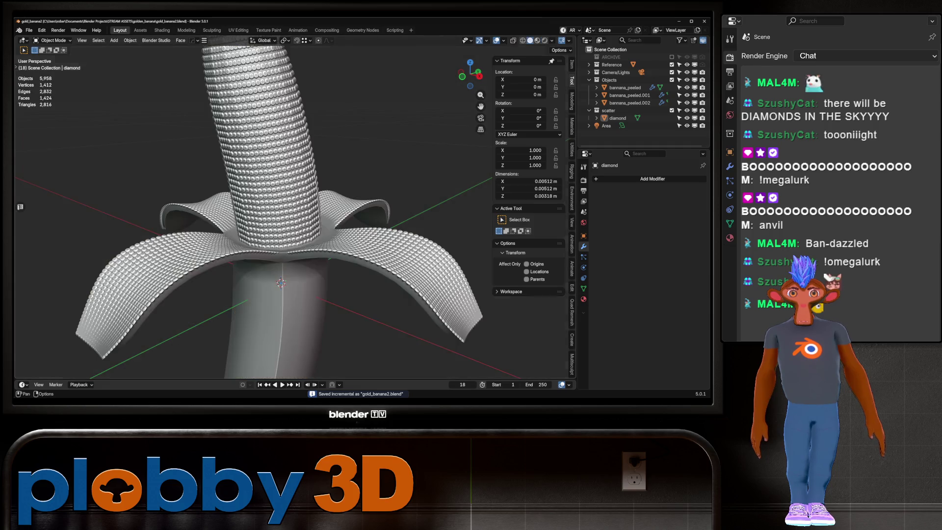
left_click(206, 275)
key("ctrl+a")
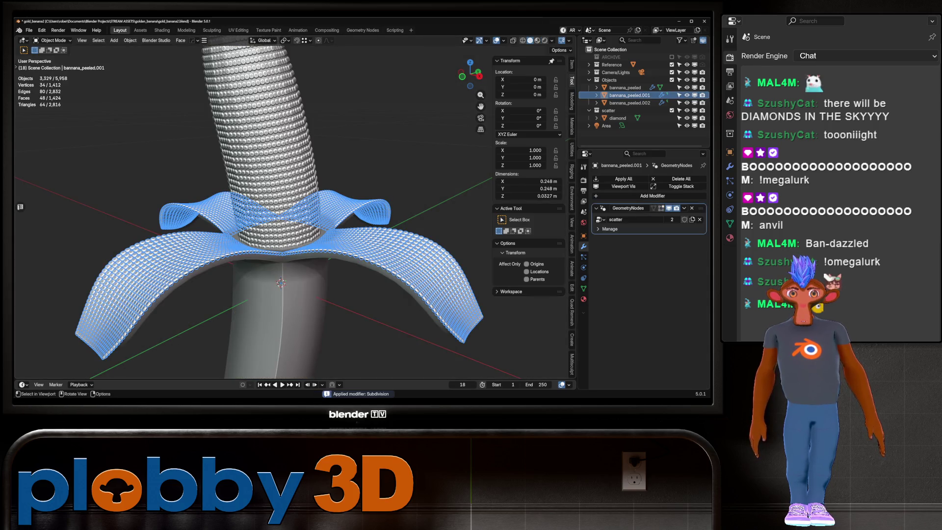
scroll(290, 211, "up", 5)
key("Tab")
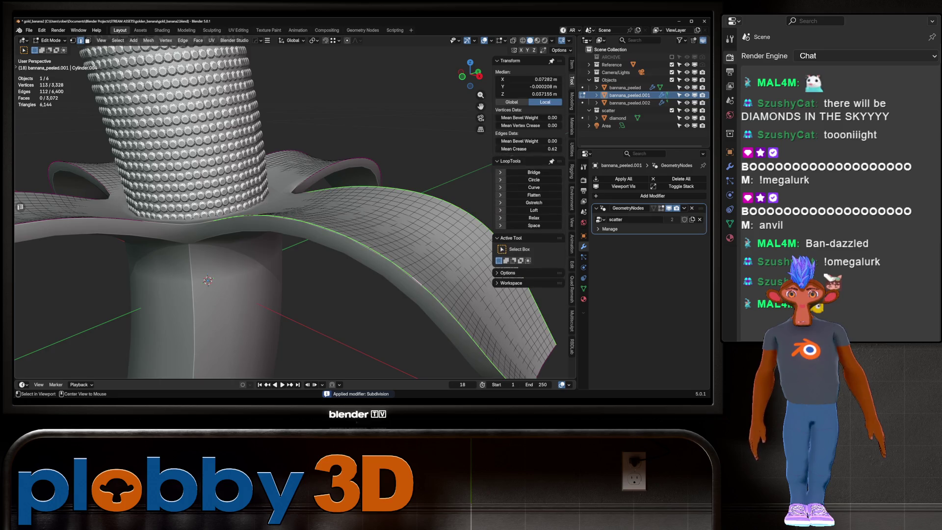
Select edge loops on the peel, including the bottom loop, and frame them
middle_click_drag(289, 211, 304, 211)
middle_click_drag(224, 213, 219, 157)
left_click(89, 254, "alt+shift")
key("KP_Decimal")
scroll(294, 211, "down", 3)
middle_click_drag(294, 211, 334, 186)
left_click(353, 301, "alt+shift")
mouse_move(294, 211)
middle_mouse_down()
mouse_move(245, 196)
mouse_move(304, 245)
middle_mouse_up()
Select the peel's boundary loop and delete its 508 boundary vertices
key("a")
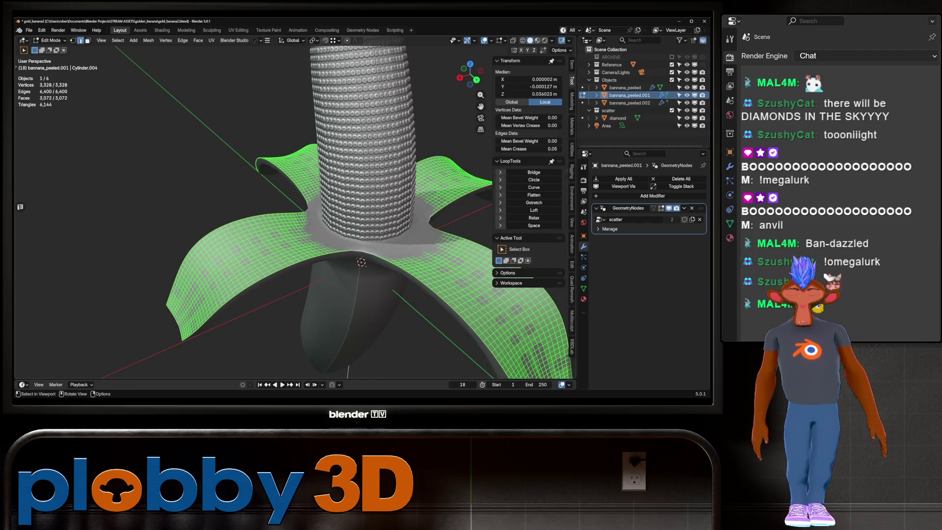
right_click(380, 238)
key("Escape")
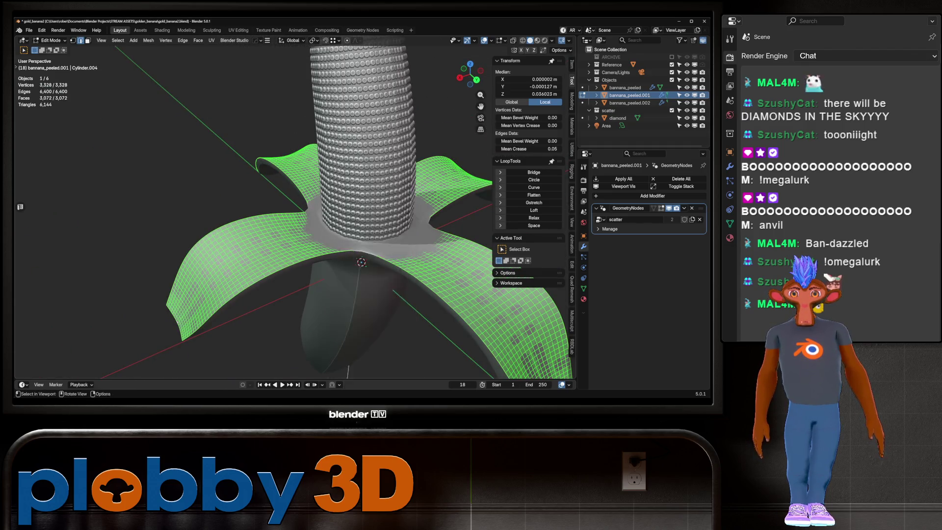
right_click(346, 216)
left_click(346, 186)
middle_click_drag(346, 185, 301, 208)
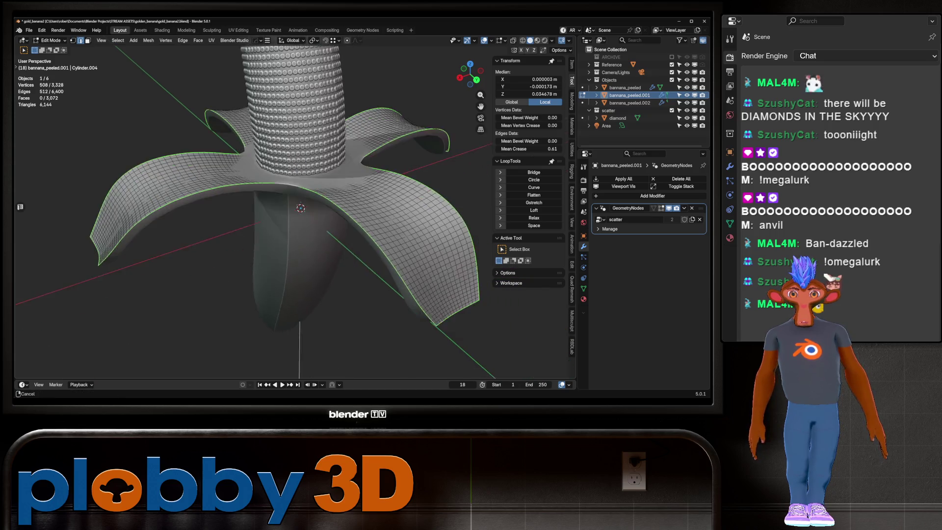
middle_click_drag(407, 250, 417, 261)
key("x")
key("Return")
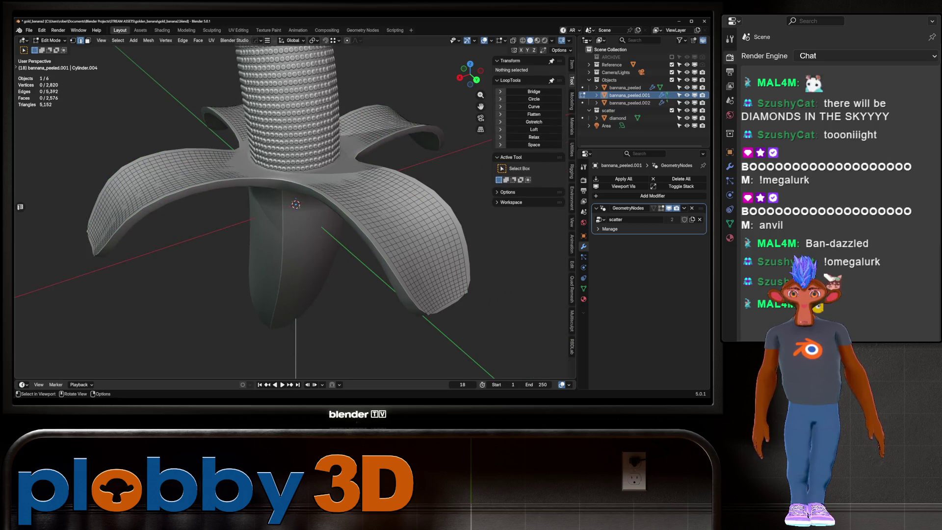
key("a")
key("Tab")
left_click(625, 88)
Enter Edit Mode on bannana_peeled.001 and select the peel's lower rim edge loop
middle_click_drag(294, 206, 314, 206)
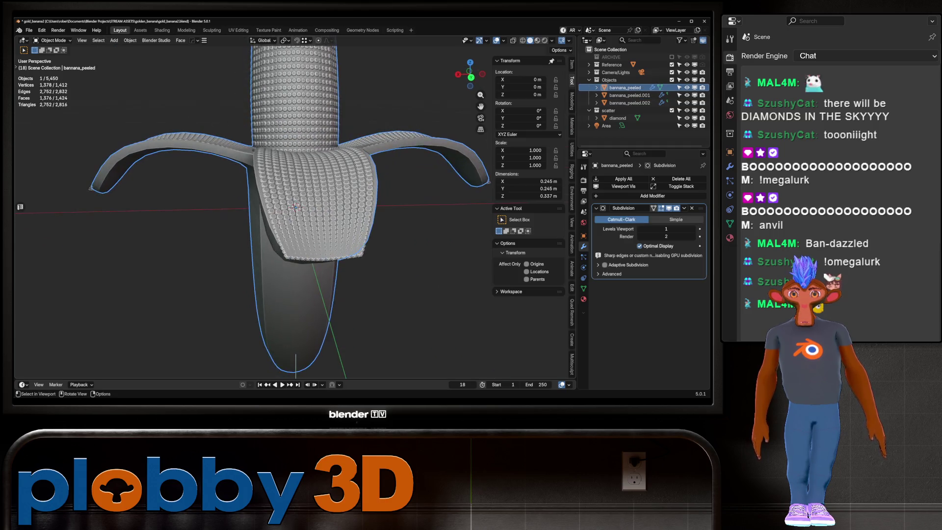
key("Tab")
key("Tab")
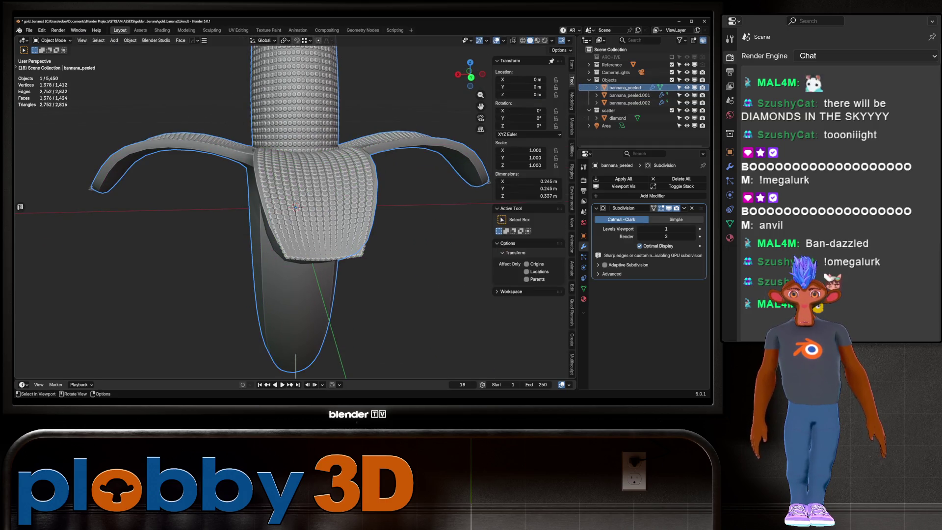
left_click(630, 96)
key("Tab")
left_click(319, 255, "alt")
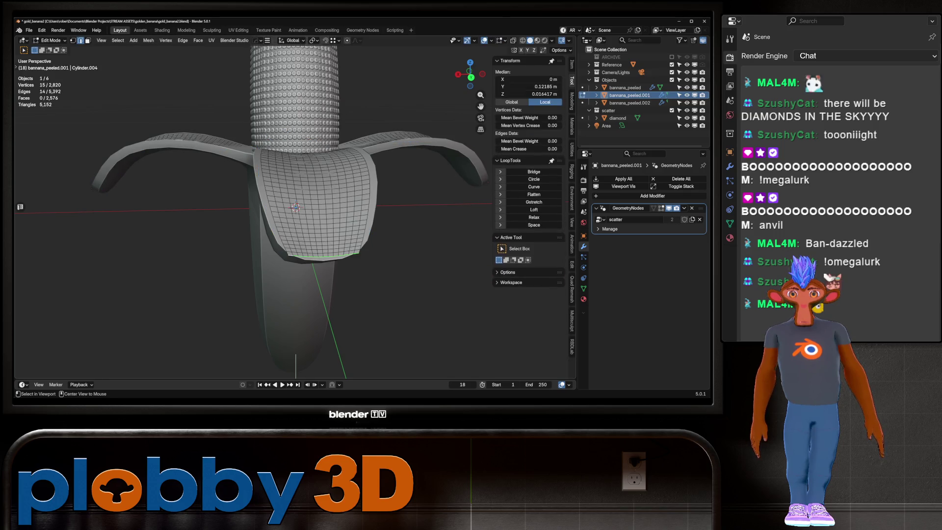
key("Tab")
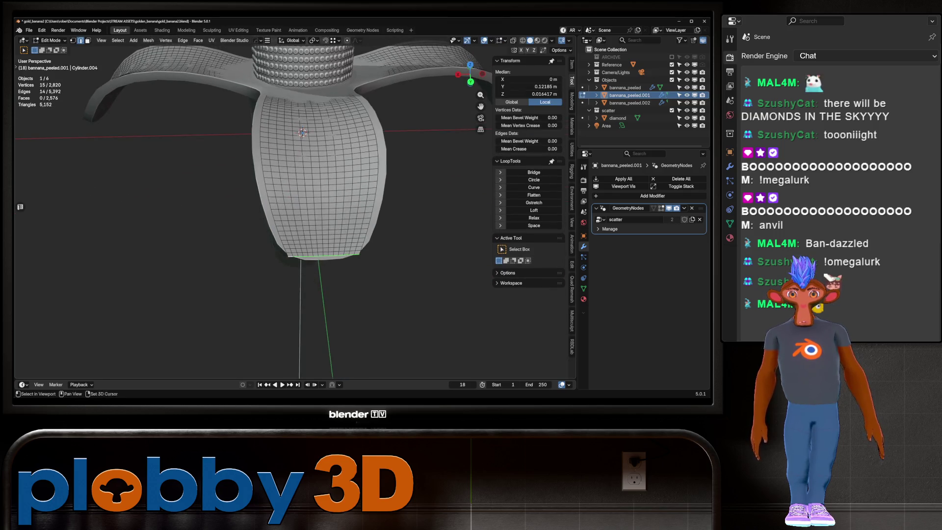
middle_click_drag(296, 208, 267, 157, "shift")
key("Tab")
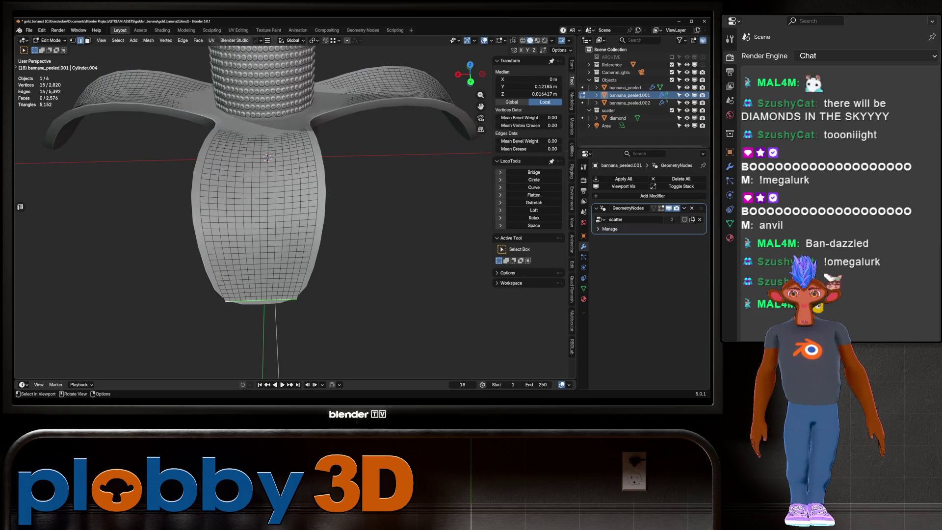
Add two more bottom edge loops and delete the 60 selected vertices
right_click(387, 295)
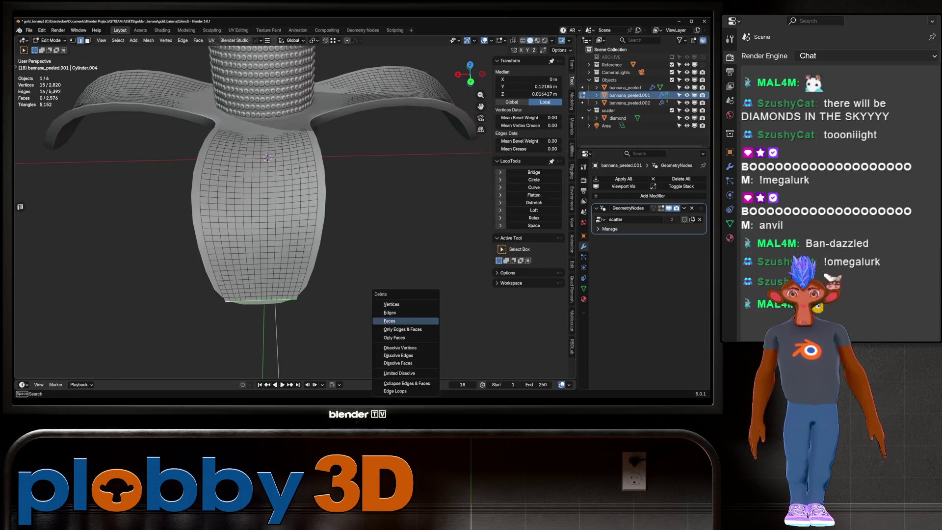
mouse_move(388, 294)
middle_mouse_down()
mouse_move(334, 235)
mouse_move(275, 231)
mouse_move(431, 250)
mouse_move(373, 240)
middle_mouse_up()
left_click(147, 311, "alt+shift")
left_click(343, 195, "alt+shift")
scroll(294, 220, "down", 5)
key("x")
left_click(432, 252)
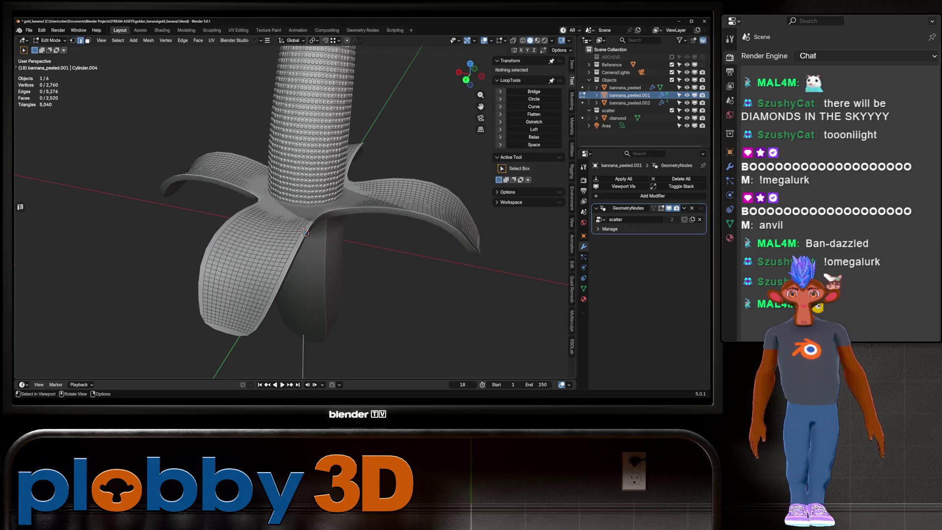
Grid Fill the open hole in the peel mesh and leave Edit Mode
key("Tab")
key("Tab")
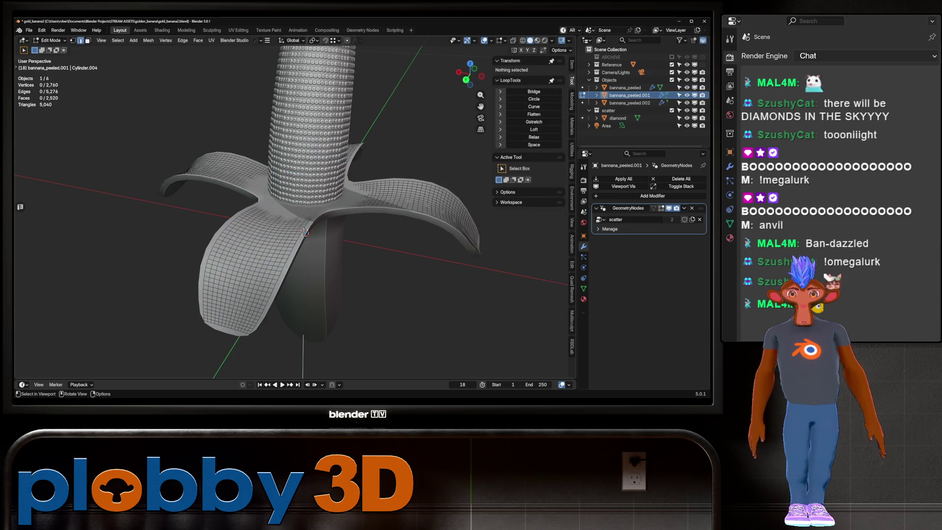
key("a")
key("q")
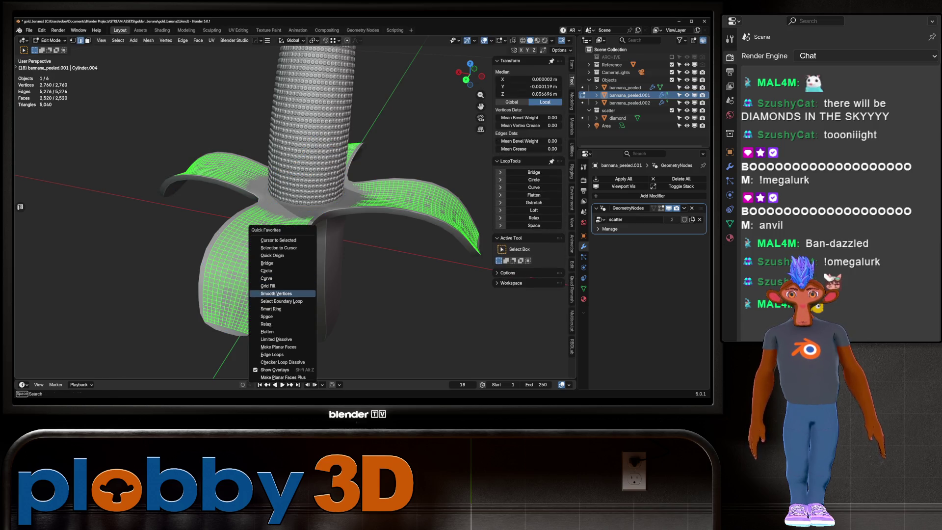
left_click(269, 285)
key("Tab")
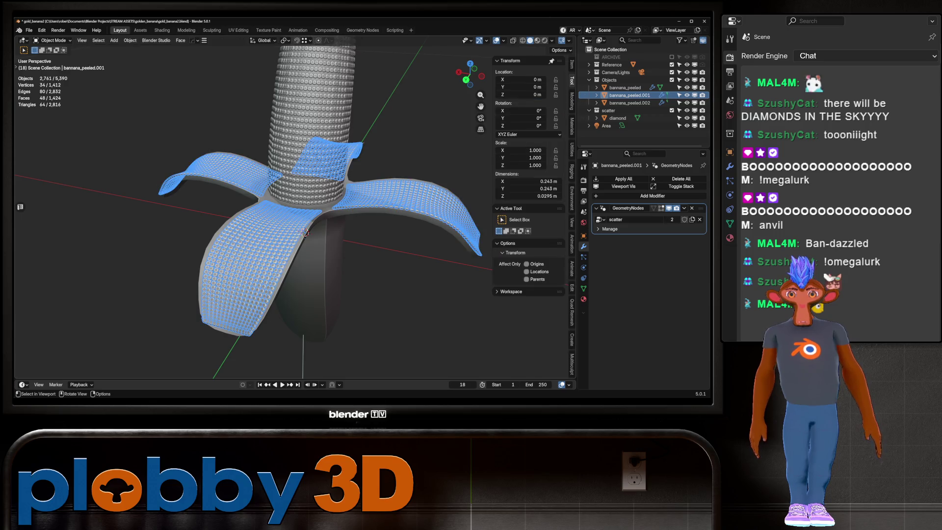
Select the front peel's bottom boundary loop and edge ring, checking the studs
key("Tab")
key("Tab")
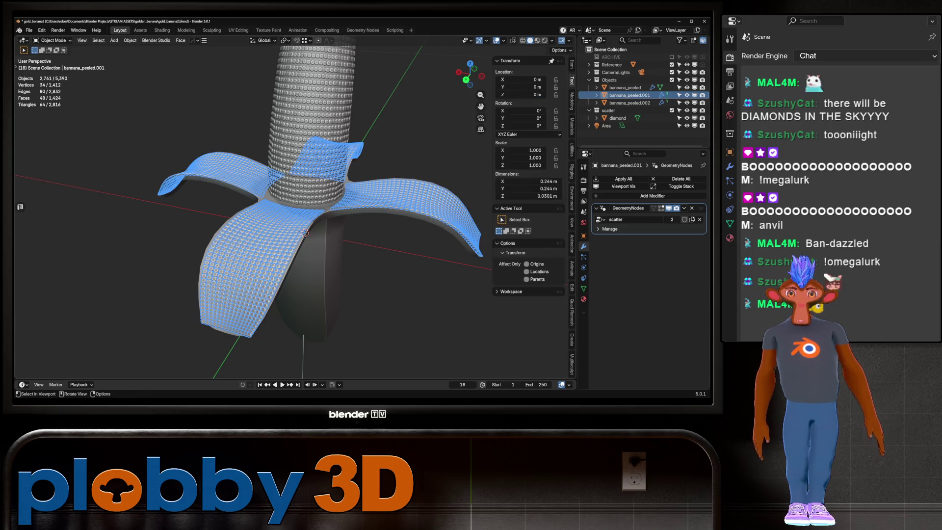
middle_click_drag(305, 233, 304, 231)
key("Tab")
left_click(292, 350, "alt")
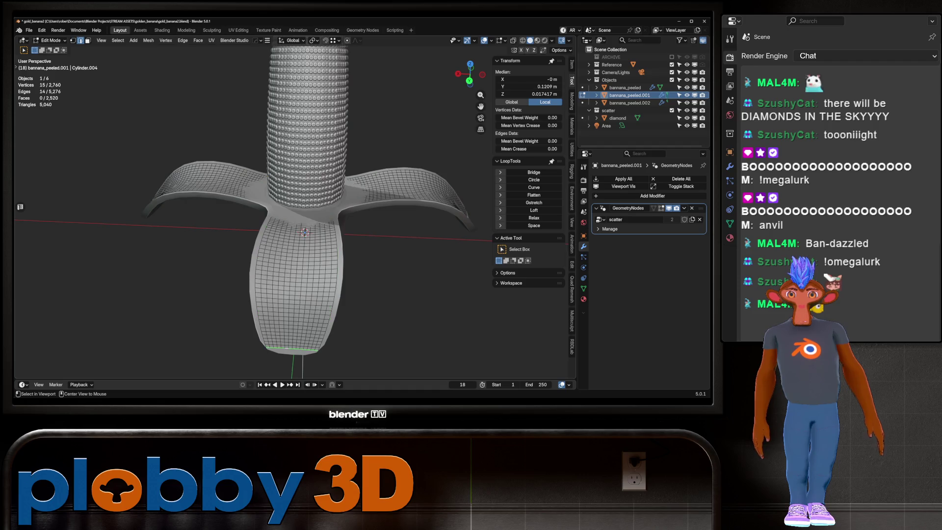
left_click(256, 285, "alt")
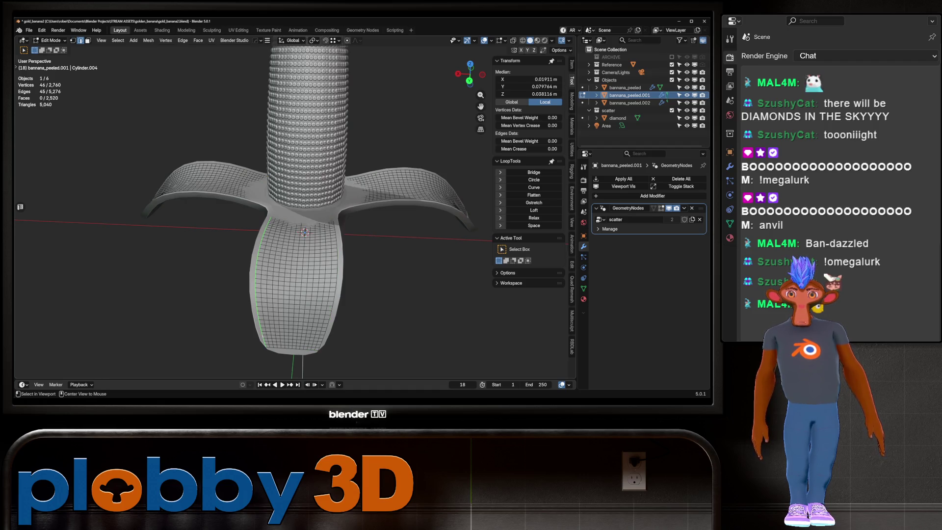
key("q")
left_click(367, 290)
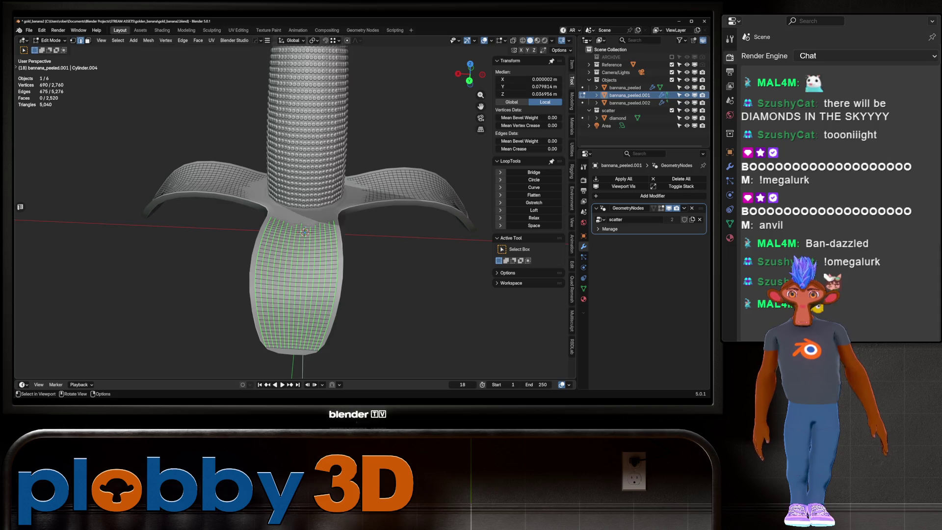
key("q")
left_click(366, 290)
key("Tab")
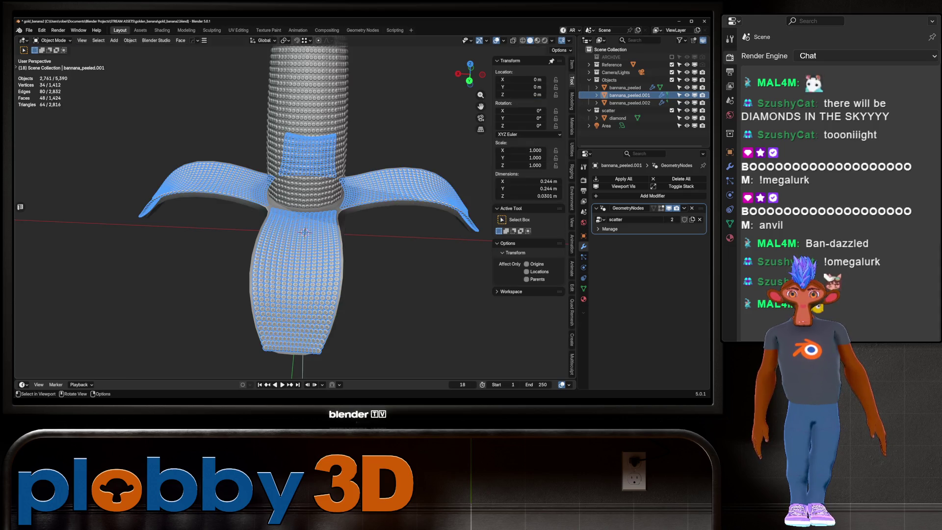
mouse_move(304, 231)
middle_mouse_down()
mouse_move(260, 299)
mouse_move(297, 205)
middle_mouse_up()
Delete the front peel's bottom edge loop vertices and return to Object Mode
key("Tab")
left_click(343, 294, "alt")
key("x")
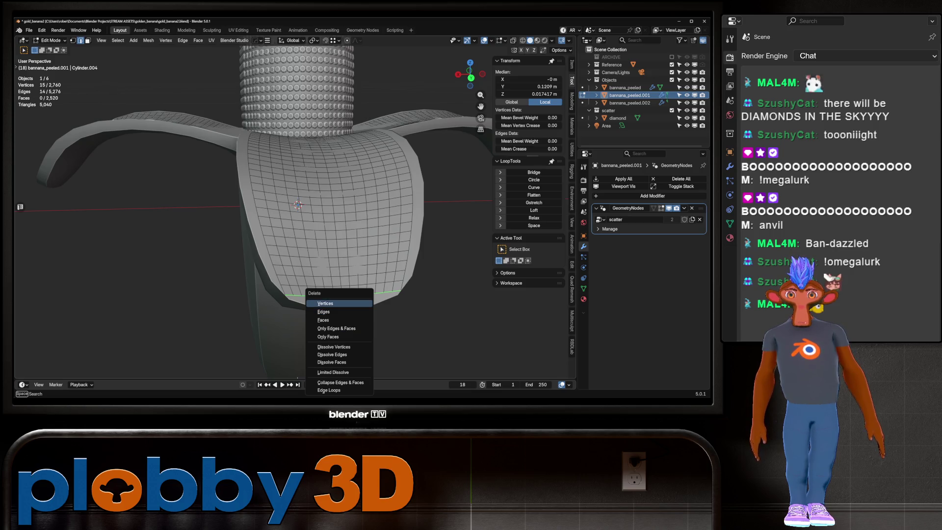
left_click(326, 303)
key("Tab")
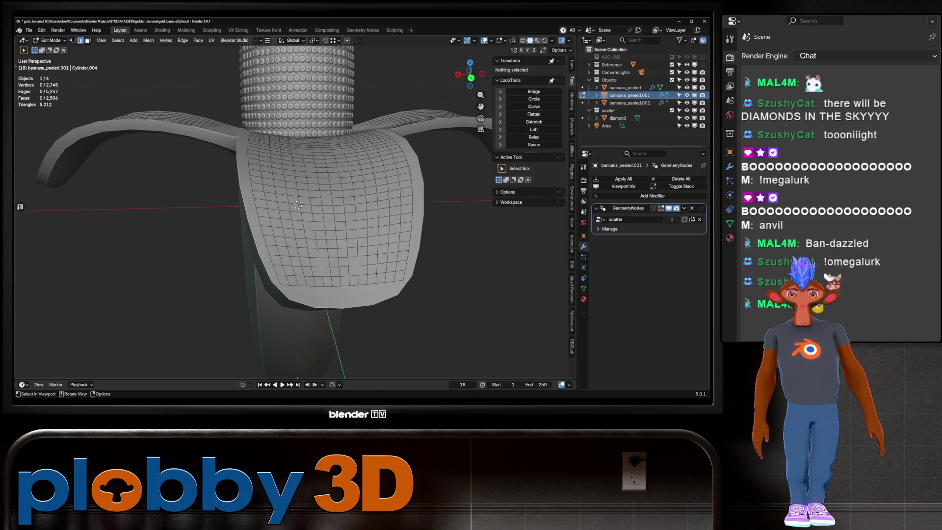
Delete the front peel's lower-left and lower-right corner vertices
mouse_move(294, 206)
middle_mouse_down()
mouse_move(294, 187)
mouse_move(294, 216)
middle_mouse_up()
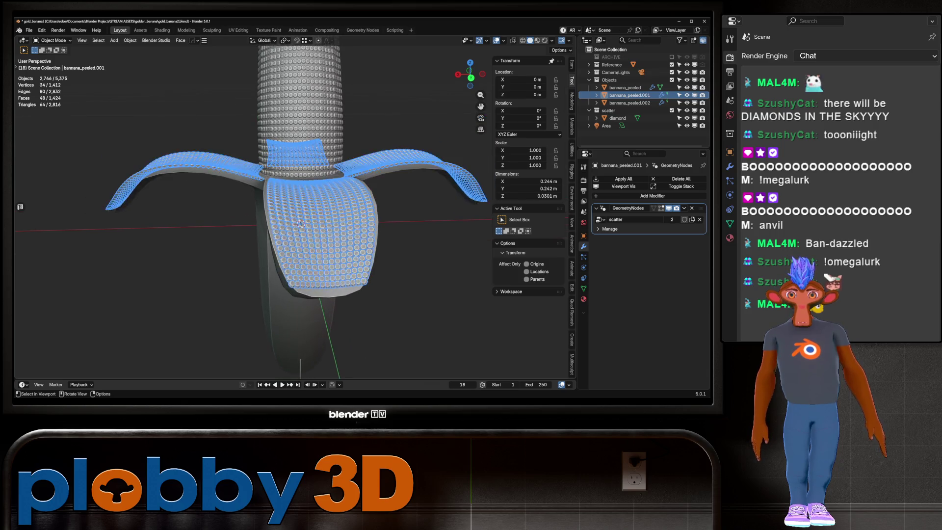
key("Tab")
left_click(292, 284)
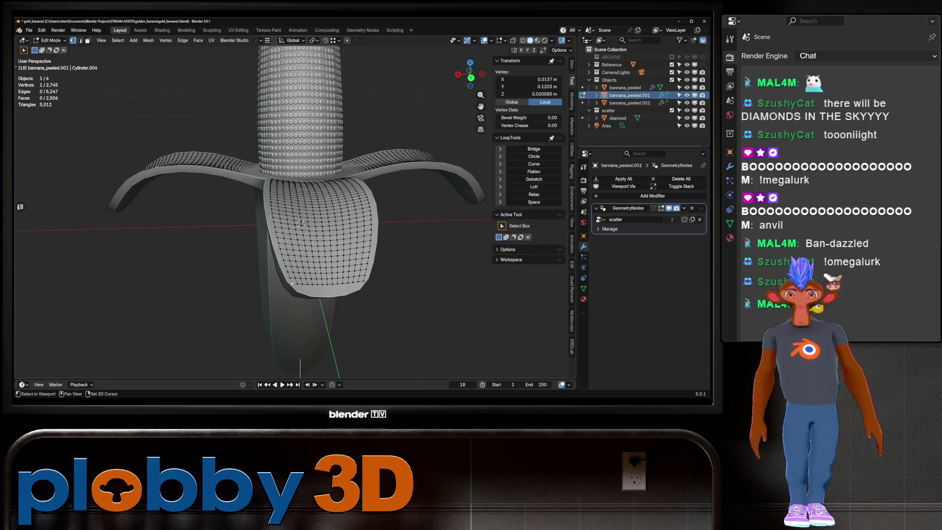
left_click(363, 281, "shift")
key("x")
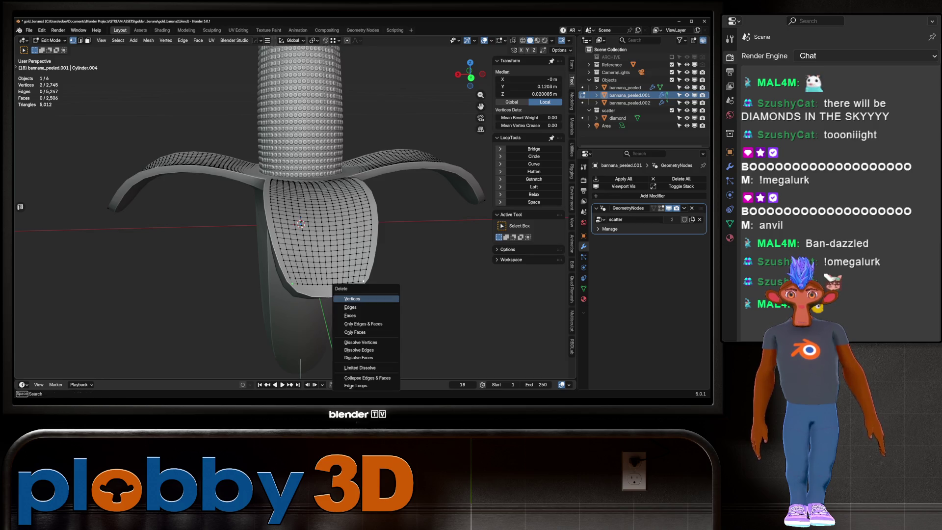
left_click(351, 298)
key("Tab")
key("alt+a")
Delete the peel's two bottom rim edge loops
mouse_move(295, 221)
middle_mouse_down()
mouse_move(338, 211)
mouse_move(324, 226)
middle_mouse_up()
scroll(260, 211, "up", 4)
key("Tab")
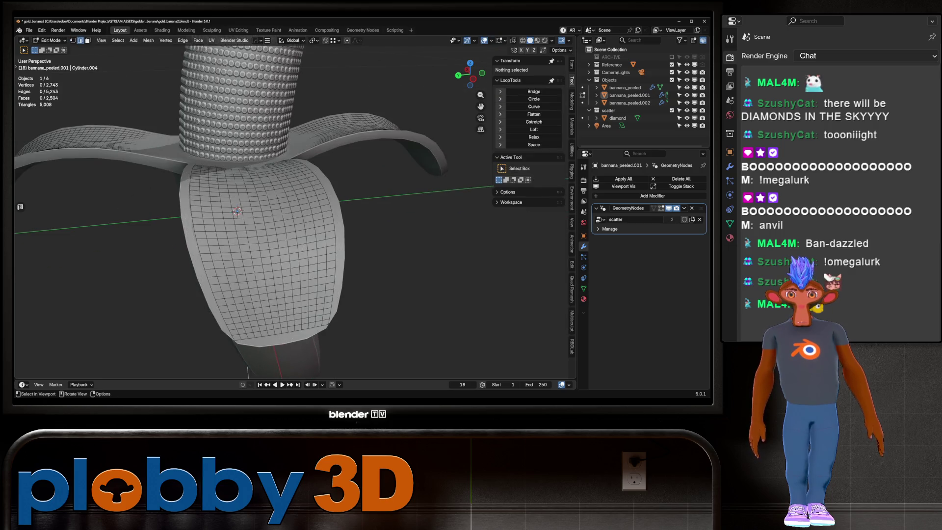
left_click(282, 332, "alt")
middle_click_drag(255, 221, 280, 167)
middle_click_drag(275, 221, 250, 191)
left_click(373, 321, "alt+shift")
key("x")
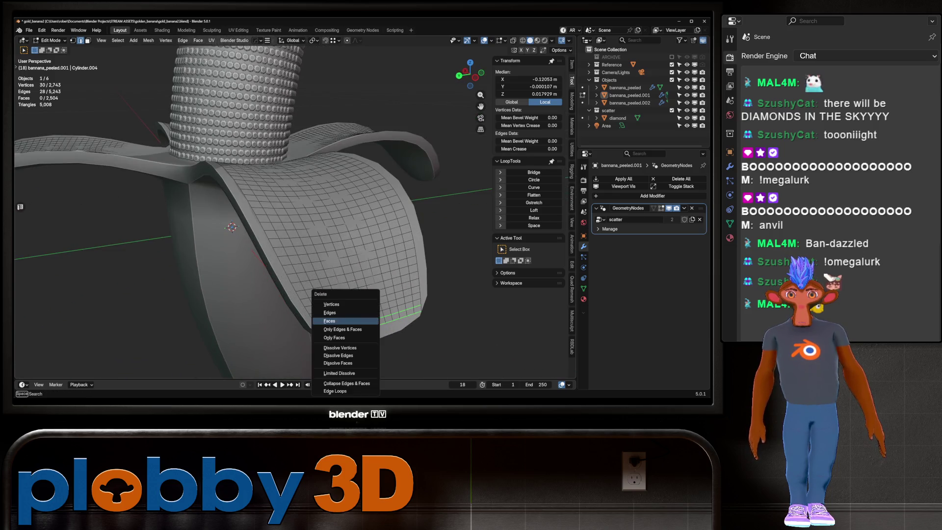
left_click(347, 349)
Select a single peel vertex, then review the whole banana in Object Mode
key("1")
left_click(318, 327, "shift")
right_click(388, 292)
key("Tab")
scroll(322, 196, "down", 5)
mouse_move(322, 196)
middle_mouse_down()
mouse_move(321, 58)
mouse_move(282, 47)
middle_mouse_up()
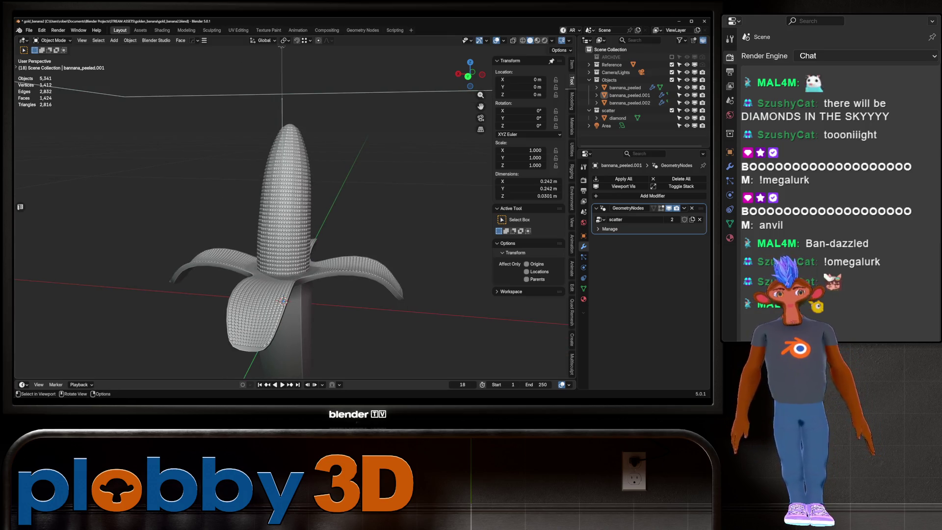
Remove another row from the peel flap's bottom and check the studs
key("Tab")
middle_click_drag(294, 211, 274, 201)
scroll(275, 201, "up", 5)
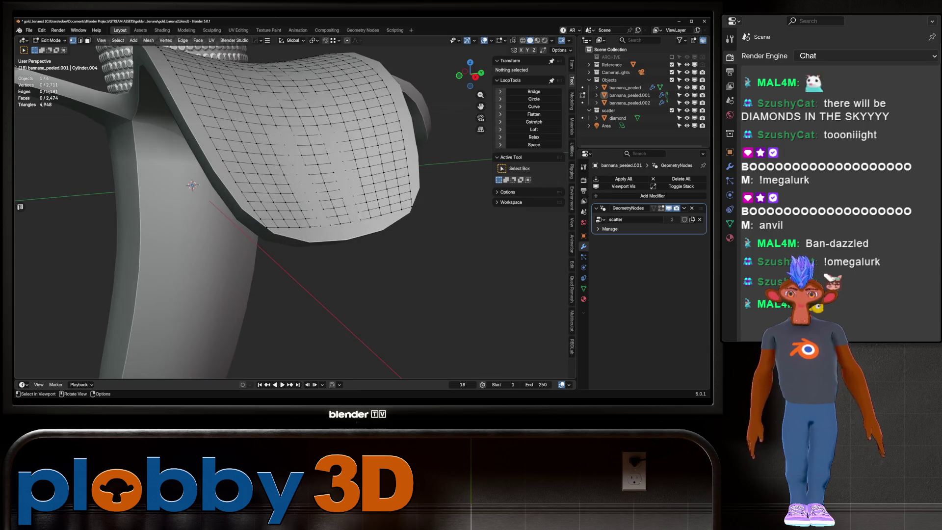
key("x")
key("1")
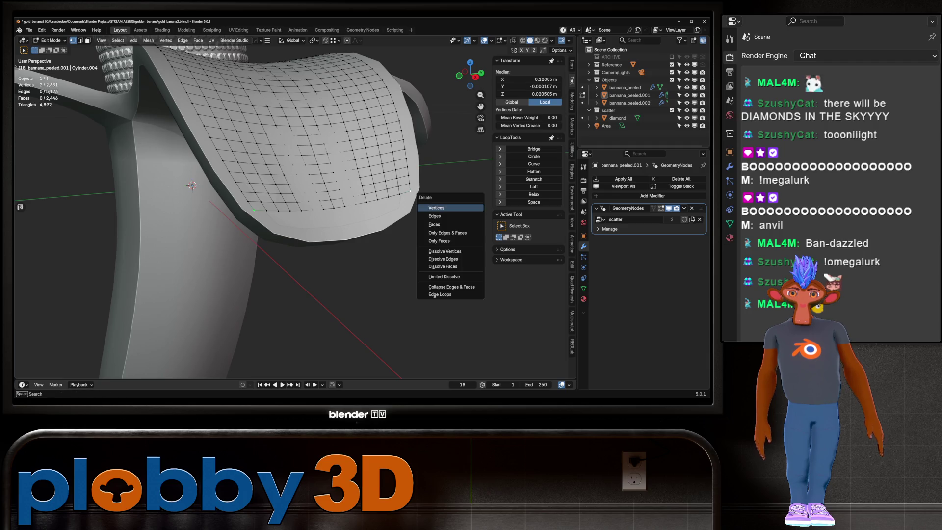
key("Tab")
scroll(417, 196, "down", 5)
mouse_move(417, 196)
middle_mouse_down()
mouse_move(373, 206)
mouse_move(344, 187)
middle_mouse_up()
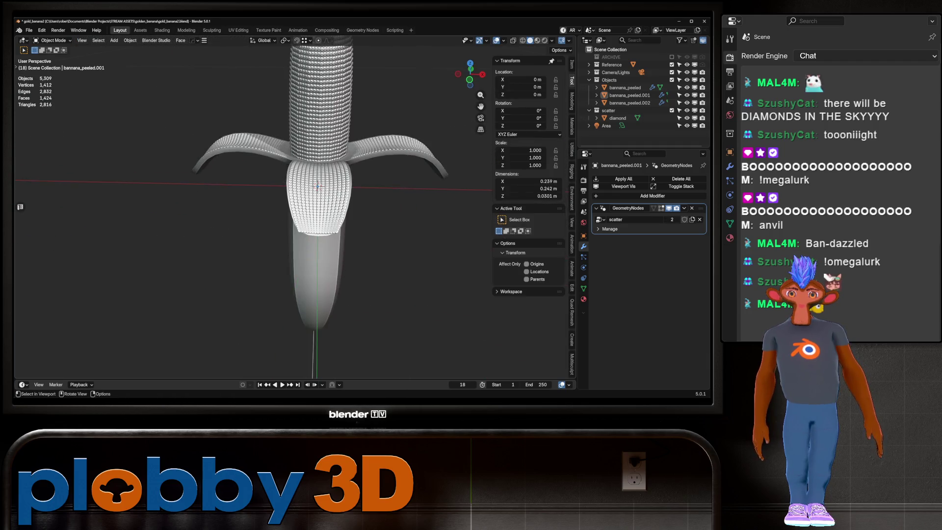
Dissolve the peel's lower rim edge loop, undo a later change, and inspect the studs
key("Tab")
left_click(319, 231, "alt")
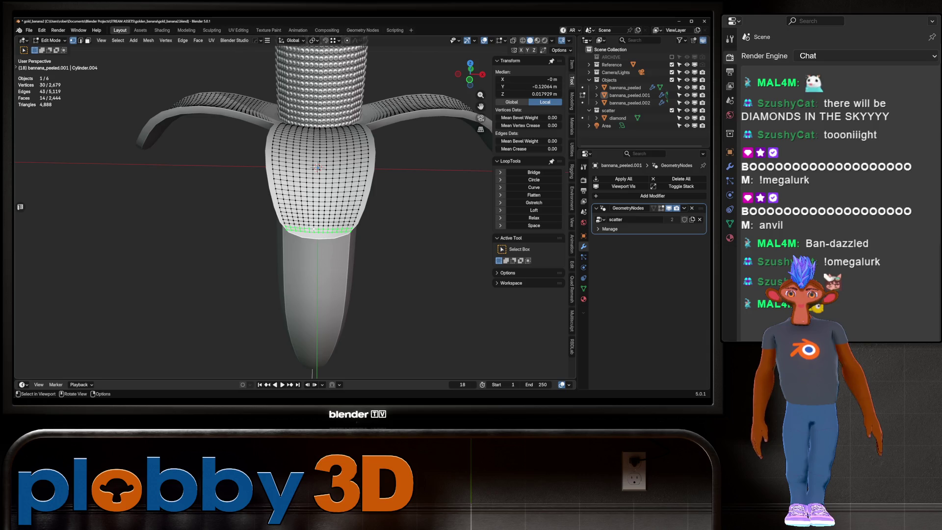
key("ctrl+x")
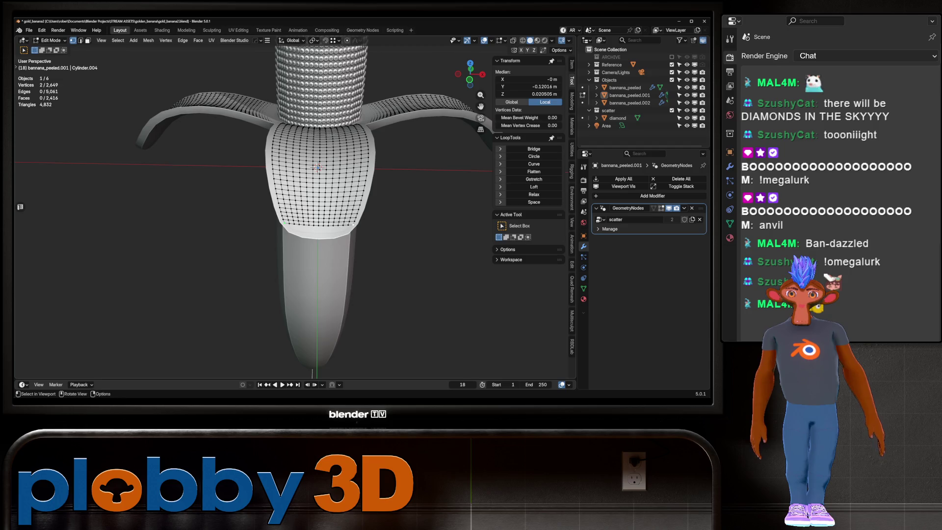
key("Tab")
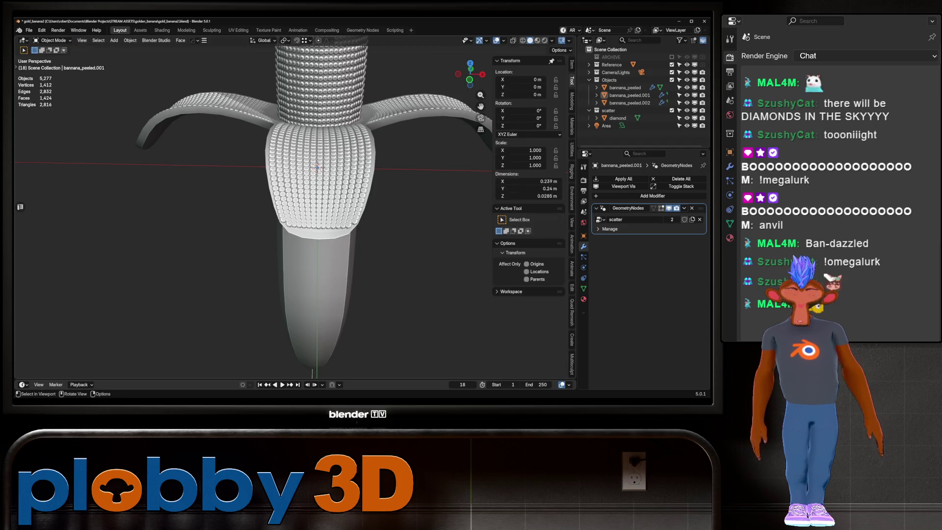
key("Tab")
middle_click_drag(294, 221, 260, 196)
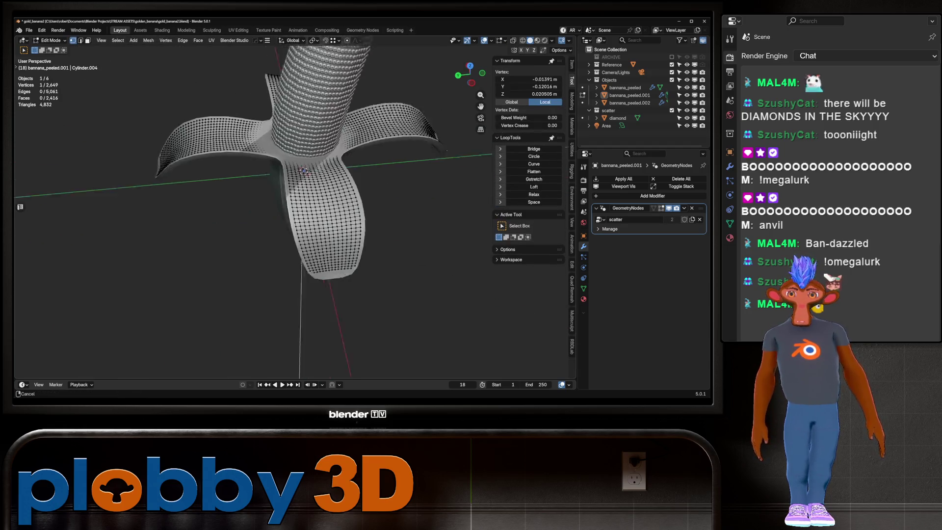
key("ctrl+z")
key("ctrl+z")
key("ctrl+z")
key("Tab")
key("Tab")
key("Tab")
key("Tab")
scroll(275, 211, "up", 3)
mouse_move(294, 220)
middle_mouse_down()
mouse_move(275, 211)
mouse_move(304, 216)
mouse_move(373, 186)
mouse_move(368, 234)
middle_mouse_up()
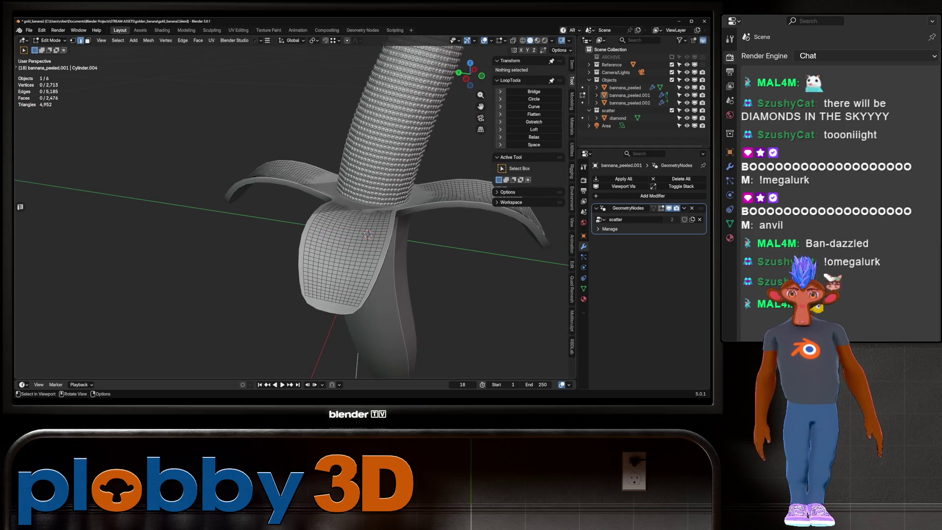
Select edge loops on the peel flaps and grow them into rings across all four flaps with Smart Ring
left_click(275, 165, "alt")
middle_click_drag(275, 164, 333, 177)
right_click(344, 169)
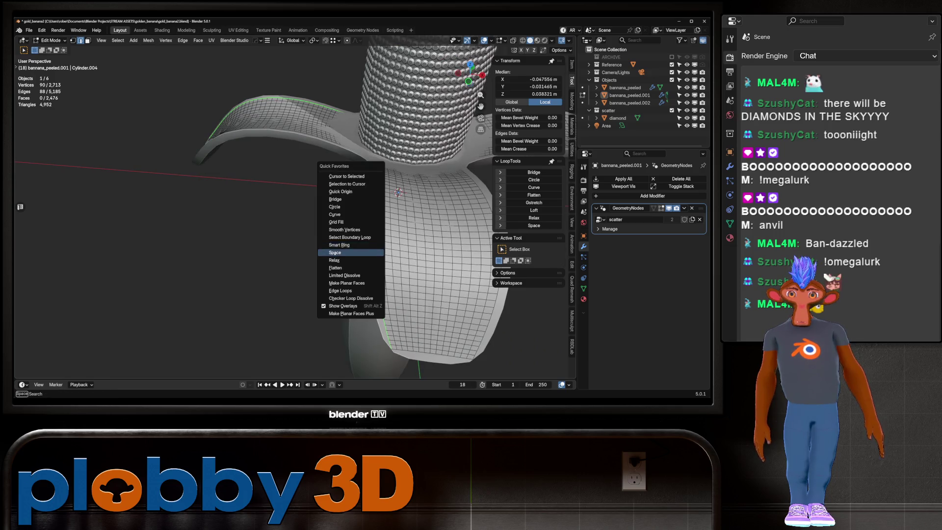
left_click(349, 248)
middle_click_drag(353, 196, 372, 216)
left_click(348, 274, "alt+shift")
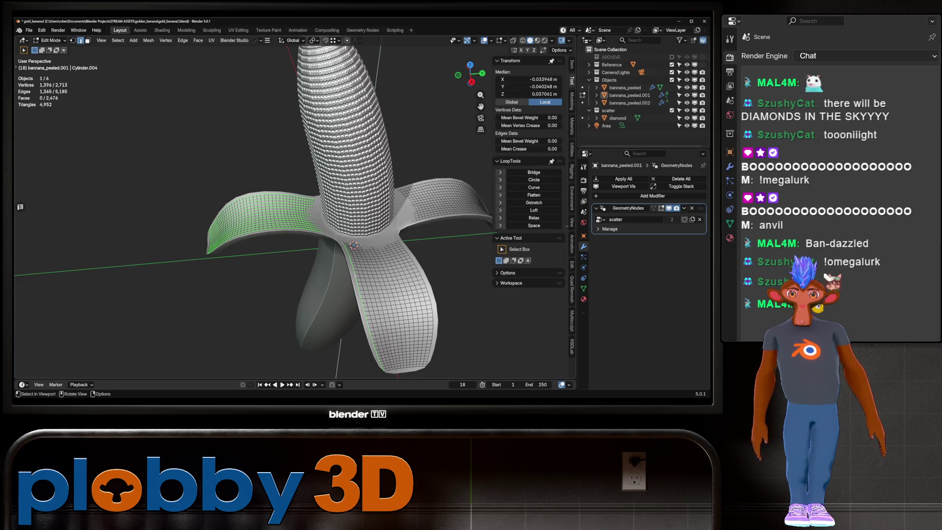
key("q")
left_click(344, 274)
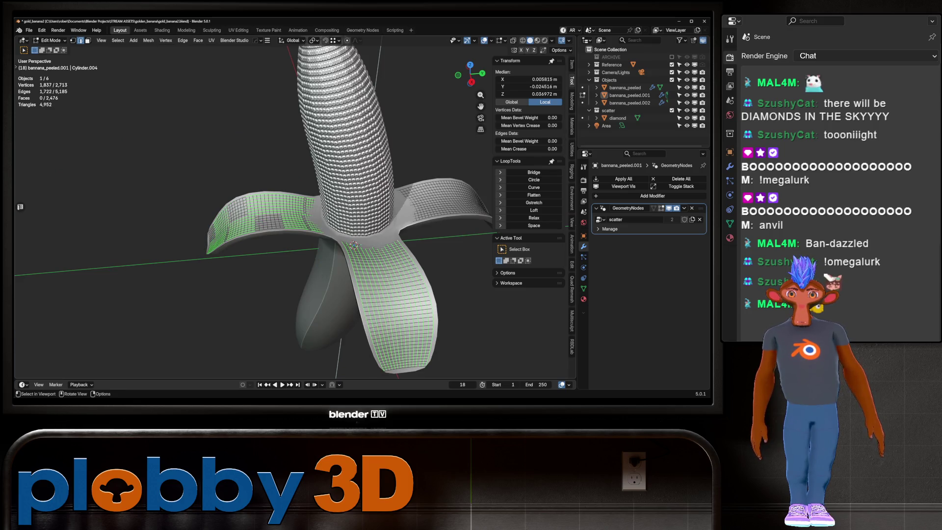
key("ctrl+z")
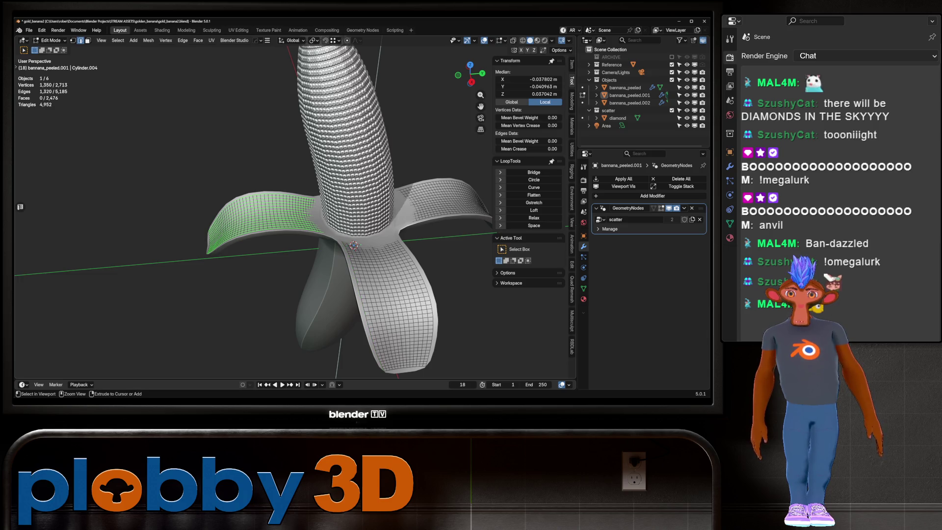
key("ctrl+z")
key("q")
left_click(432, 275)
Evenly space the flap loops with LoopTools Space, cubic interpolation, then deselect
middle_click_drag(426, 274, 414, 260)
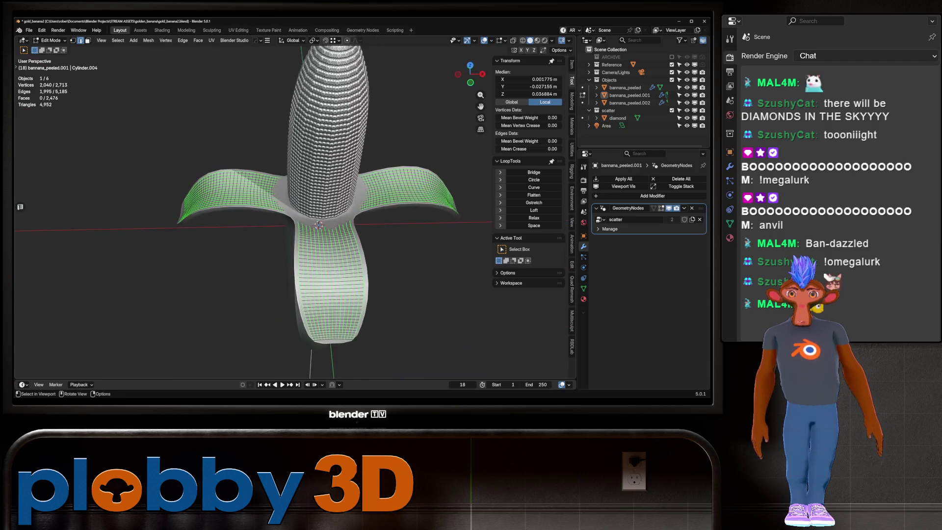
key("q")
left_click(417, 268)
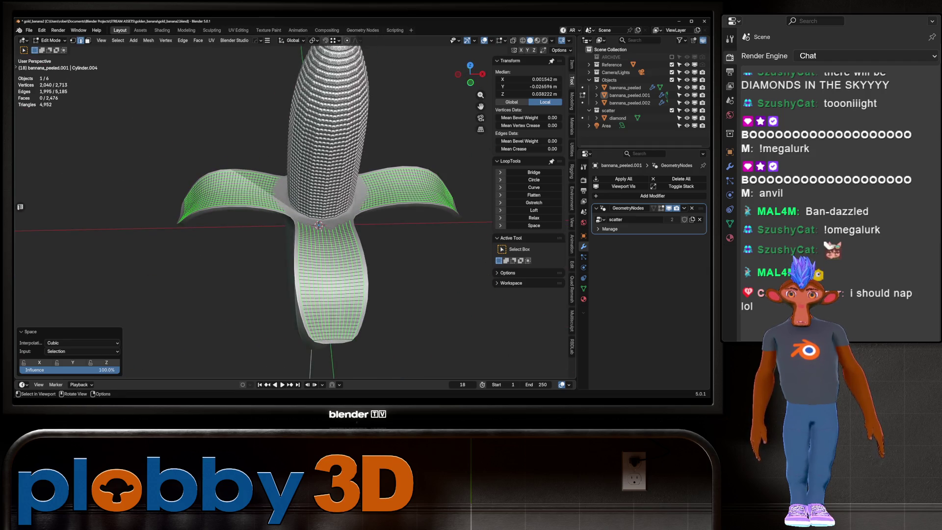
key("alt+a")
middle_click_drag(414, 260, 414, 275)
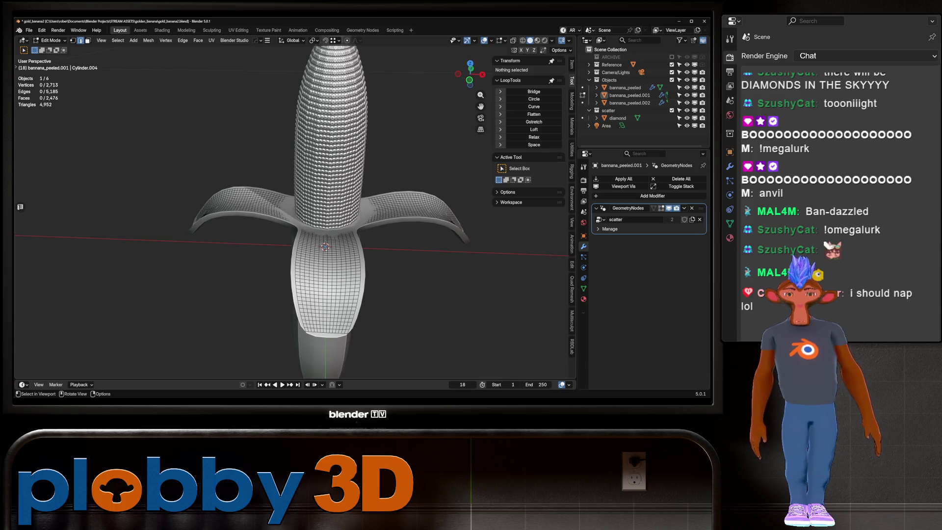
Delete the patch's lowest edge loop and a stray vertex, then check the trimmed patch
key("1")
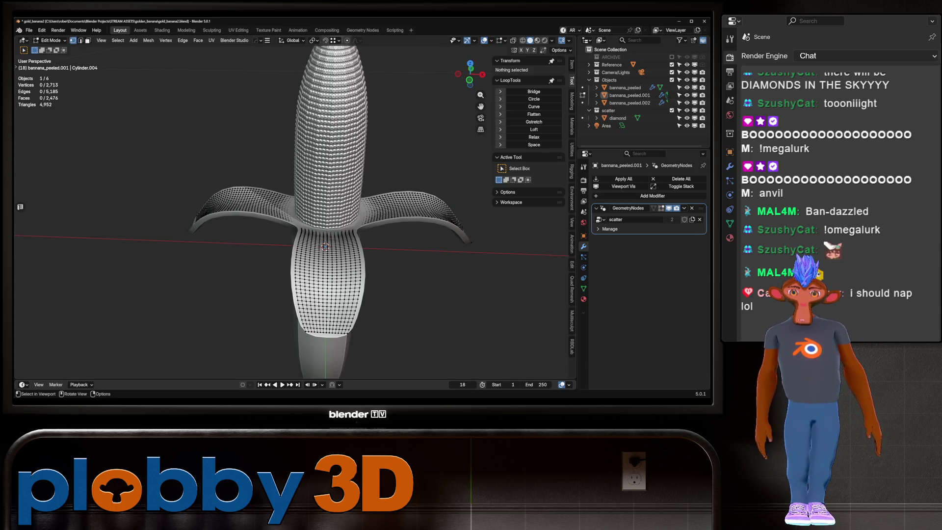
key("2")
left_click(326, 248, "alt")
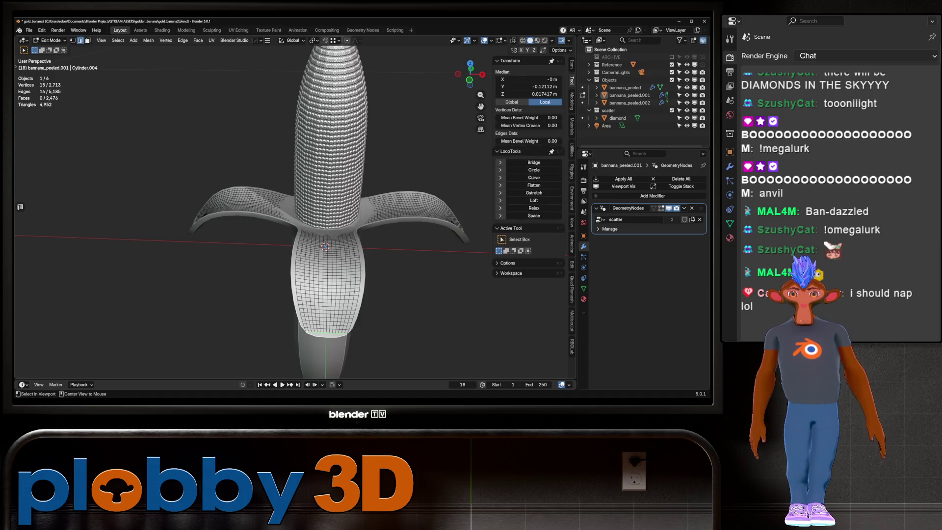
key("x")
left_click(305, 304)
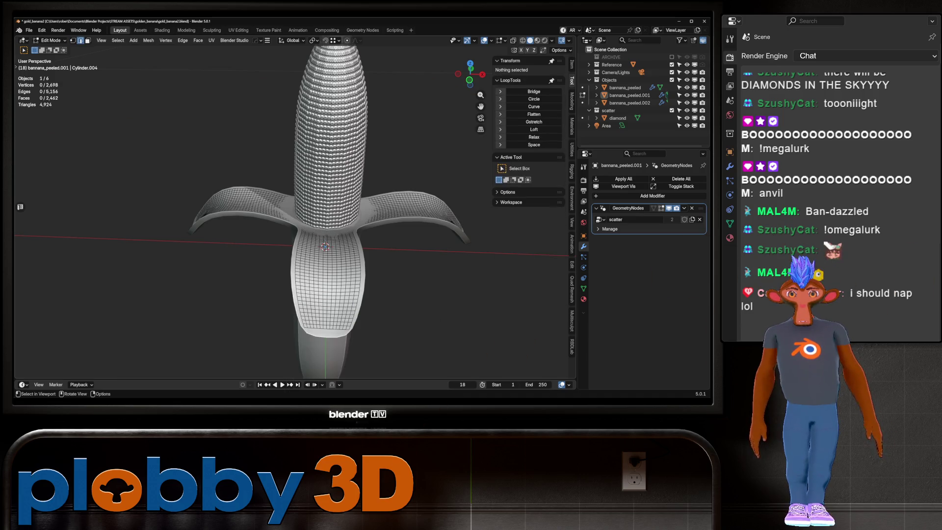
middle_click_drag(304, 304, 324, 294)
key("1")
left_click(347, 248, "shift")
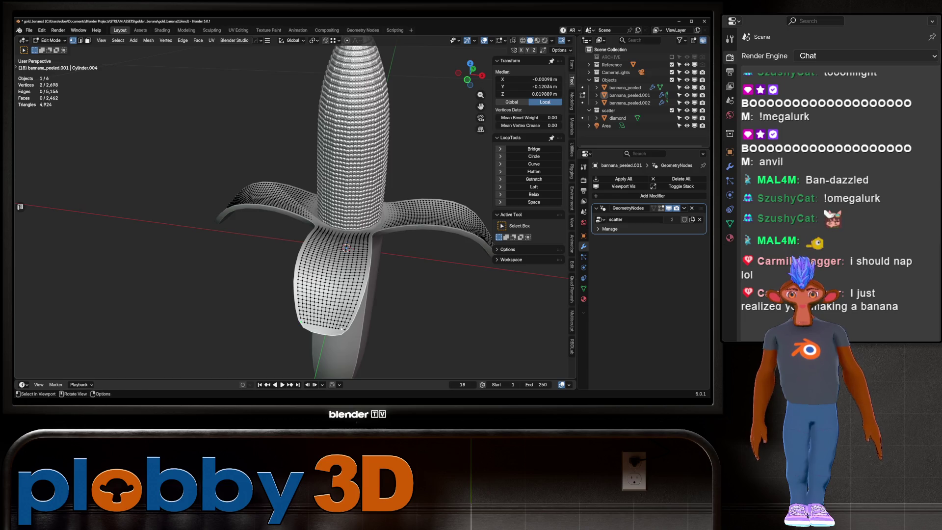
key("x")
left_click(362, 304)
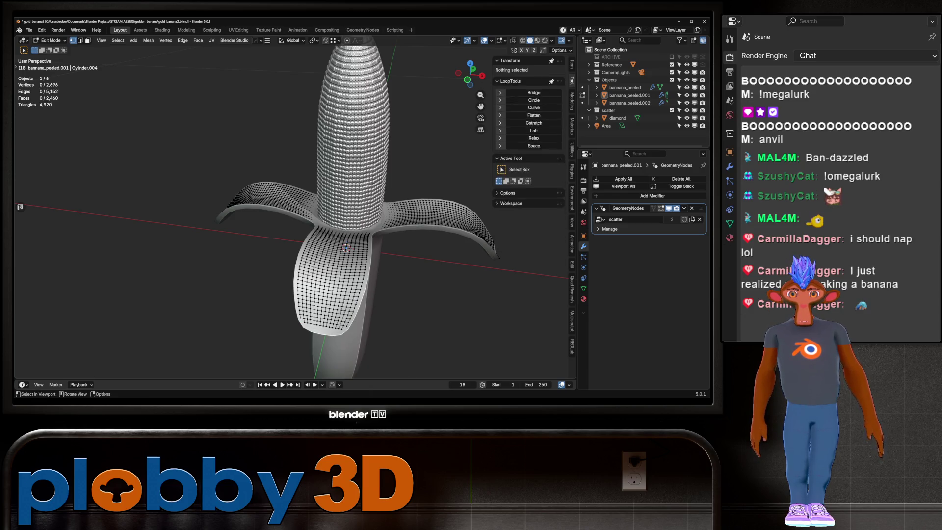
key("Tab")
mouse_move(362, 304)
middle_mouse_down()
mouse_move(392, 294)
mouse_move(153, 253)
middle_mouse_up()
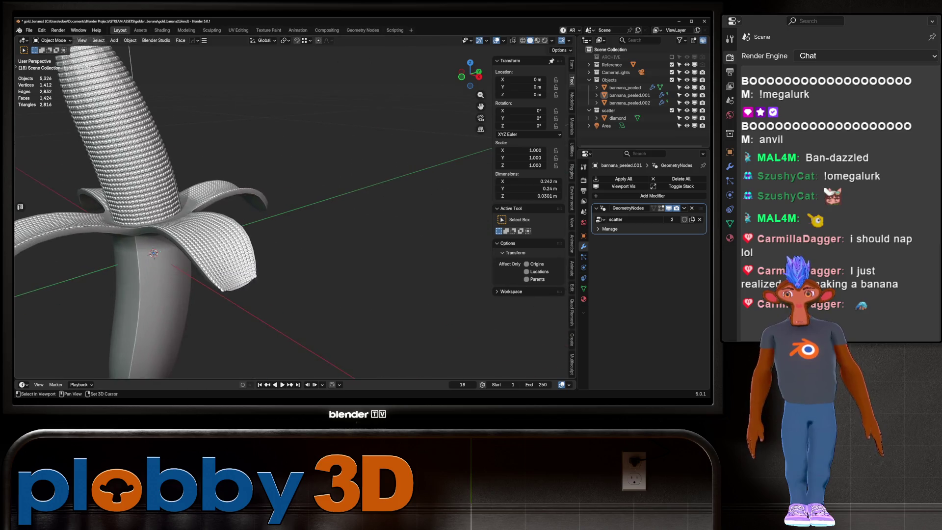
middle_click_drag(295, 245, 354, 235)
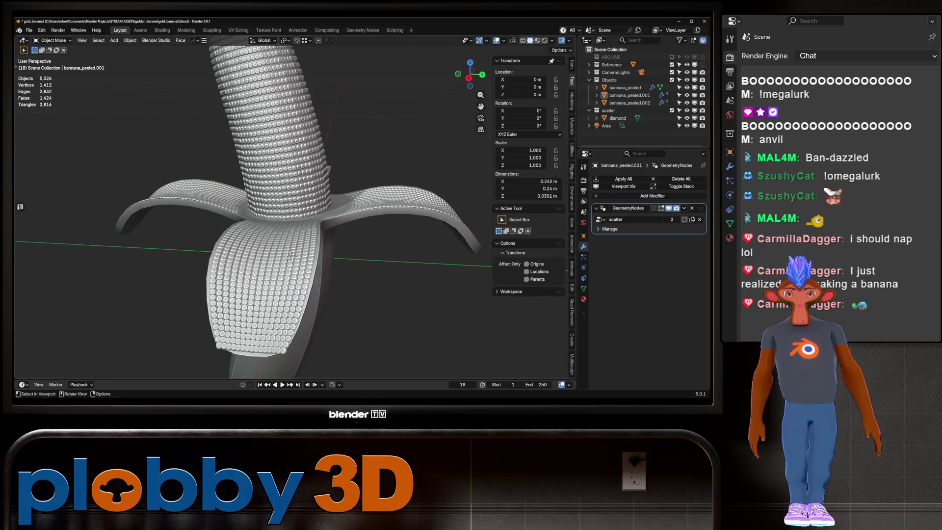
Delete the next bottom edge loop and a leftover corner vertex, then preview the diamonds
key("Tab")
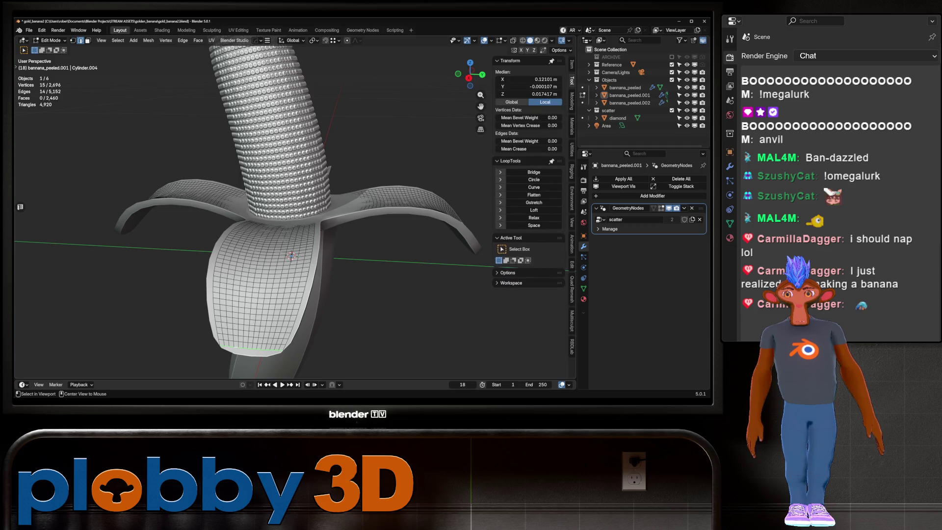
left_click(240, 345, "alt")
key("x")
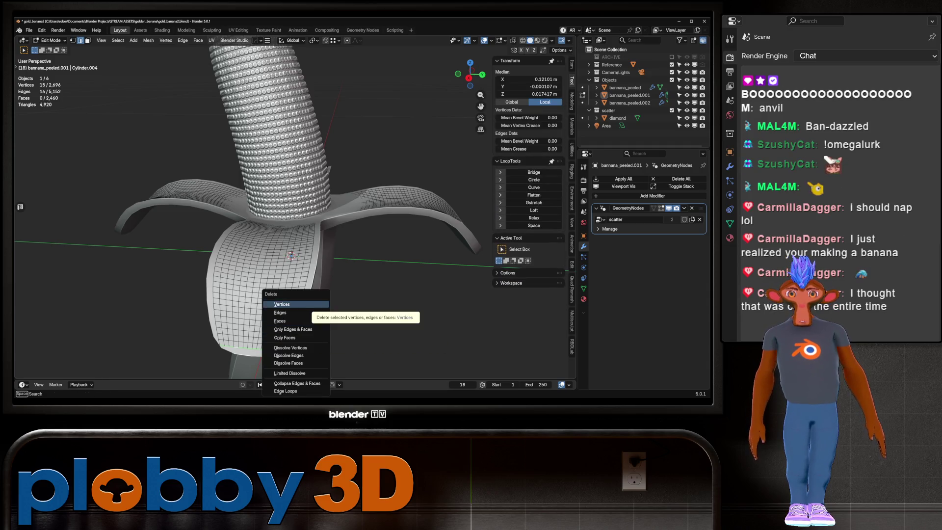
left_click(290, 304)
key("1")
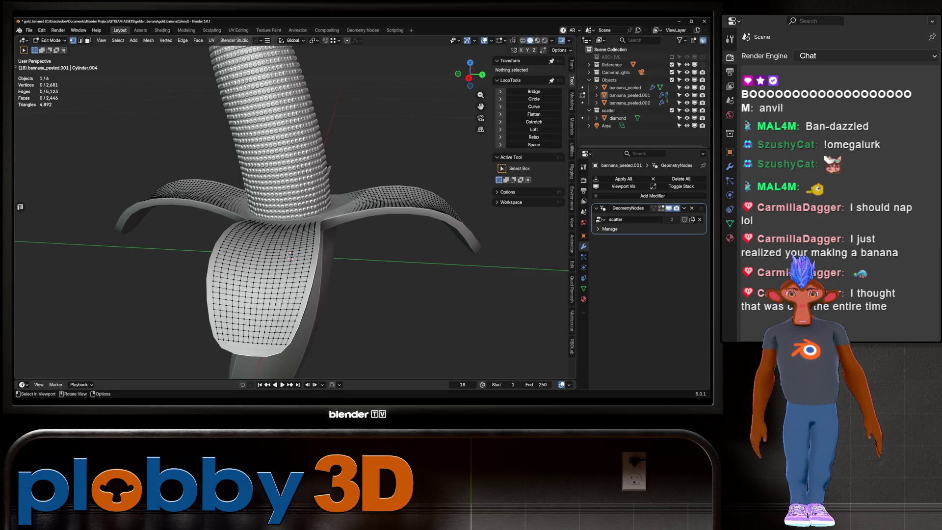
left_click(218, 338, "shift")
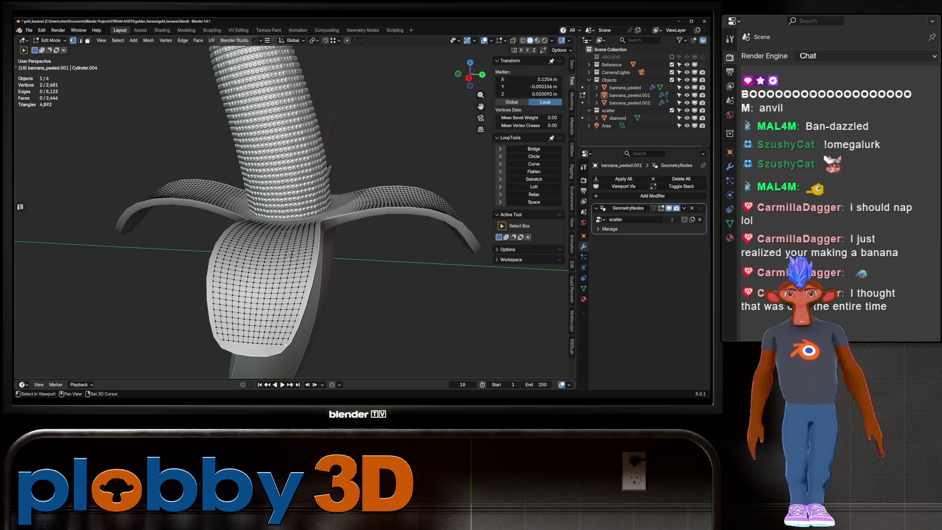
key("x")
left_click(294, 305)
key("Tab")
mouse_move(295, 220)
middle_mouse_down()
mouse_move(314, 210)
mouse_move(275, 206)
mouse_move(294, 220)
mouse_move(319, 211)
mouse_move(304, 216)
mouse_move(329, 226)
middle_mouse_up()
Try deleting one more bottom loop, undo it, and leave Edit Mode at 2,679 vertices
key("Tab")
scroll(250, 206, "up", 4)
key("Tab")
key("Tab")
scroll(344, 246, "up", 2)
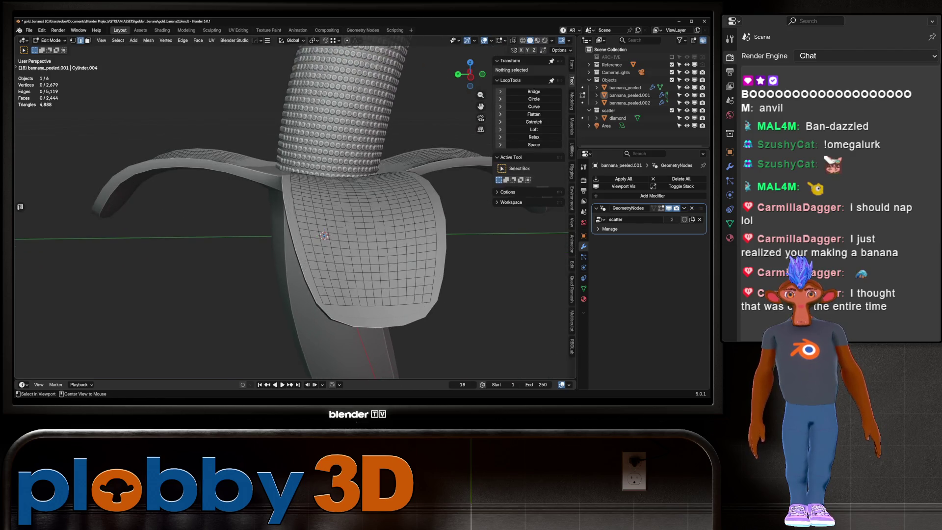
key("x")
left_click(329, 300)
key("1")
left_click(319, 295)
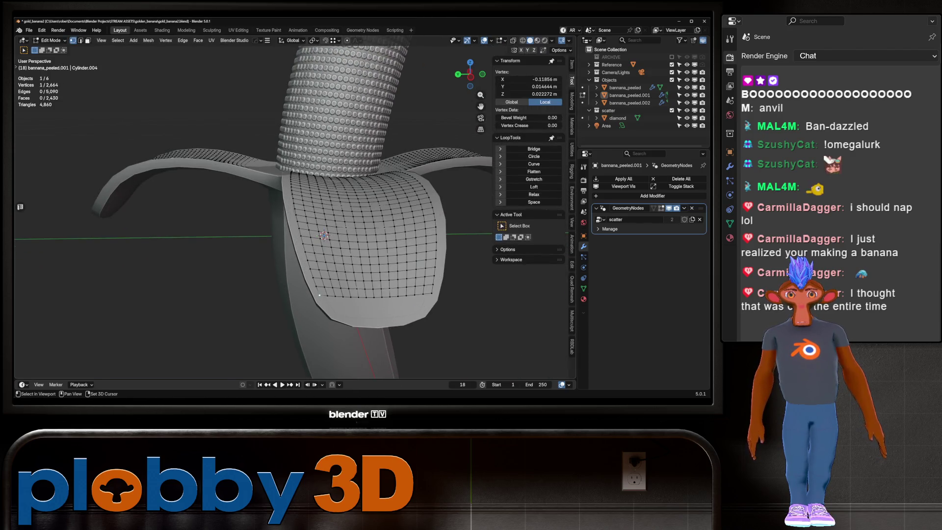
key("ctrl+z")
key("ctrl+z")
key("ctrl+z")
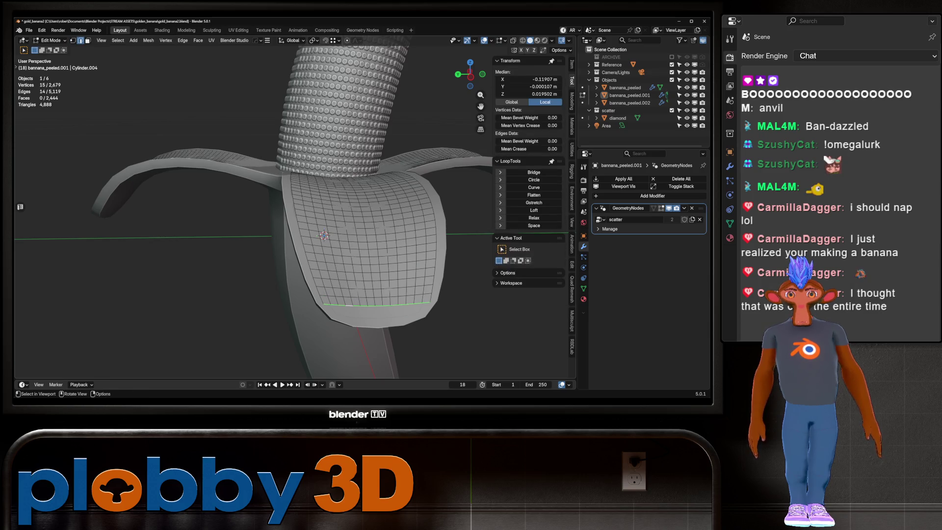
left_click(323, 304)
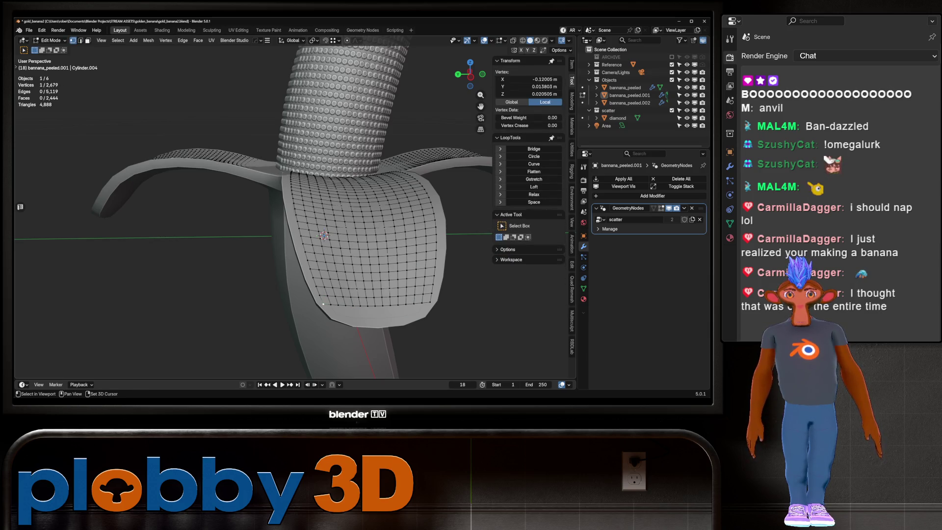
key("Tab")
mouse_move(295, 221)
middle_mouse_down()
mouse_move(393, 225)
mouse_move(334, 233)
mouse_move(353, 208)
mouse_move(365, 211)
mouse_move(360, 220)
mouse_move(382, 213)
middle_mouse_up()
Try moving bannana_peeled.002's Shrinkwrap above Subdivision, undo it, and toggle its edit-mode display
scroll(314, 172, "up", 4)
left_click(314, 196)
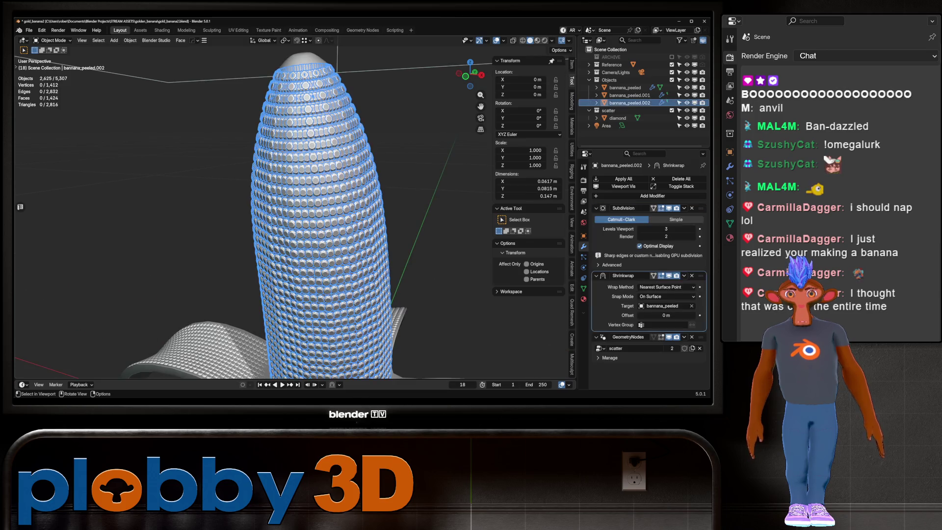
key("Tab")
scroll(318, 211, "down", 3)
key("Tab")
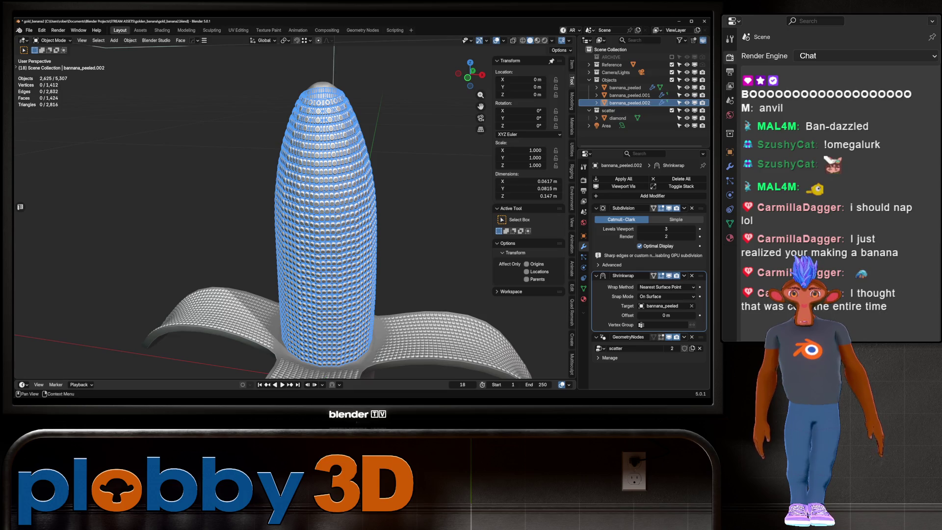
left_click_drag(700, 276, 700, 208)
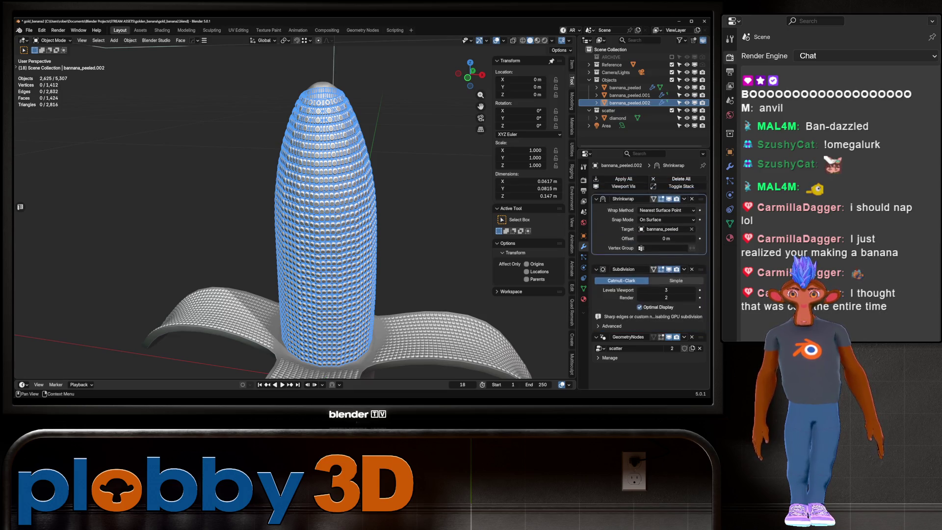
key("ctrl+z")
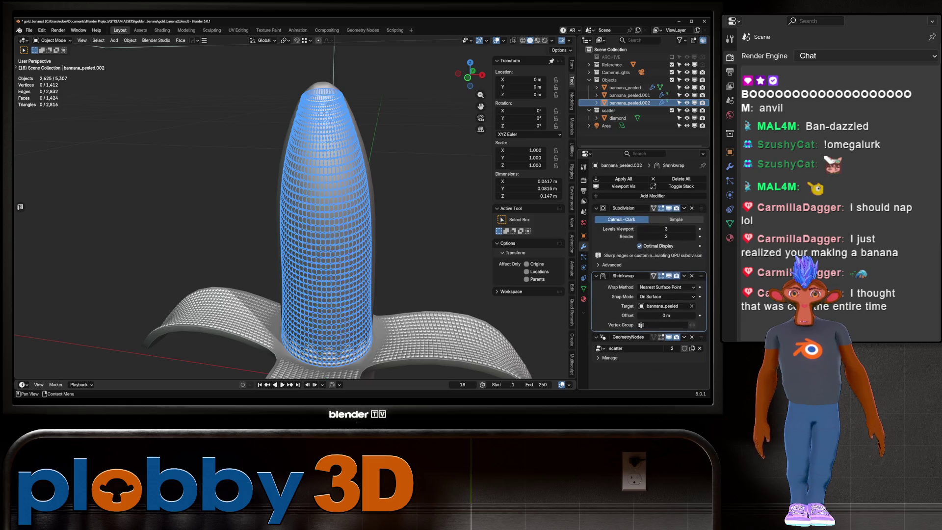
left_click(660, 275)
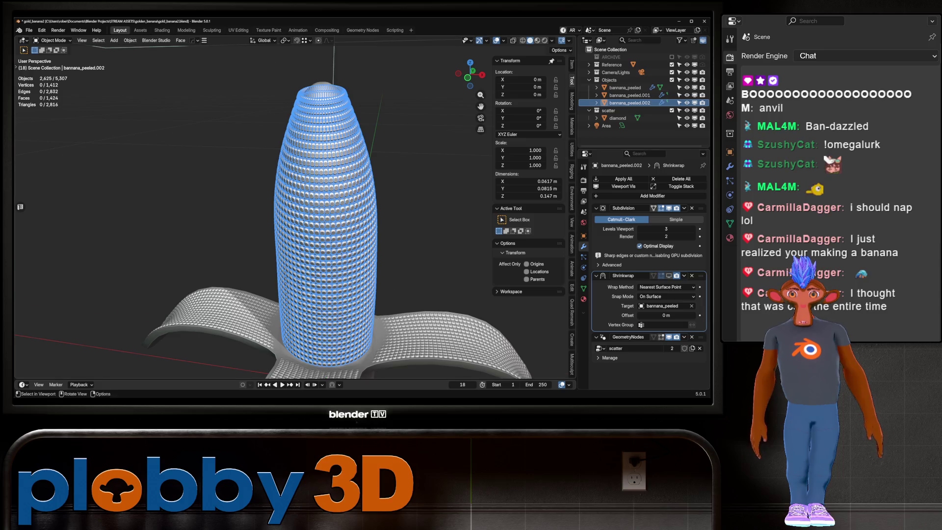
middle_click_drag(294, 220, 318, 196)
left_click(661, 275)
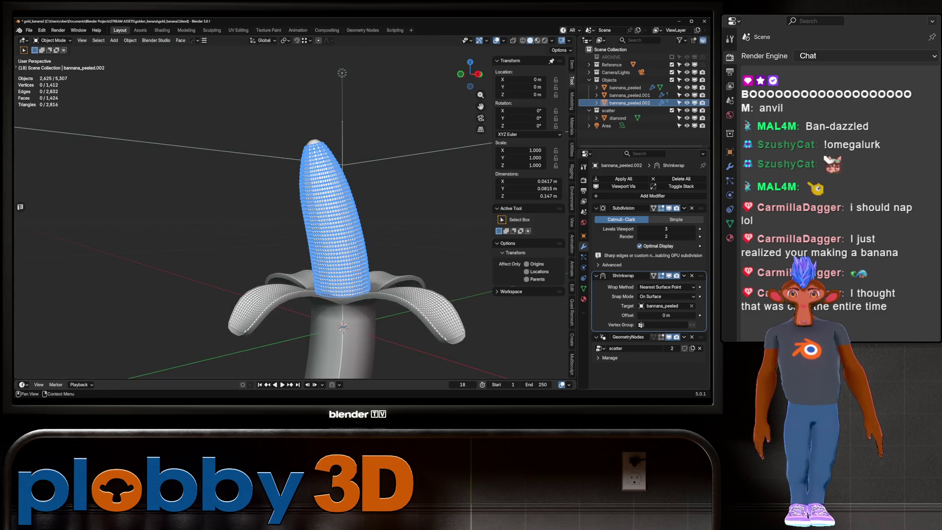
Set the peel bannana_peeled's viewport subdivision level to 2
left_click(625, 87)
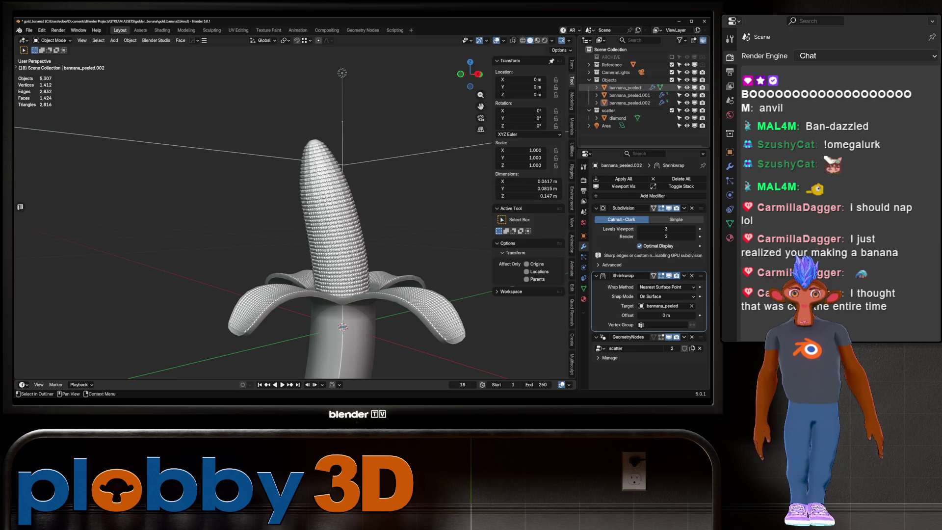
key("ctrl+2")
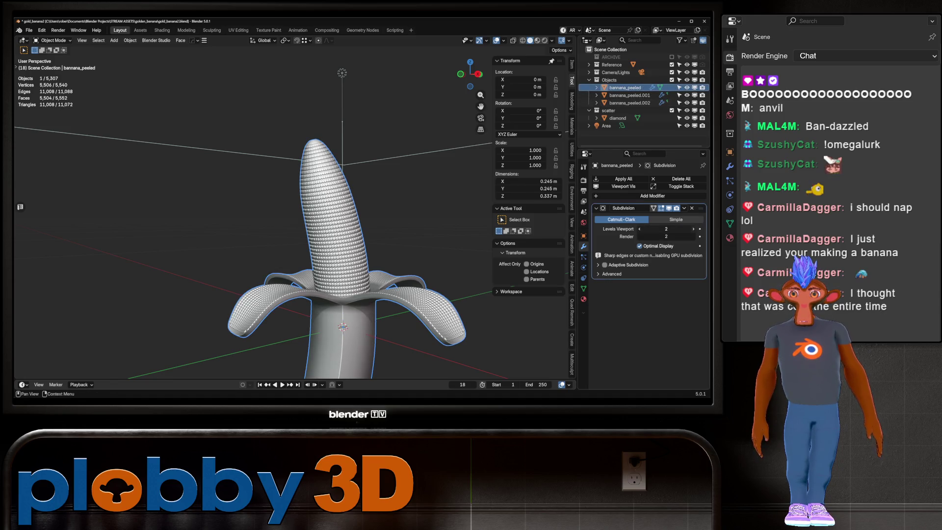
mouse_move(255, 221)
middle_mouse_down()
mouse_move(245, 187)
mouse_move(250, 221)
mouse_move(261, 196)
mouse_move(267, 210)
mouse_move(314, 231)
mouse_move(289, 177)
mouse_move(294, 186)
middle_mouse_up()
Apply Subdivision and Shrinkwrap on bannana_peeled.002, giving 2,624 vertices and 2,560 faces
key("alt+a")
scroll(294, 211, "up", 4)
left_click(294, 211)
key("ctrl+a")
key("ctrl+a")
key("Tab")
Select all vertical edge rings on the inner banana with Smart Ring in edge mode
key("2")
left_click(319, 247, "alt")
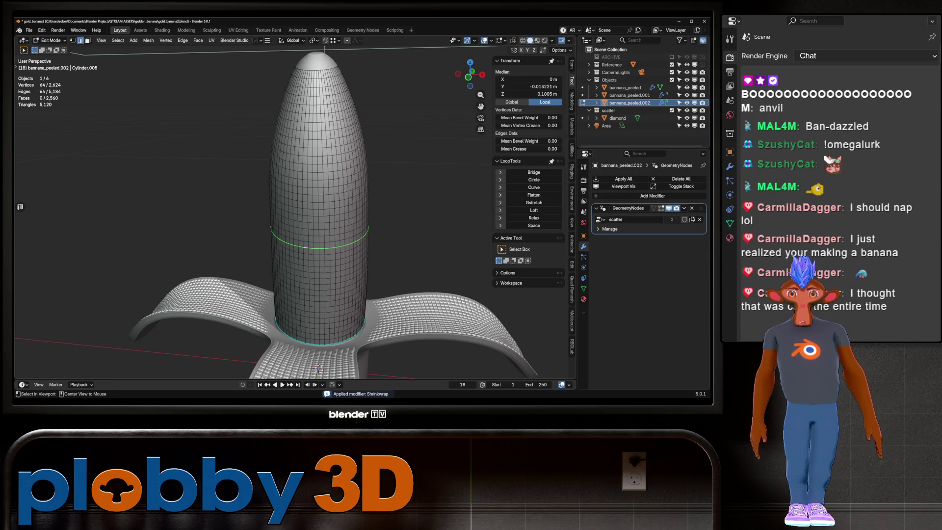
left_click(309, 245, "alt")
key("q")
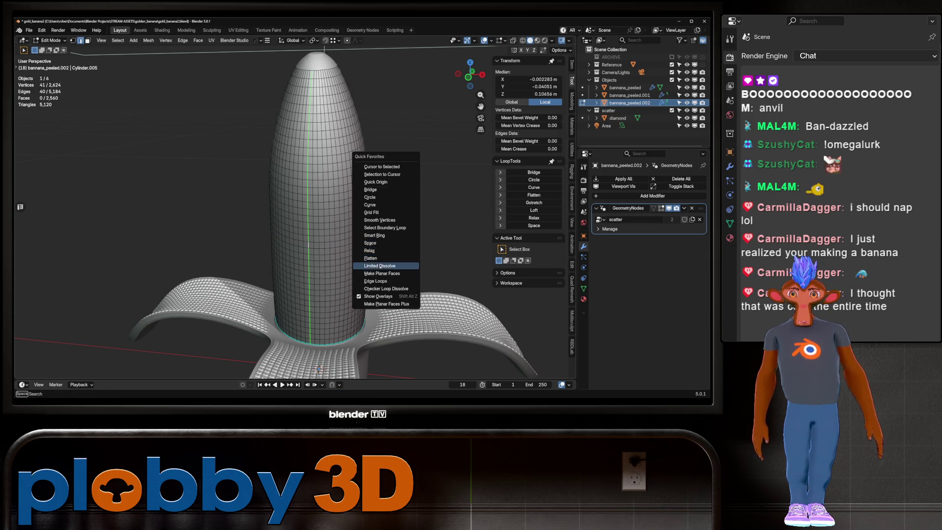
left_click(385, 235)
Evenly space the selected vertical loops on the inner banana and check the result
key("q")
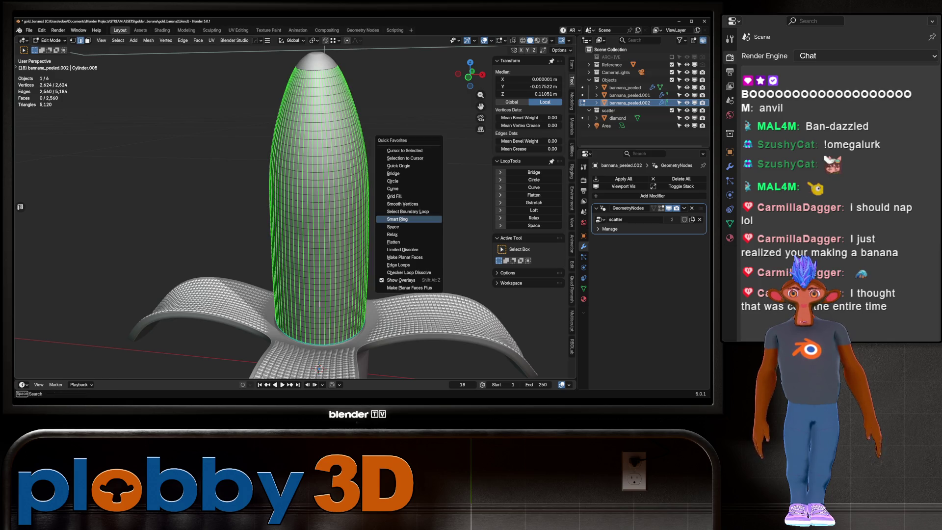
left_click(392, 227)
middle_click_drag(393, 231, 353, 233)
middle_click_drag(301, 345, 370, 341)
key("Tab")
key("Tab")
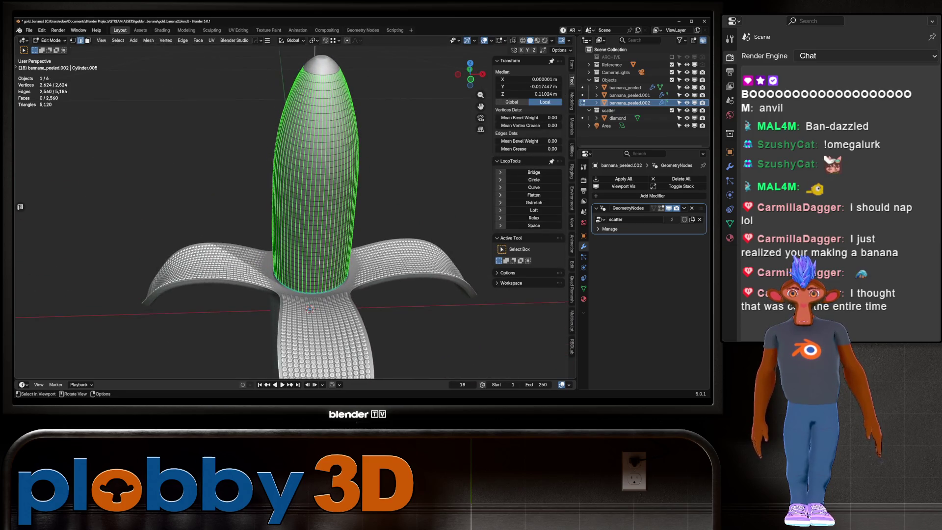
key("Tab")
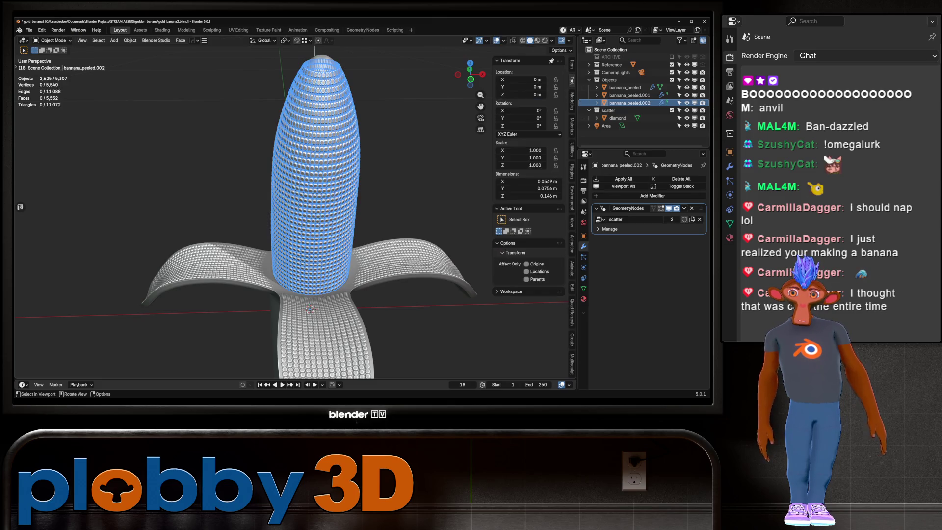
middle_click_drag(370, 340, 417, 321)
Select the tip face band, grow then shrink by one loop, and separate it as bannana_peeled.003
key("alt+a")
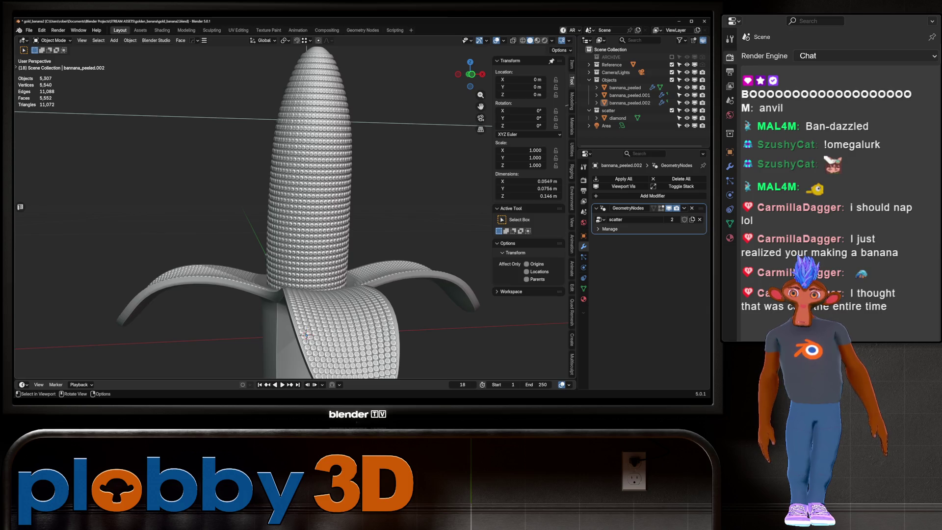
scroll(294, 211, "up", 3)
key("Tab")
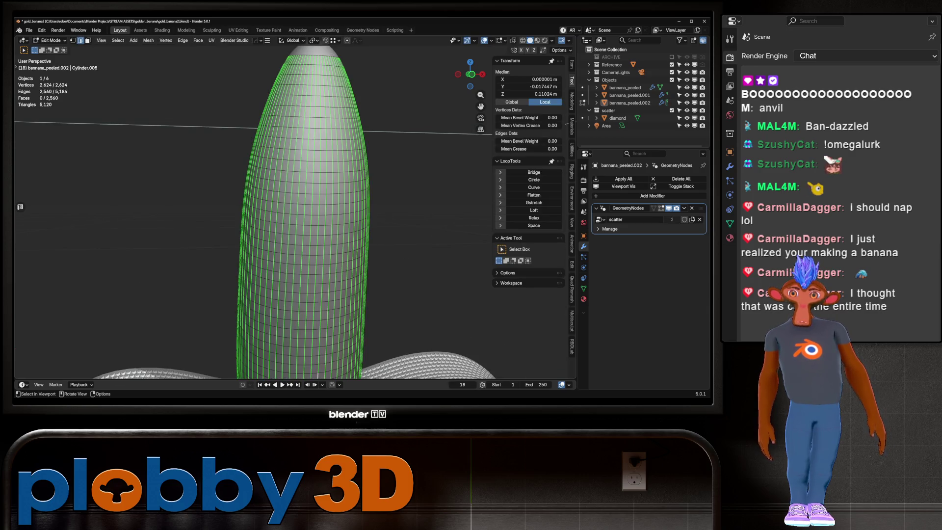
key("alt+a")
key("3")
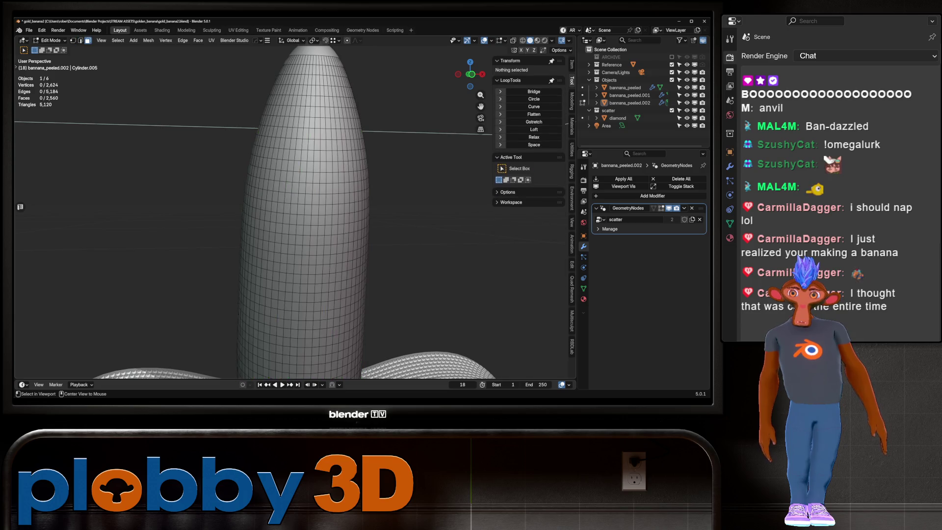
left_click(323, 60, "alt")
key("ctrl+KP_Add")
key("ctrl+KP_Add")
key("ctrl+KP_Add")
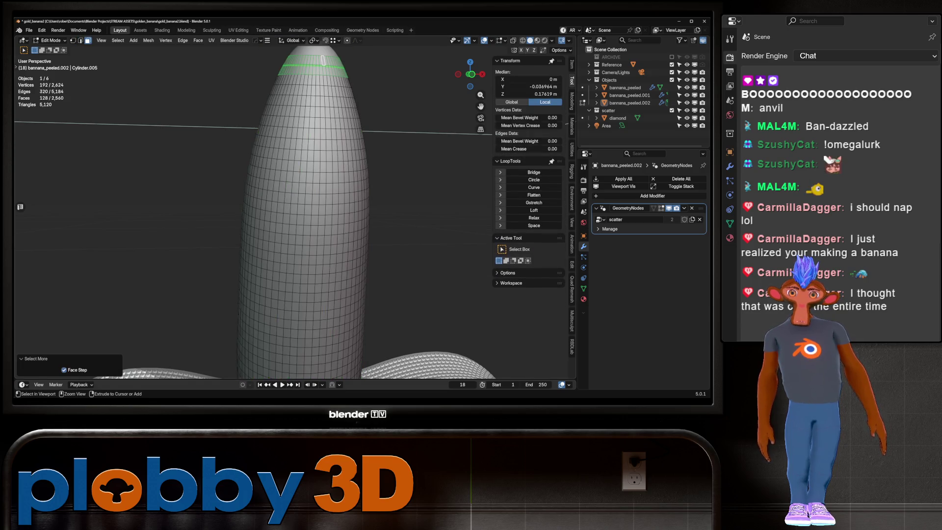
key("ctrl+KP_Subtract")
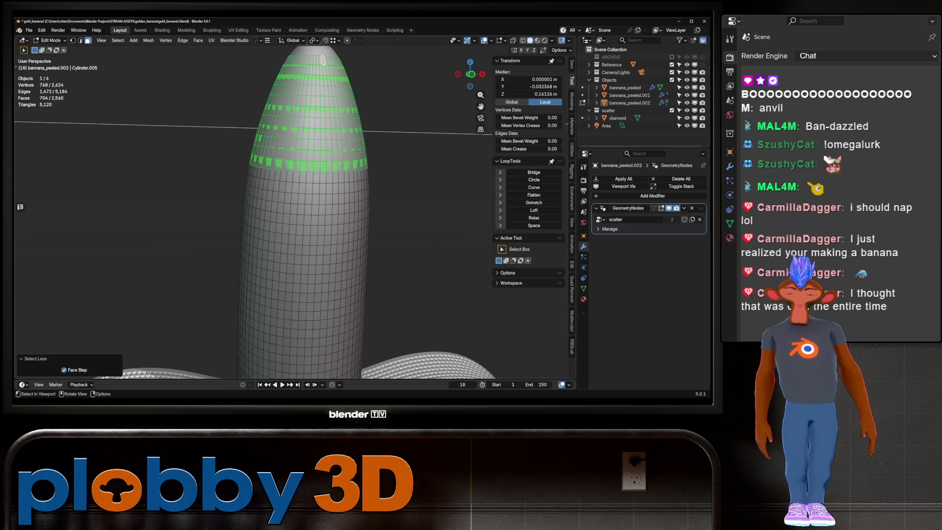
key("p")
left_click(378, 167)
key("Tab")
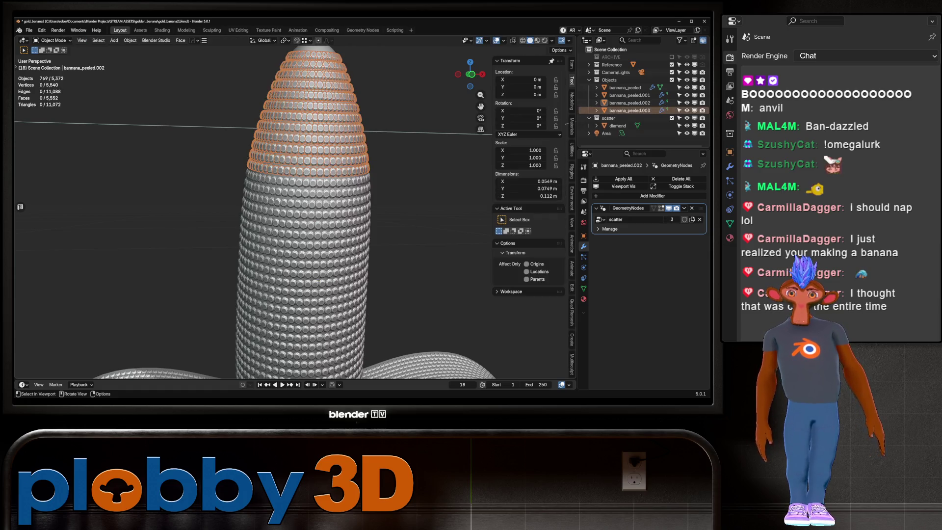
Toggle modifier previews on the banana objects, hiding the studs on bannana_peeled.002
left_click(629, 110)
key("Tab")
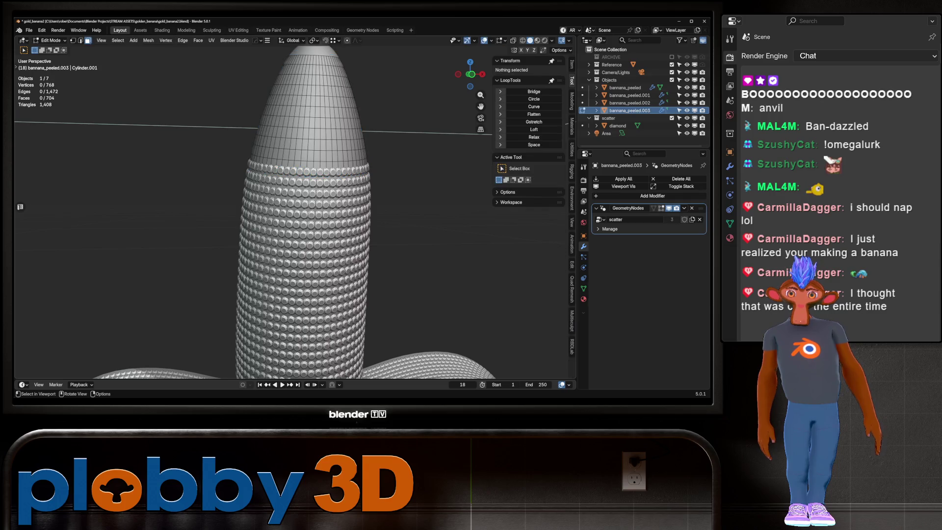
scroll(294, 220, "up", 2)
key("Tab")
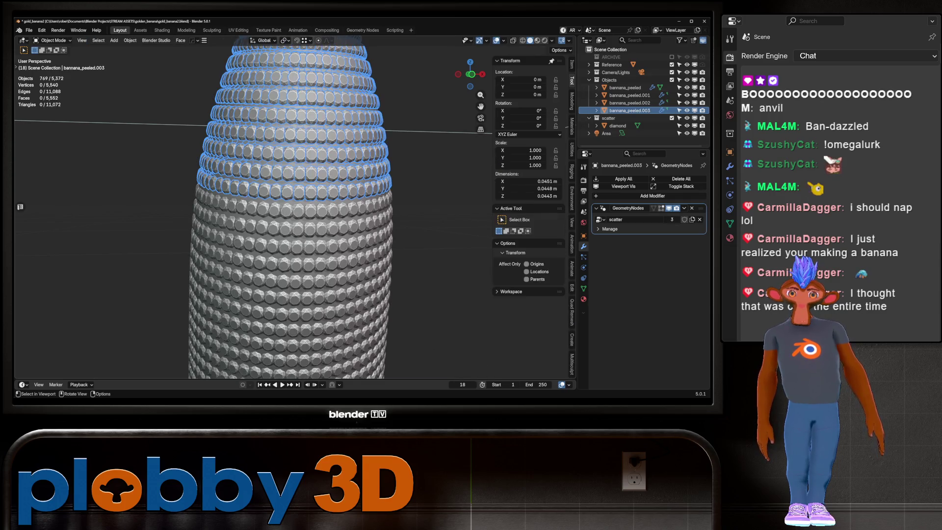
left_click(625, 87)
left_click(668, 208)
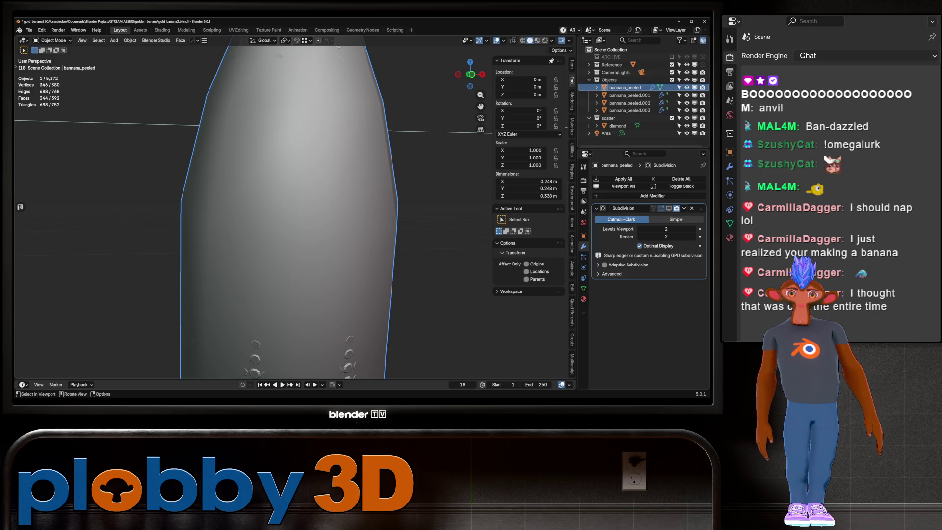
left_click(669, 208)
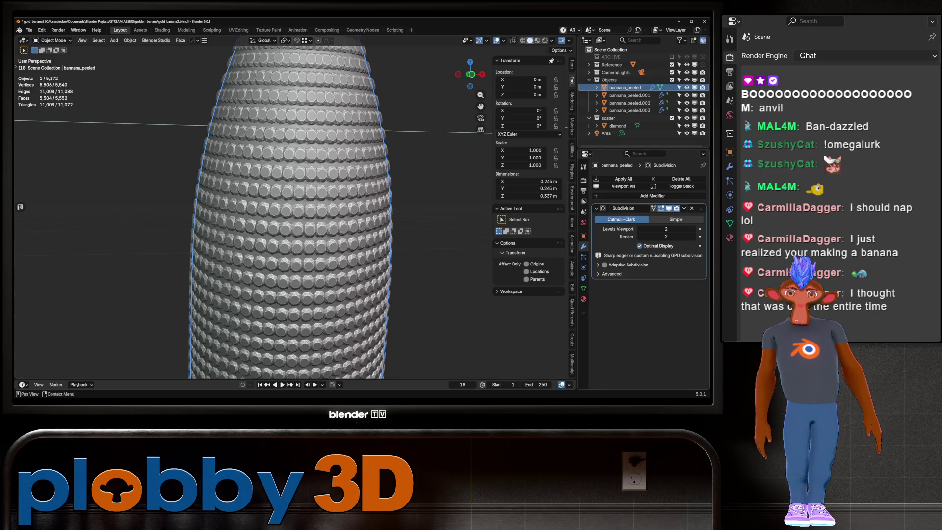
left_click(629, 110)
left_click(625, 87)
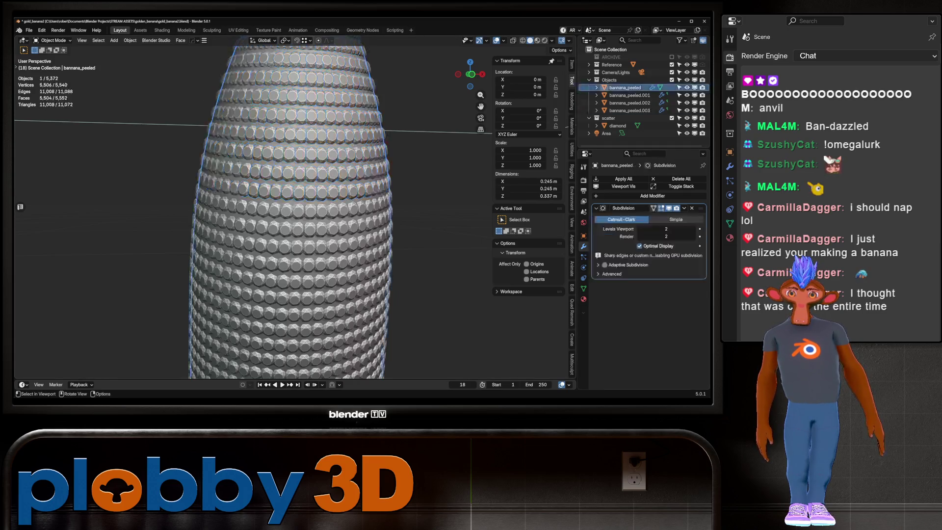
left_click(629, 102)
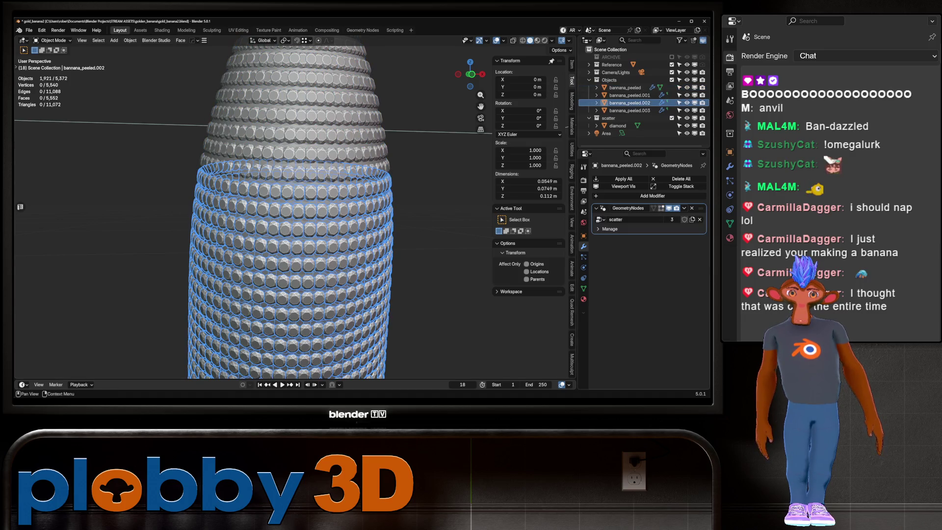
left_click(668, 208)
left_click(629, 110)
Select the tip's topmost edge loop and Checker Deselect every other vertex
key("Tab")
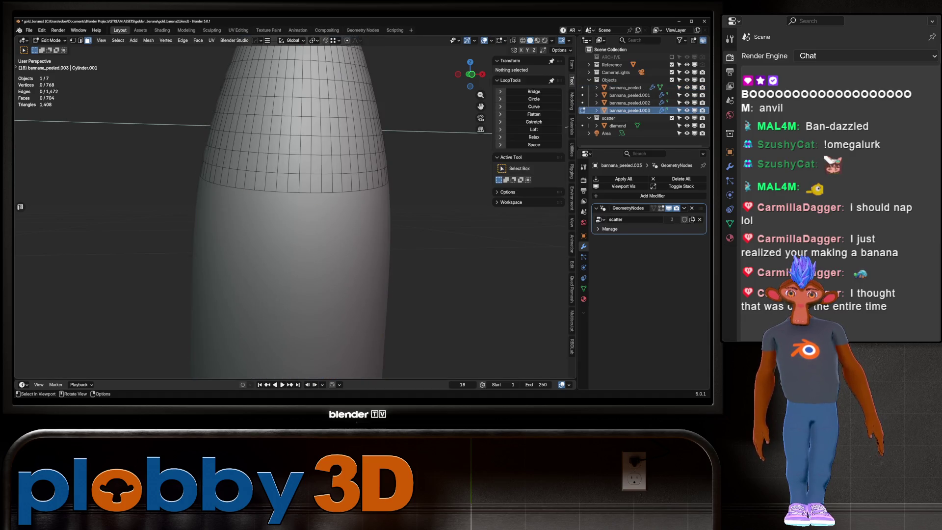
scroll(252, 206, "down", 5)
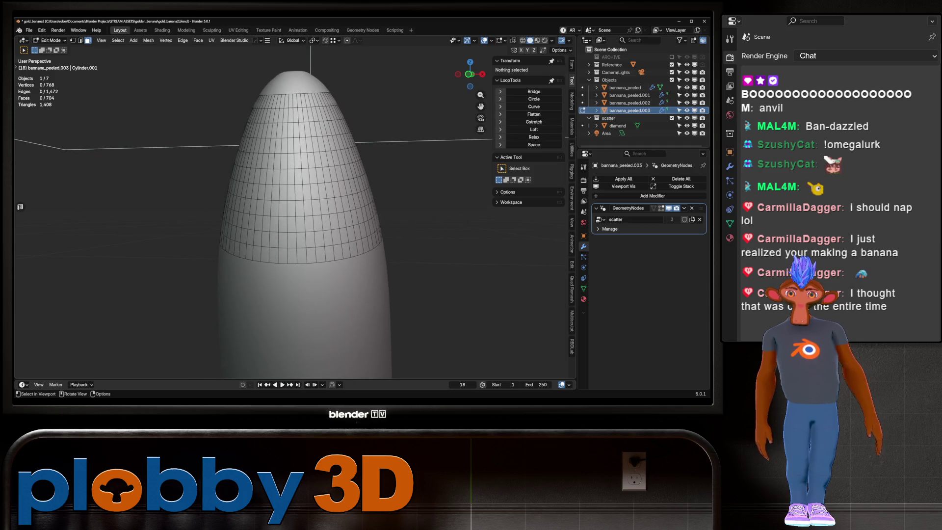
middle_click_drag(253, 206, 252, 196)
left_click(301, 172, "alt")
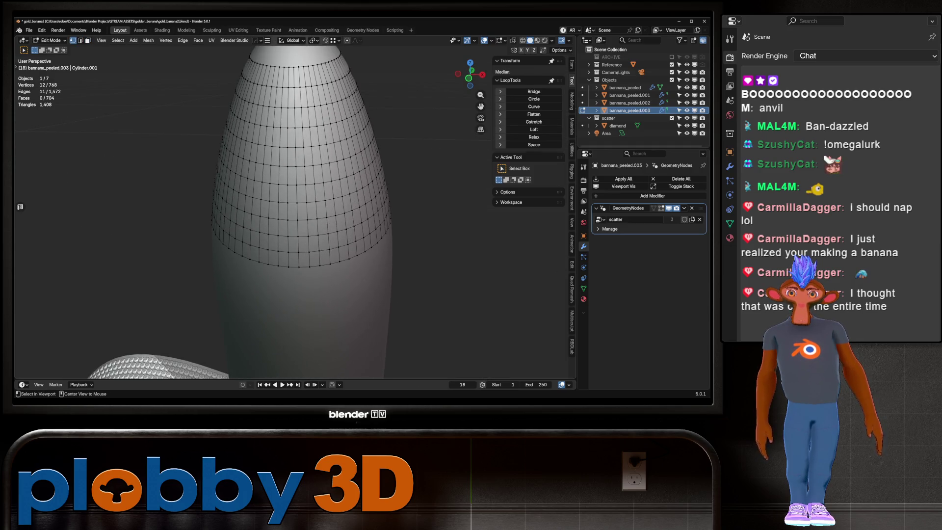
left_click(294, 65, "alt")
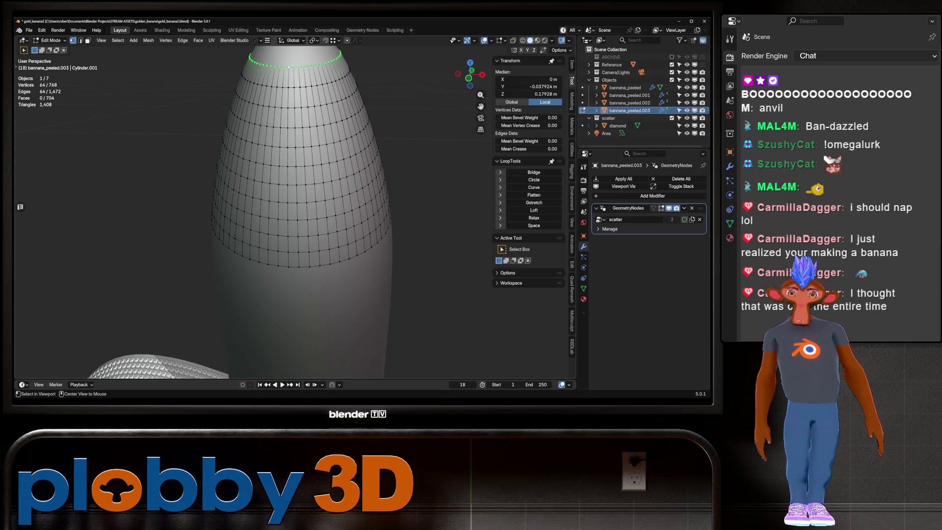
left_click(117, 41)
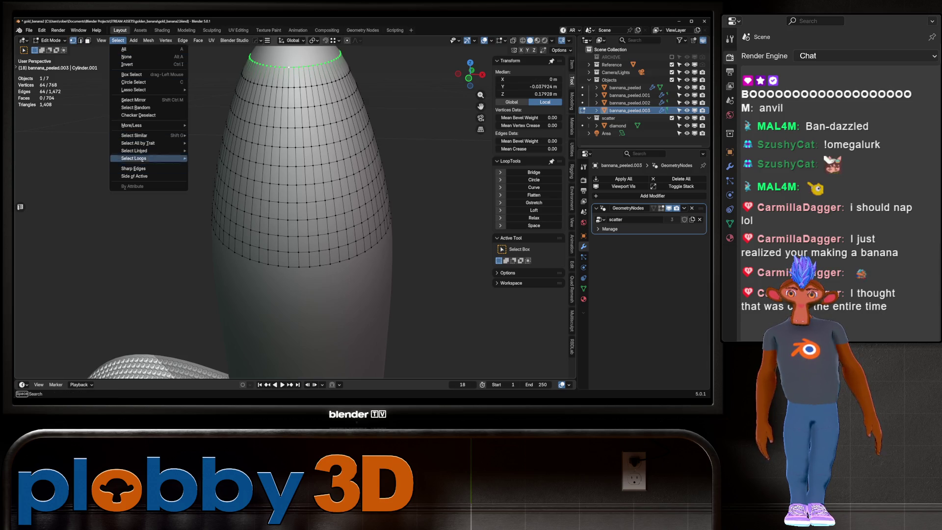
left_click(139, 115)
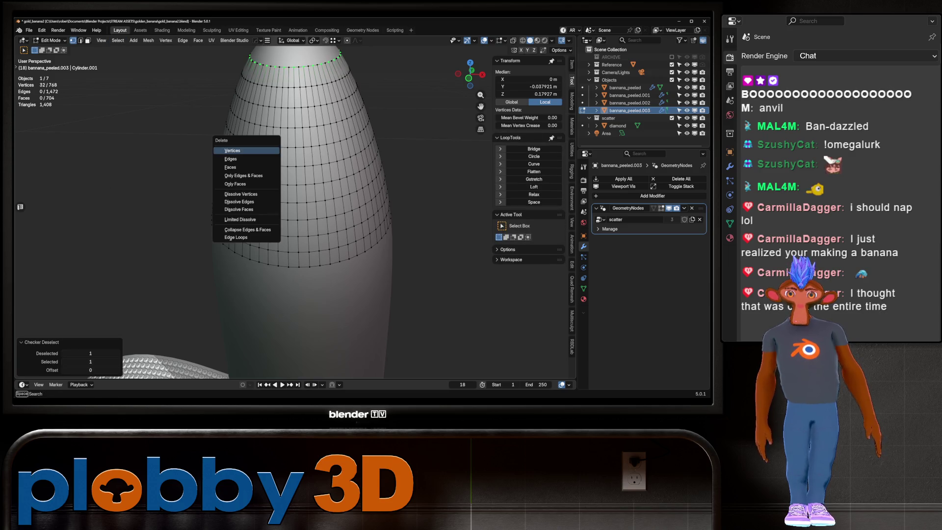
Dissolve the selected top-ring vertices, leaving 736 vertices, and inspect the studs
key("Tab")
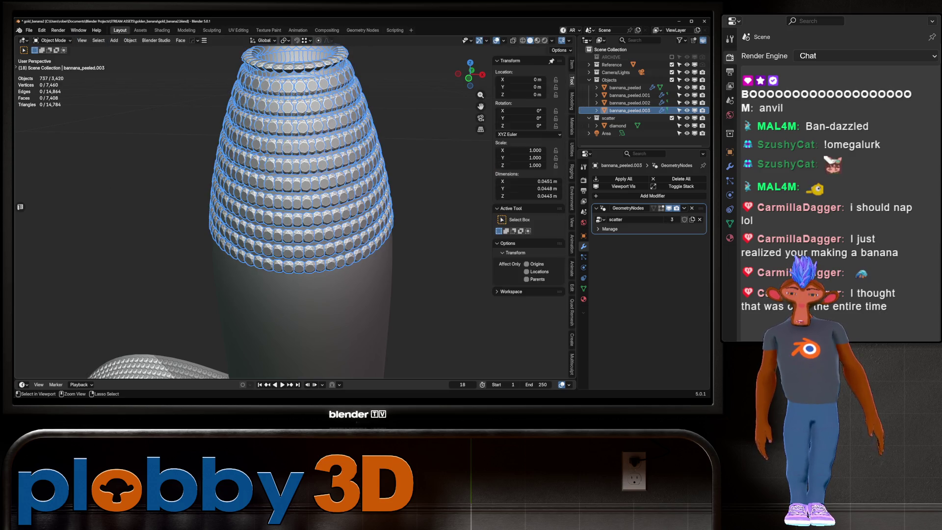
key("Tab")
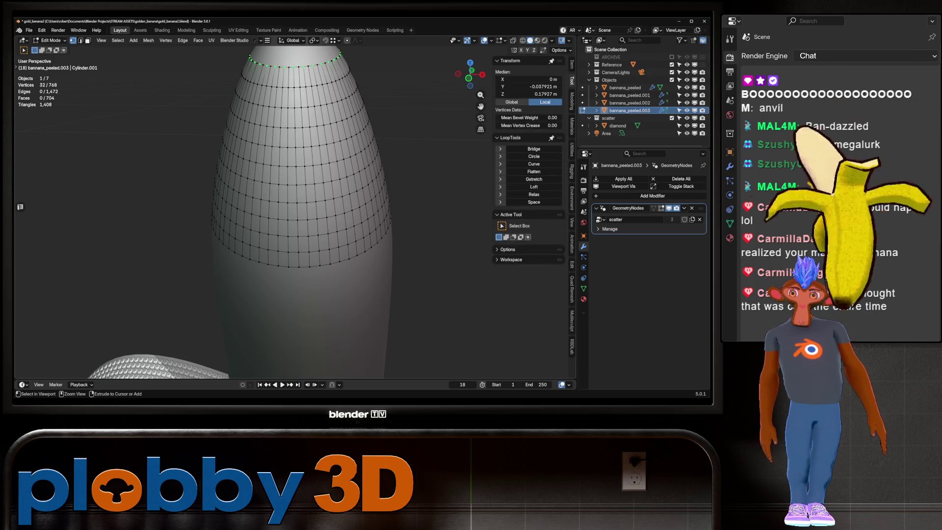
key("x")
left_click(287, 128)
key("Tab")
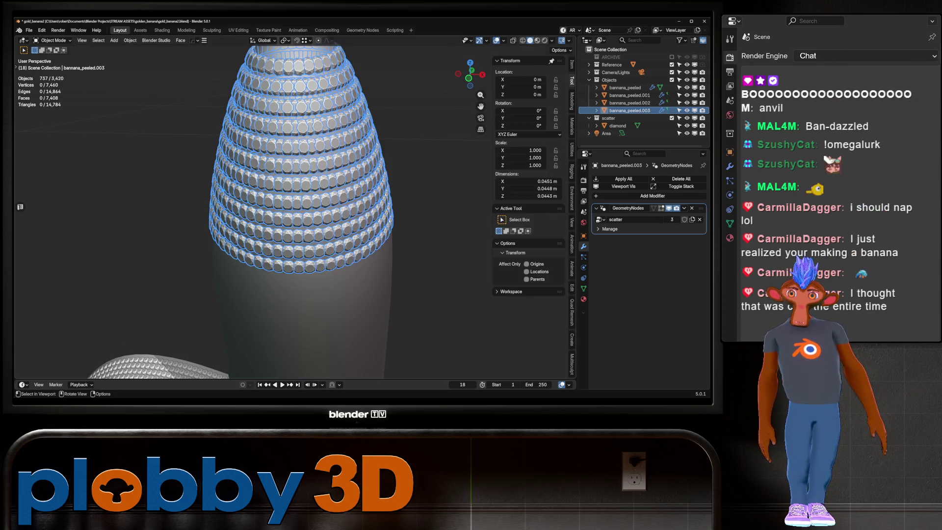
middle_click_drag(287, 128, 353, 167)
key("Tab")
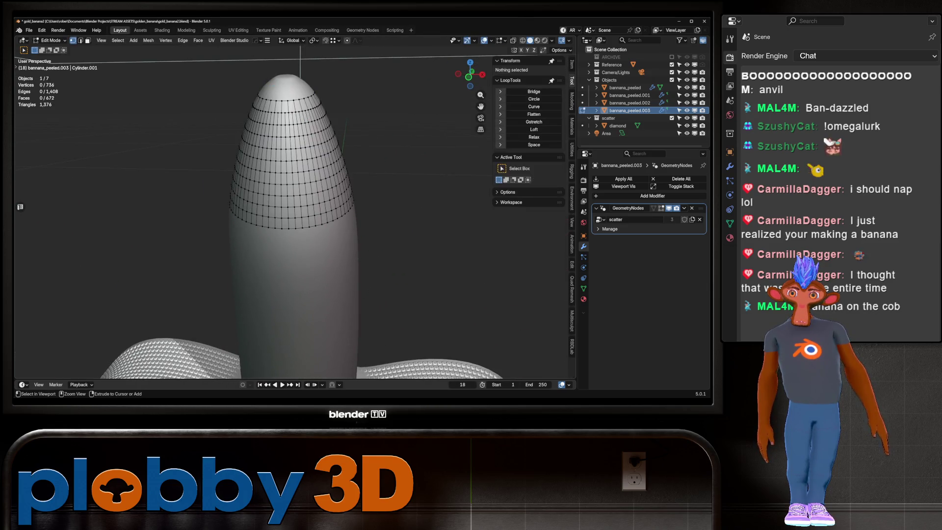
In front ortho view, reduce the tip mesh to 384 vertices via Quick Favorites
left_click(265, 96, "alt")
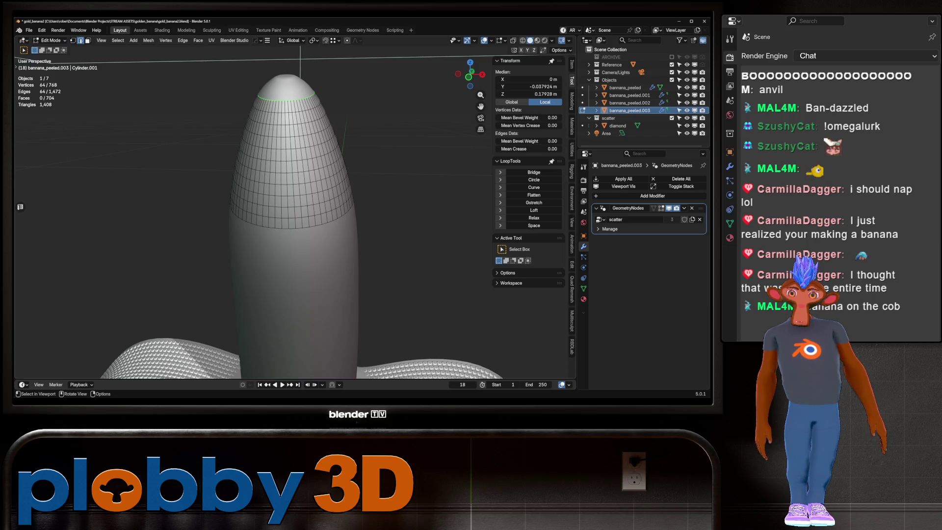
key("KP_1")
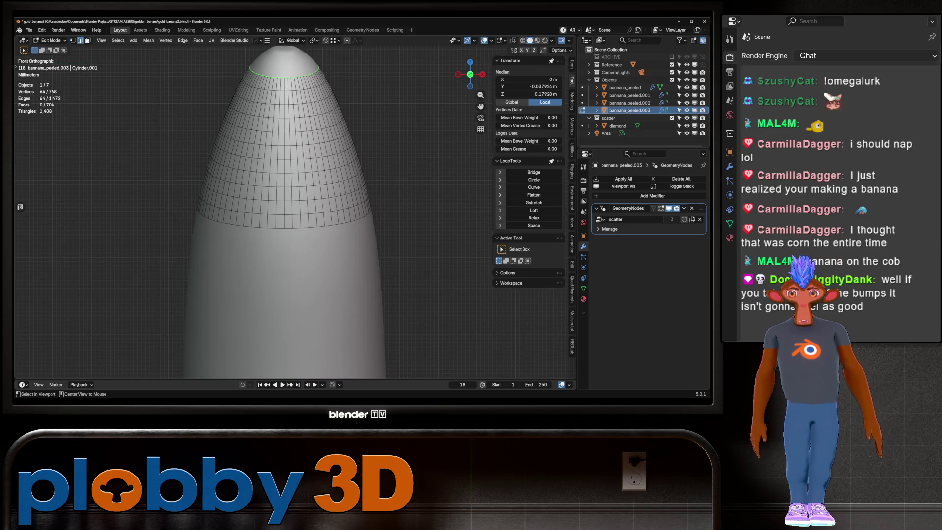
left_click(284, 221)
key("q")
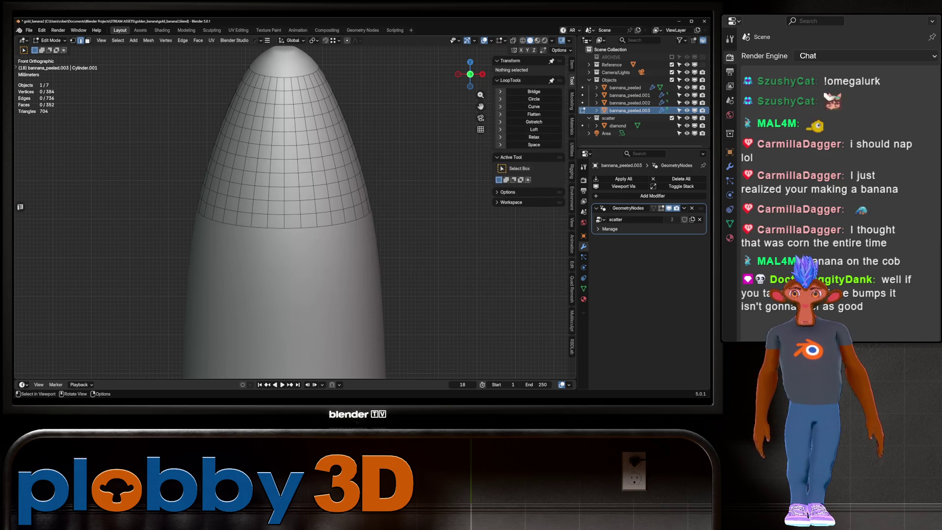
key("Tab")
key("alt+a")
Orbit and toggle Edit Mode to inspect the sparser gems on the tip
middle_click_drag(285, 221, 363, 177)
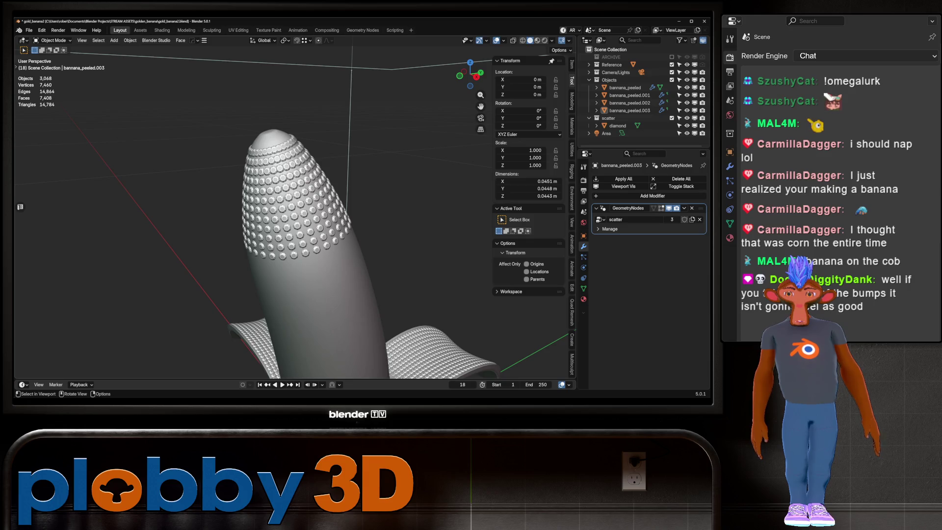
scroll(294, 211, "up", 2)
key("Tab")
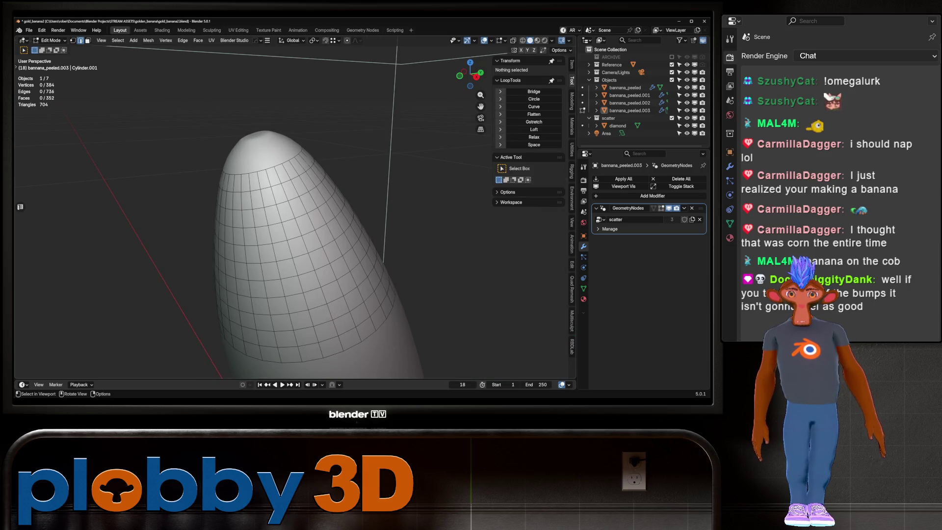
middle_click_drag(294, 221, 343, 211)
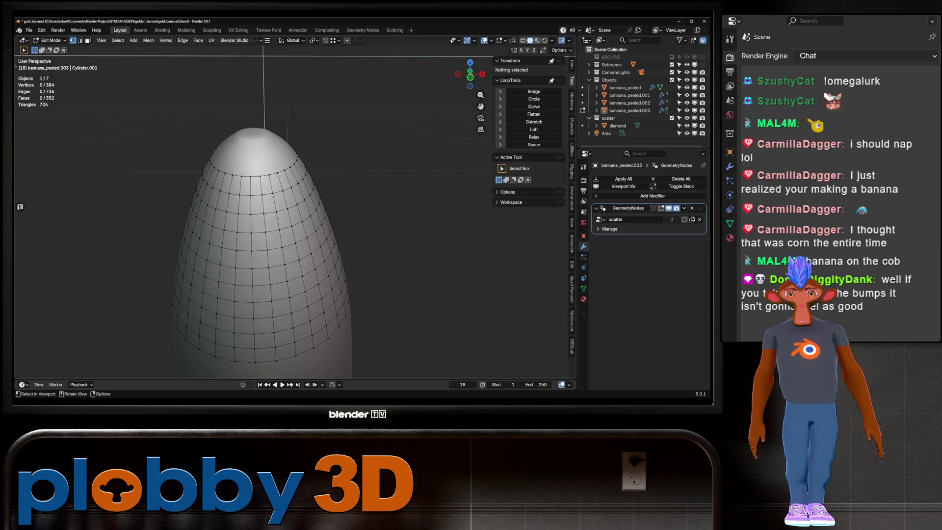
key("Tab")
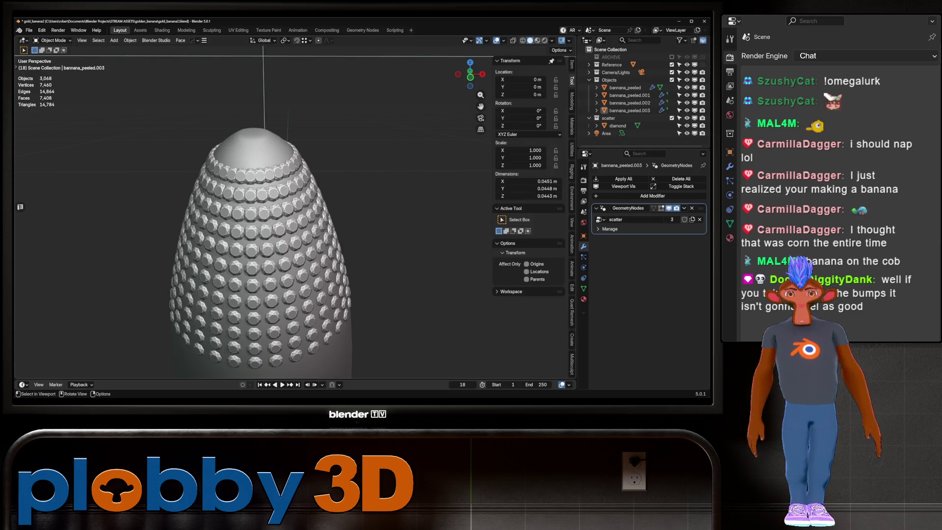
key("Tab")
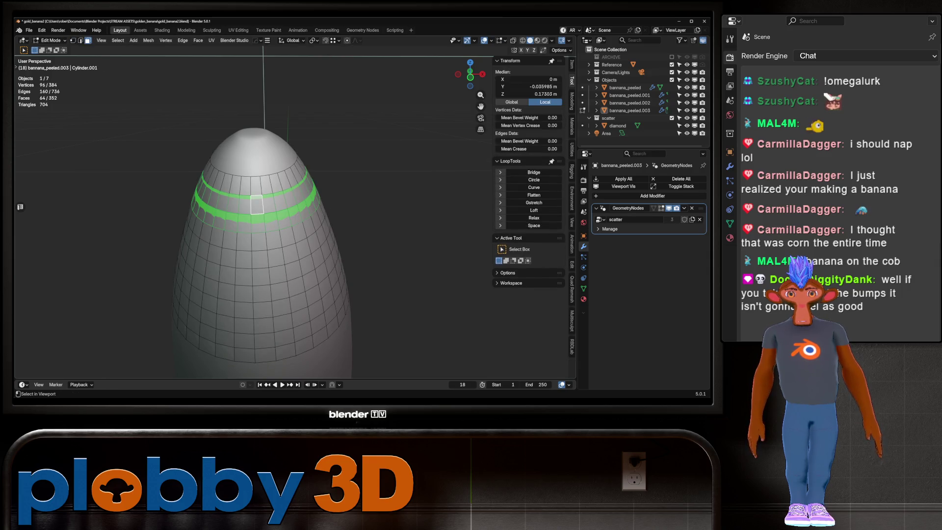
Separate the selected loops into a new piece, bannana_peeled.004, then undo and redo the separation
key("p")
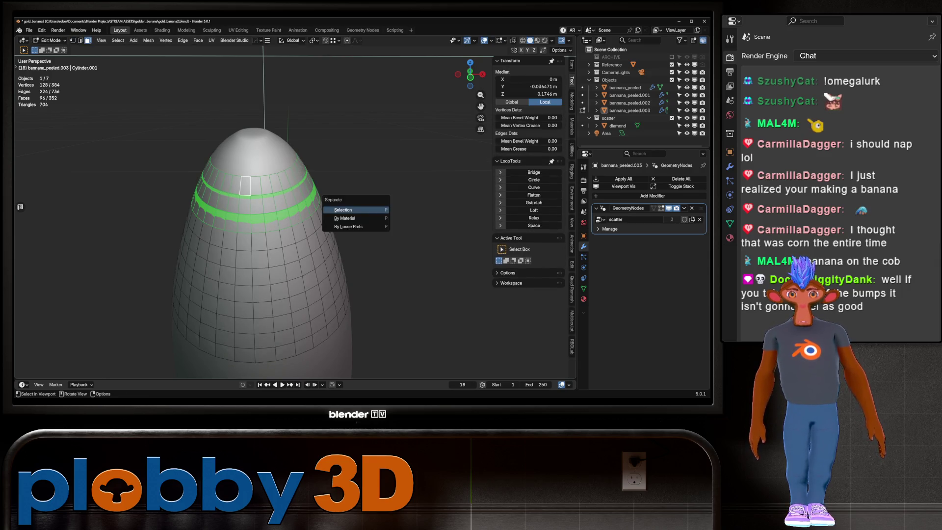
key("Return")
key("Tab")
left_click(629, 118)
key("ctrl+z")
key("ctrl+z")
key("ctrl+z")
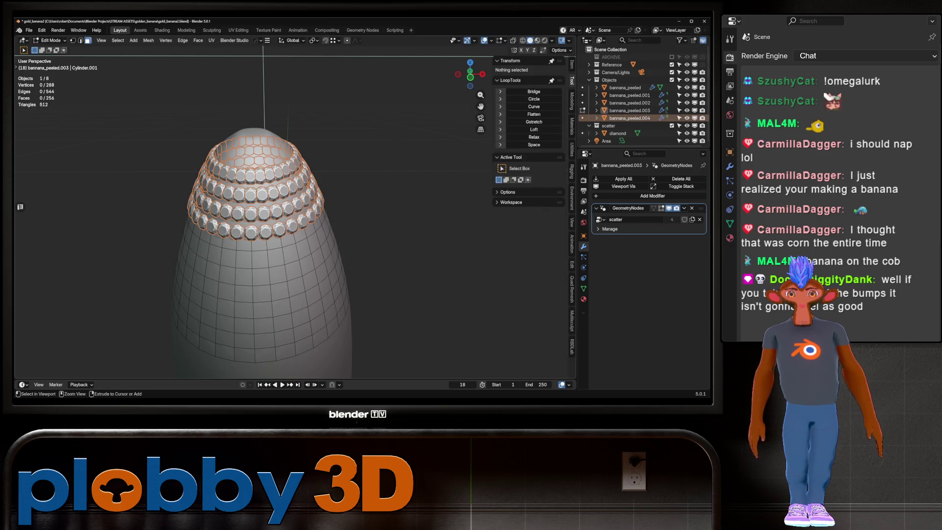
key("ctrl+z")
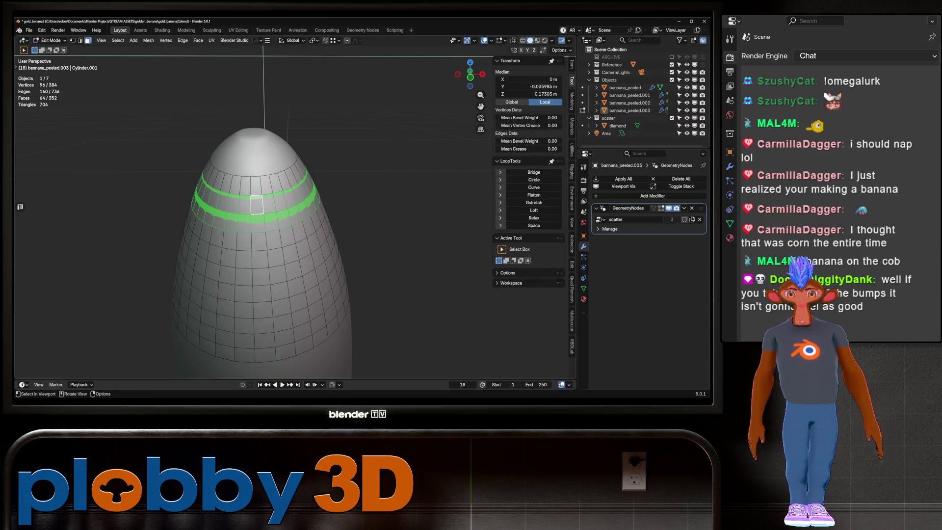
key("ctrl+z")
key("ctrl+shift+z")
key("ctrl+shift+z")
key("ctrl+shift+z")
Step back through undo history to the earlier state with the top diamond band restored
key("ctrl+z")
key("ctrl+z")
key("ctrl+z")
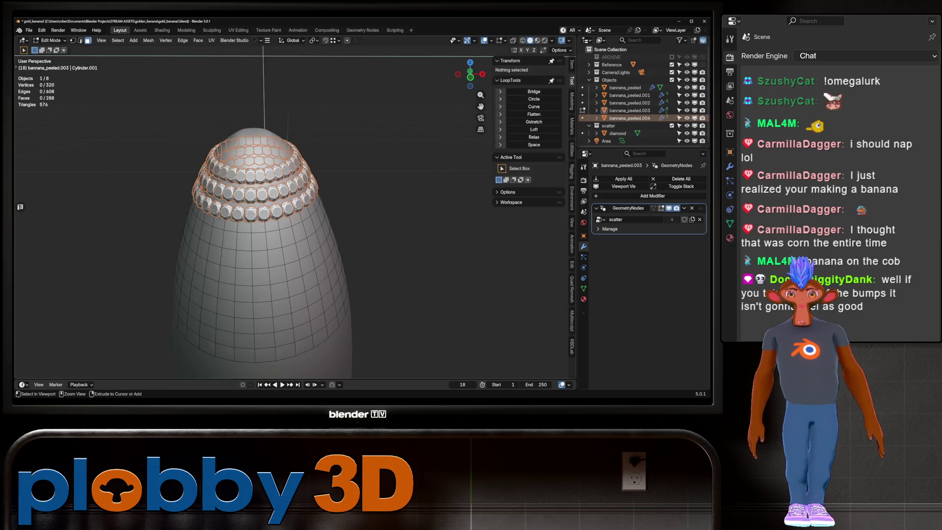
key("ctrl+z")
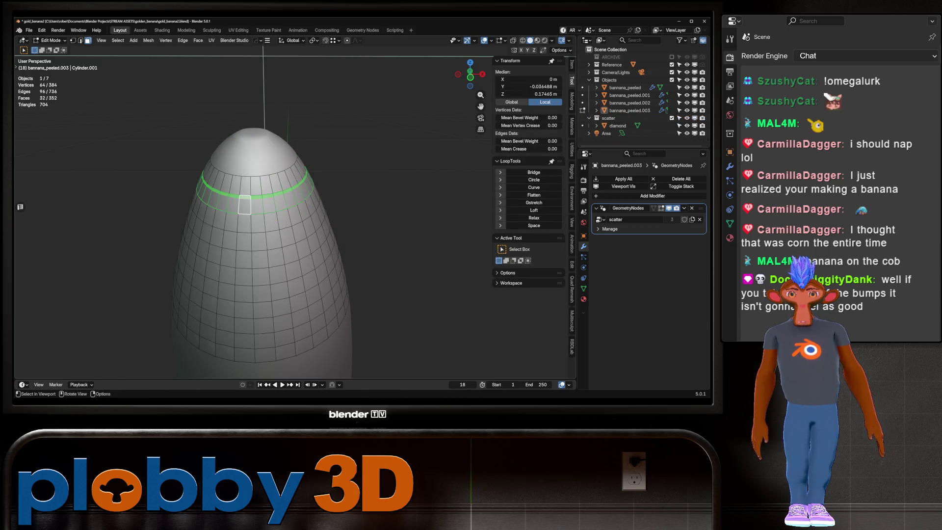
key("ctrl+z")
key("ctrl+z")
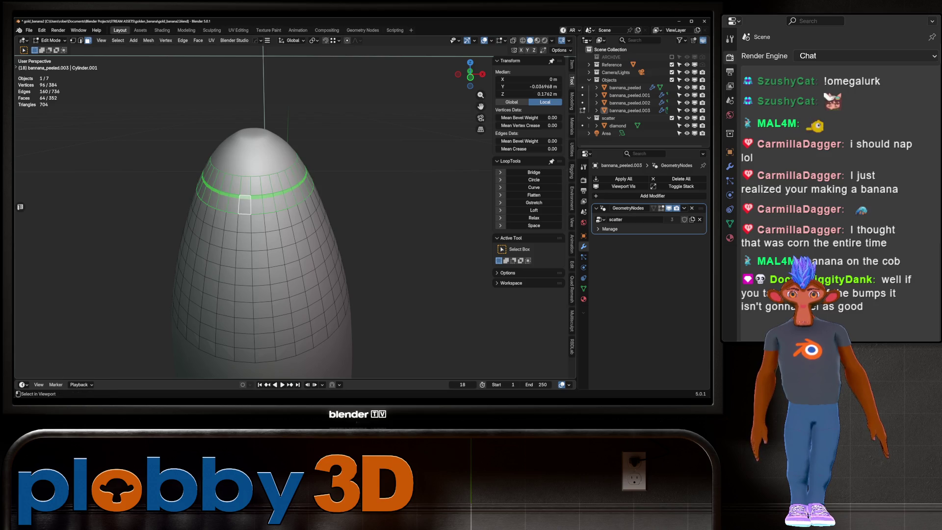
key("ctrl+alt+z")
left_click(248, 228)
key("ctrl+z")
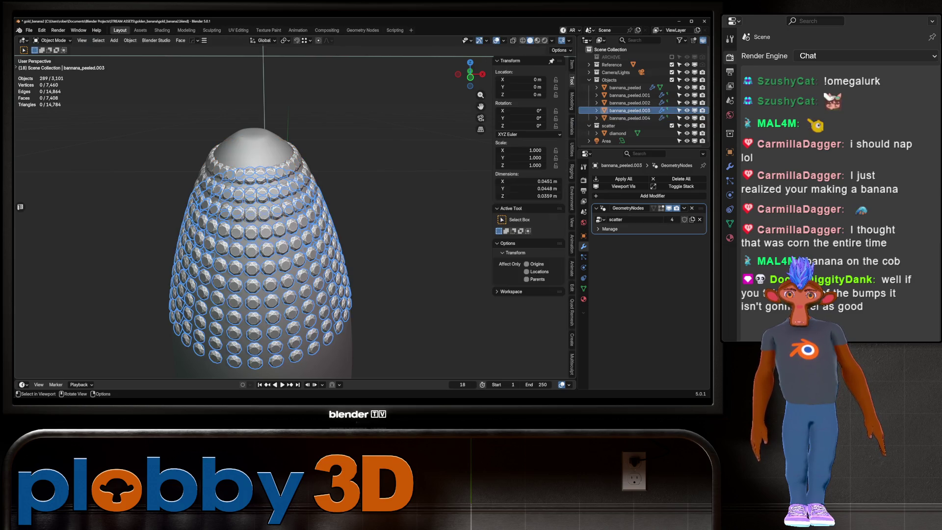
key("ctrl+shift+z")
Delete one ring of vertices from the top diamond band
key("Tab")
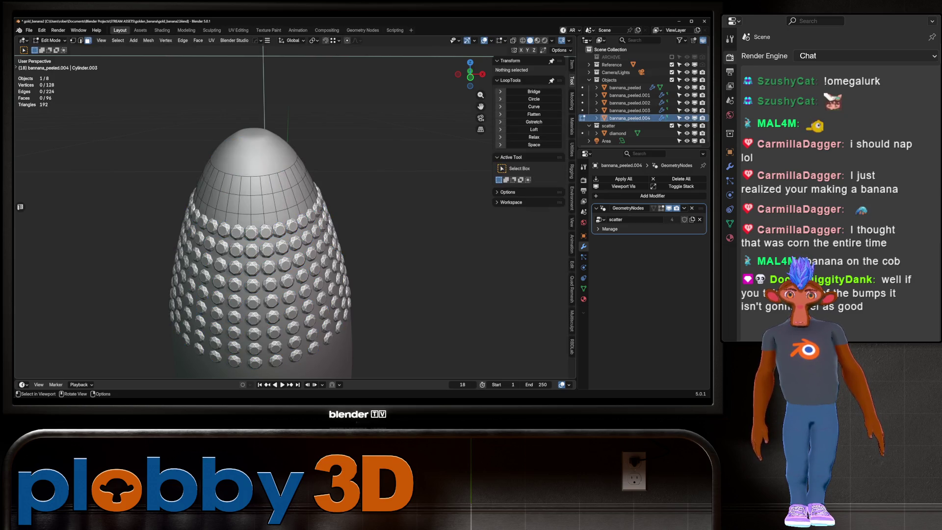
left_click(251, 201, "alt")
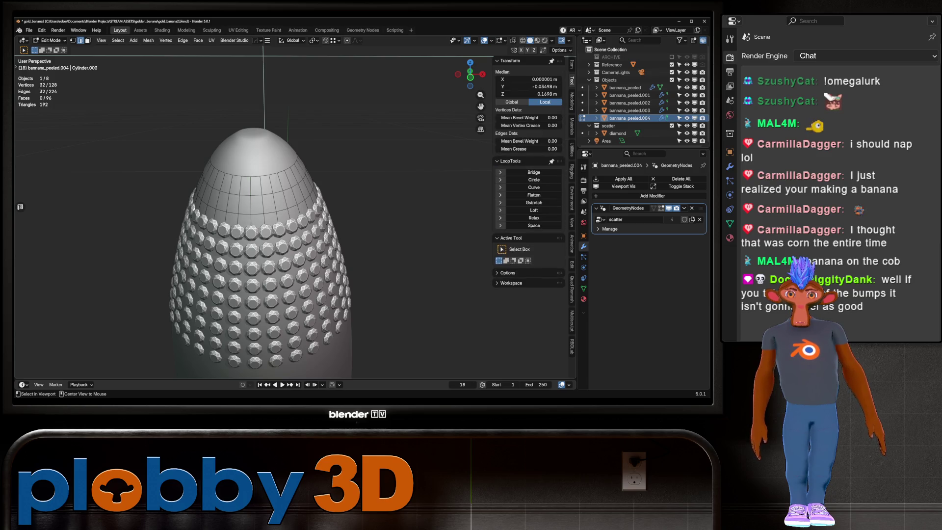
key("x")
left_click(364, 181)
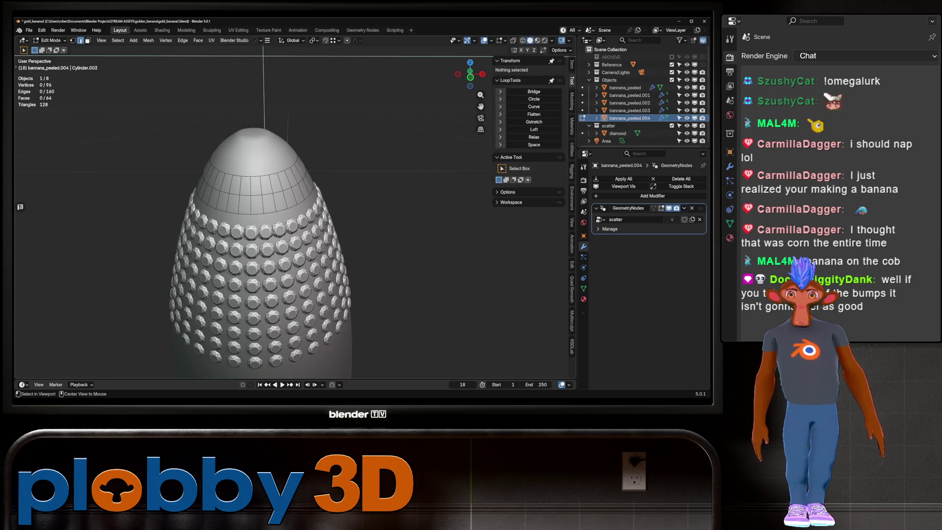
key("Tab")
scroll(294, 215, "up", 2)
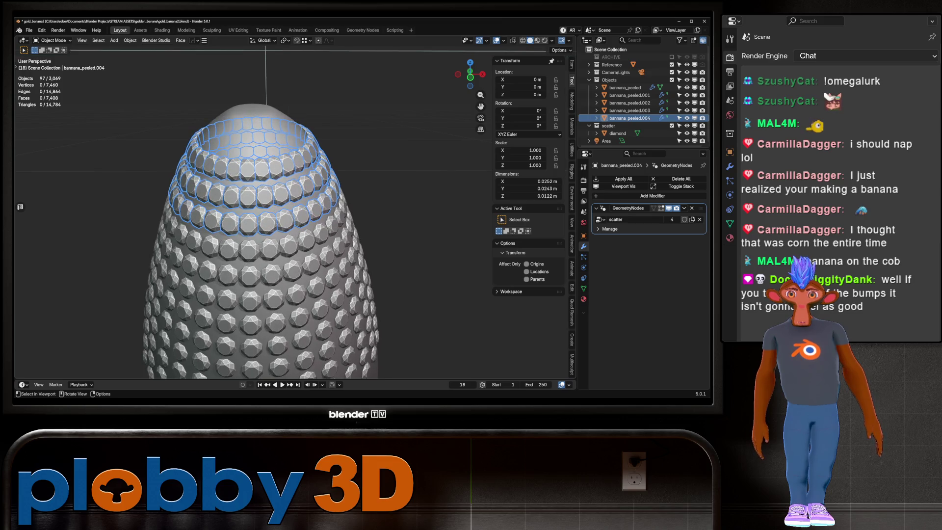
Select a vertical edge of the band and open Quick Favorites, closing it without running anything
key("Tab")
left_click(247, 196, "alt")
key("q")
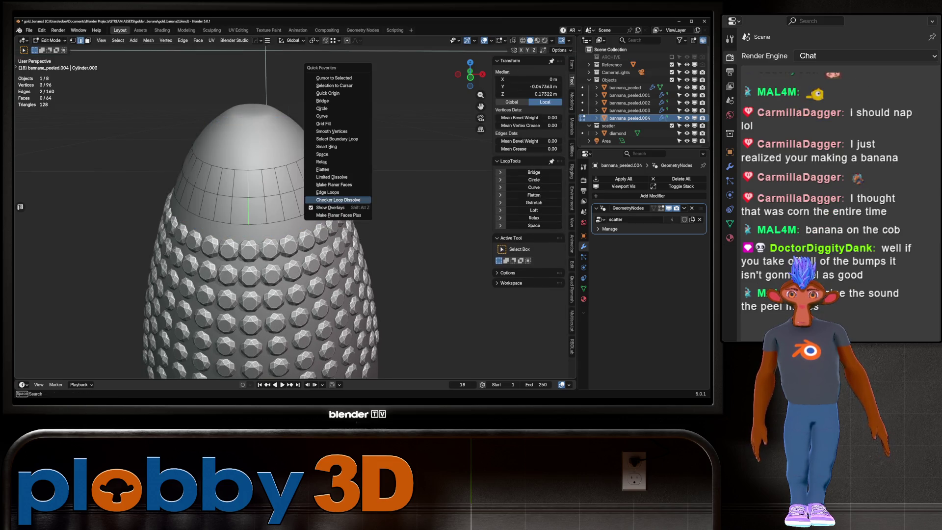
key("Escape")
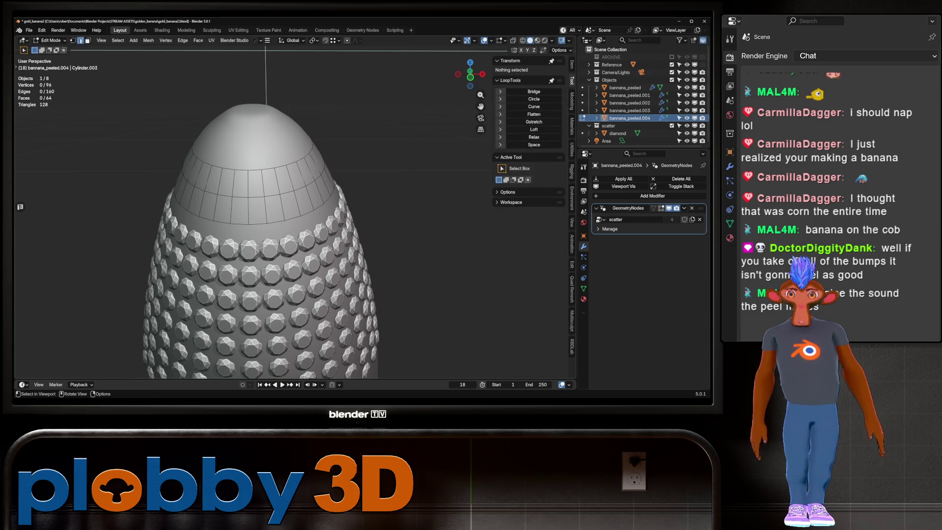
left_click(248, 184)
key("q")
left_click(304, 206)
key("Tab")
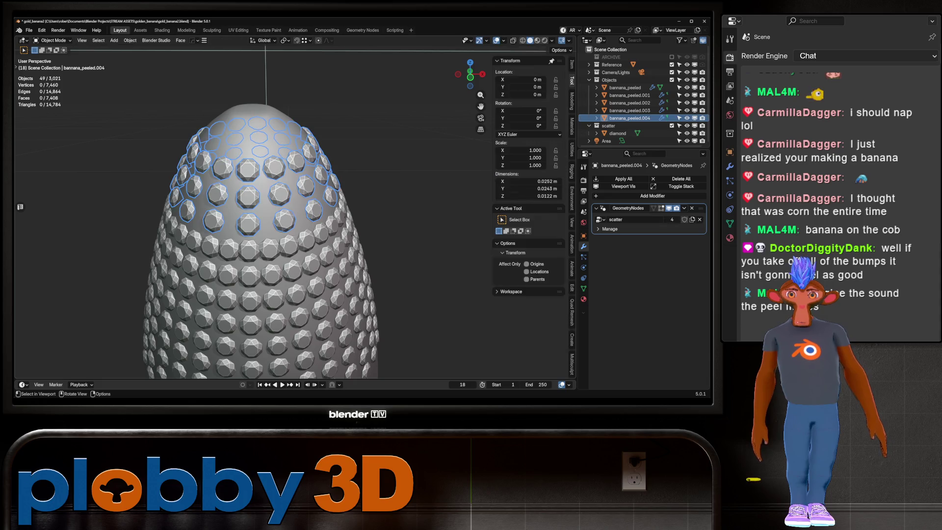
Inspect the diamond-studded peeled tip up close from a higher angle
scroll(294, 211, "down", 5)
mouse_move(294, 211)
middle_mouse_down()
mouse_move(387, 176)
mouse_move(392, 186)
middle_mouse_up()
scroll(392, 187, "up", 2)
scroll(343, 221, "down", 6)
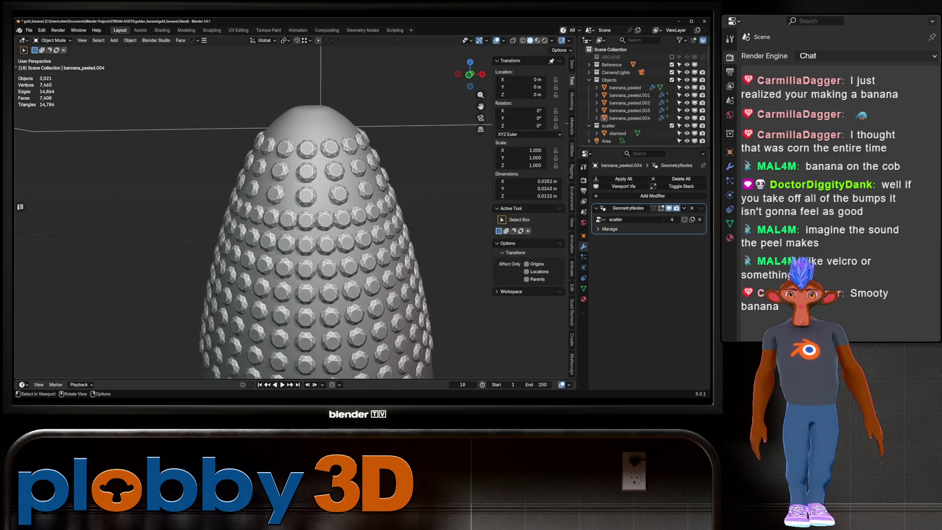
scroll(343, 221, "up", 2)
mouse_move(343, 220)
middle_mouse_down()
mouse_move(363, 206)
mouse_move(324, 177)
mouse_move(343, 186)
middle_mouse_up()
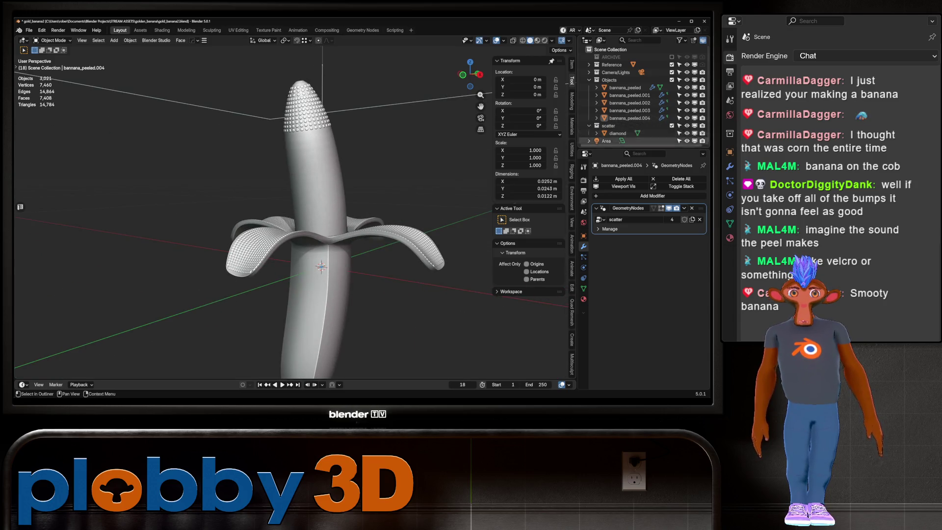
Pick out the banana's middle body band and orbit out to see the whole peeled banana
left_click(629, 118)
left_click(629, 103)
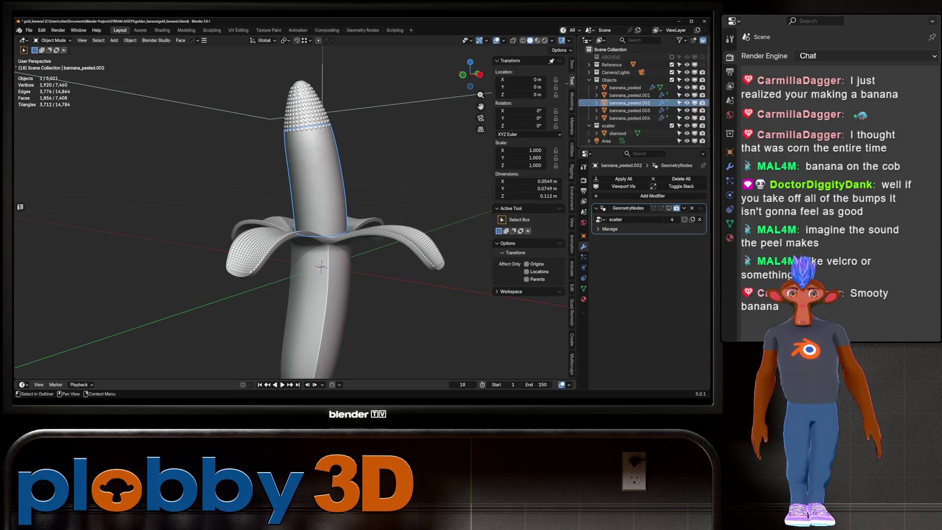
scroll(289, 211, "up", 6)
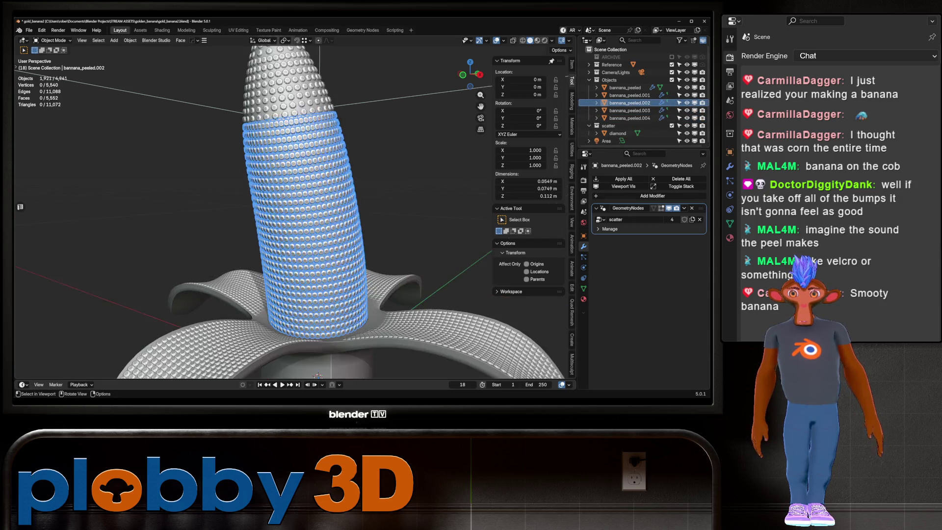
key("alt+a")
scroll(294, 211, "down", 4)
mouse_move(295, 211)
middle_mouse_down()
mouse_move(216, 226)
mouse_move(236, 211)
middle_mouse_up()
scroll(294, 211, "up", 3)
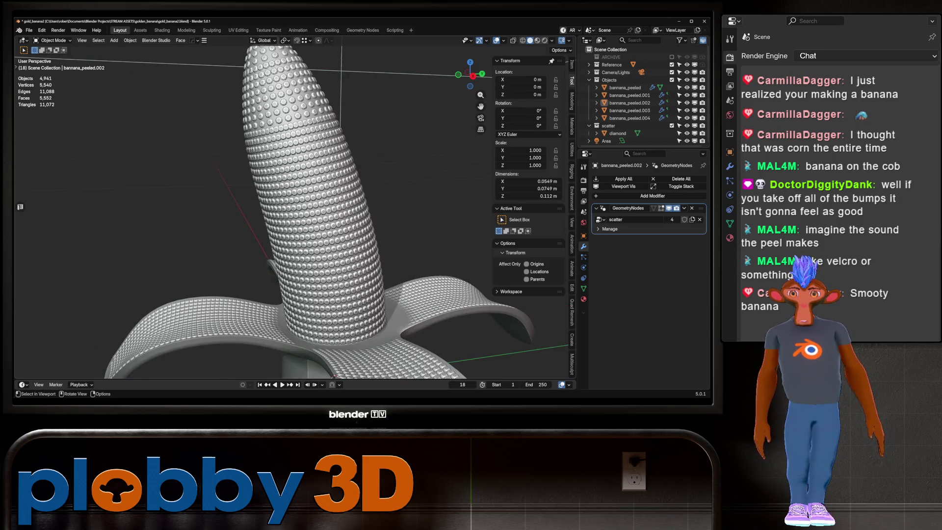
scroll(294, 211, "up", 4)
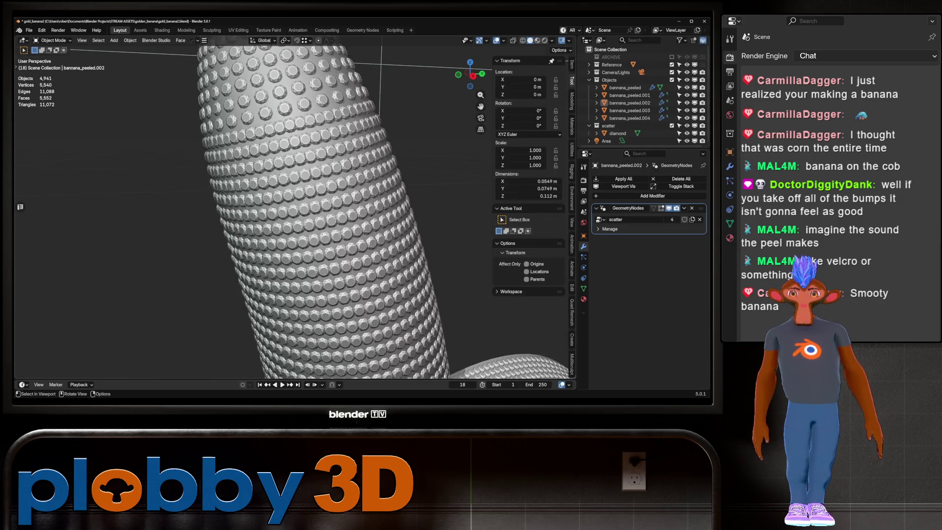
Isolate the body band and lower its top edge loop, reducing its height from 0.112 m to 0.108 m
key("Tab")
key("Tab")
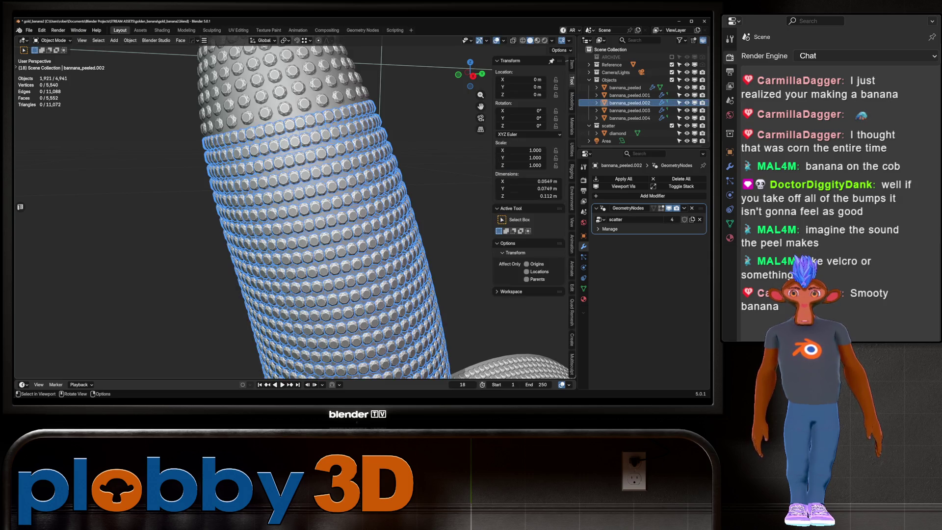
key("KP_Divide")
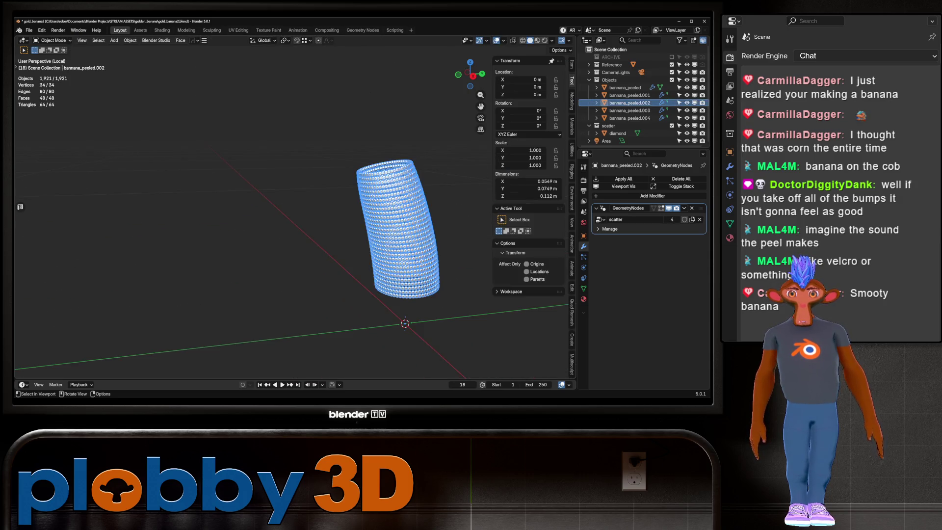
key("Tab")
left_click(385, 174, "alt")
key("1")
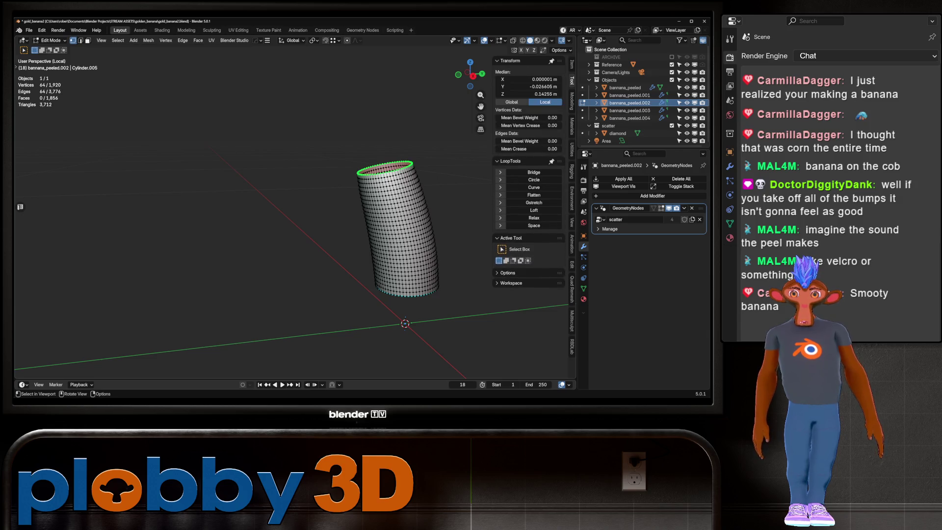
key("Tab")
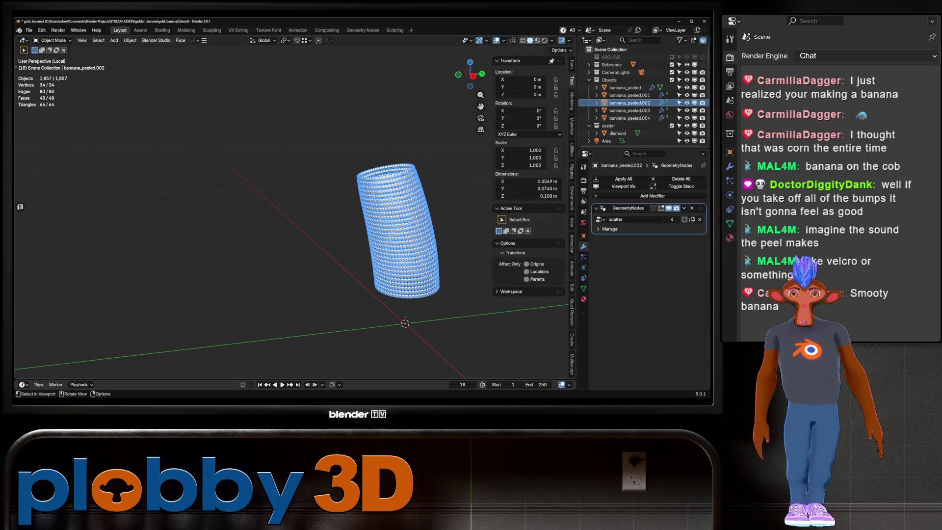
key("KP_Divide")
Orbit to a front view of the whole banana and preview its rendered gold shading
key("alt+a")
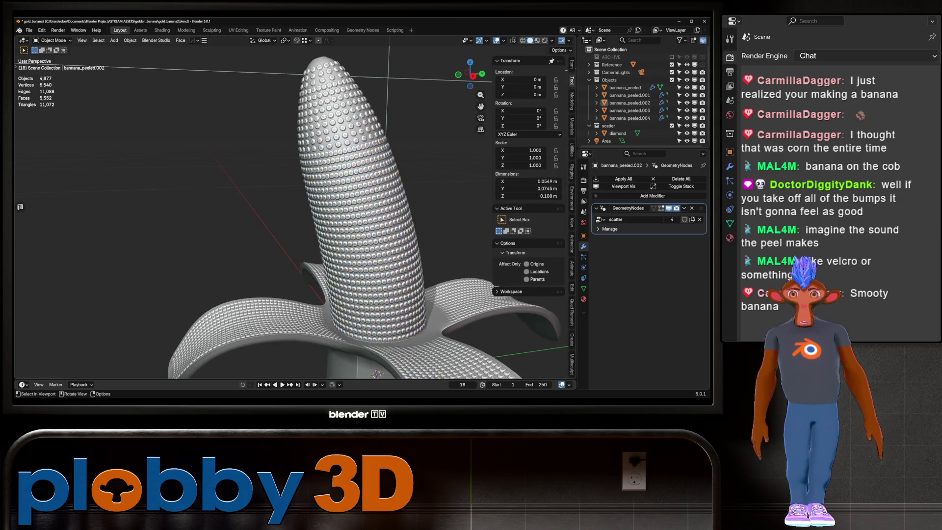
middle_click_drag(365, 254, 331, 256)
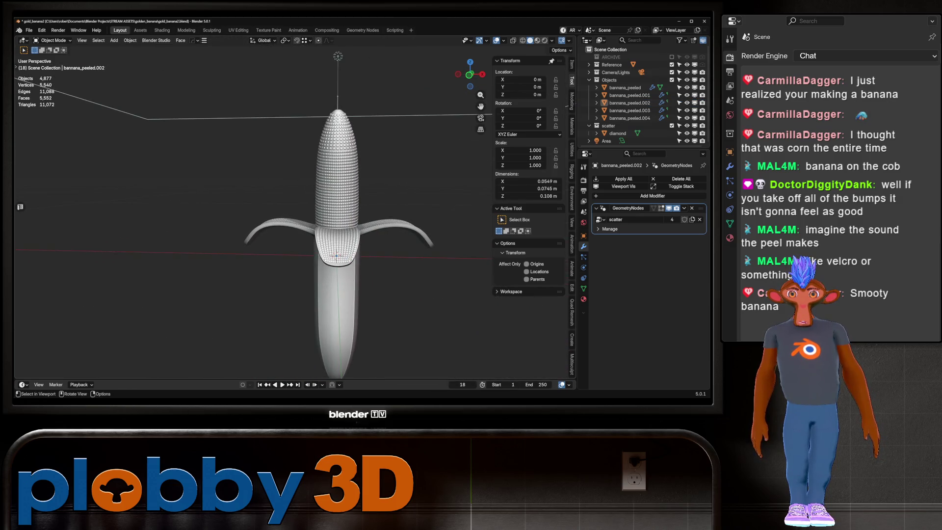
scroll(316, 220, "up", 5)
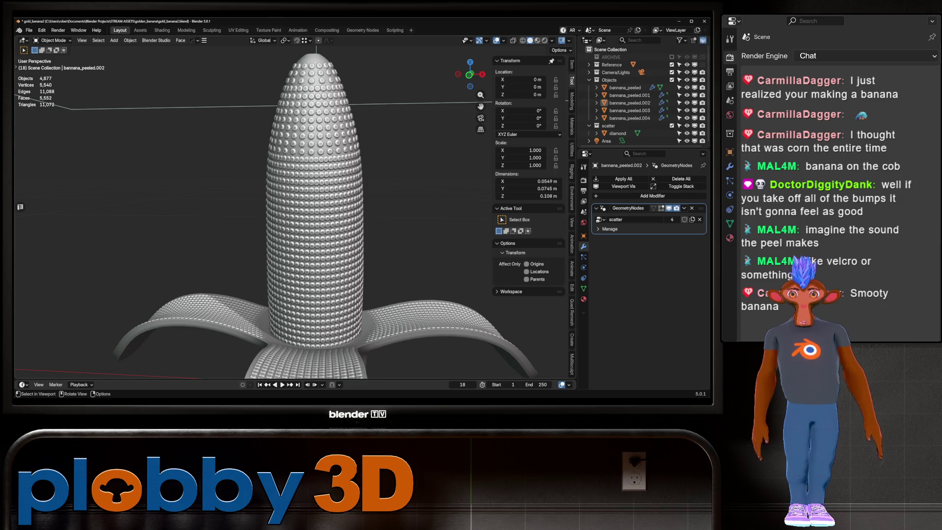
scroll(317, 196, "down", 4)
middle_click_drag(317, 197, 337, 48)
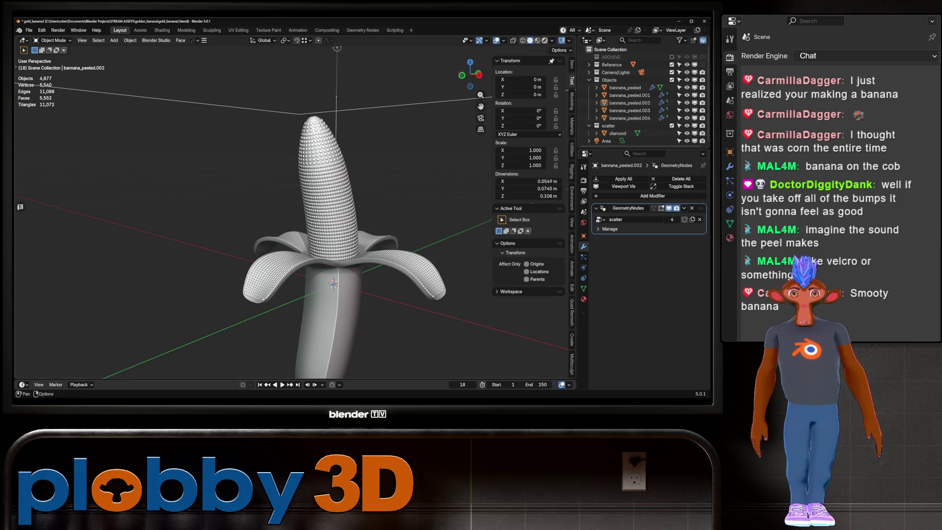
key("z")
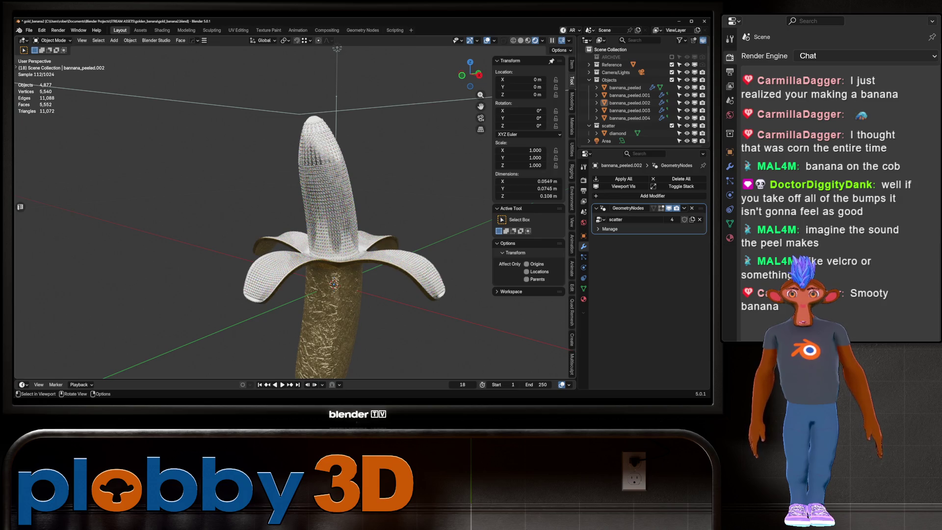
Select the body band and the band above it and merge them into one mesh
mouse_move(337, 49)
middle_mouse_down()
mouse_move(339, 157)
mouse_move(321, 54)
middle_mouse_up()
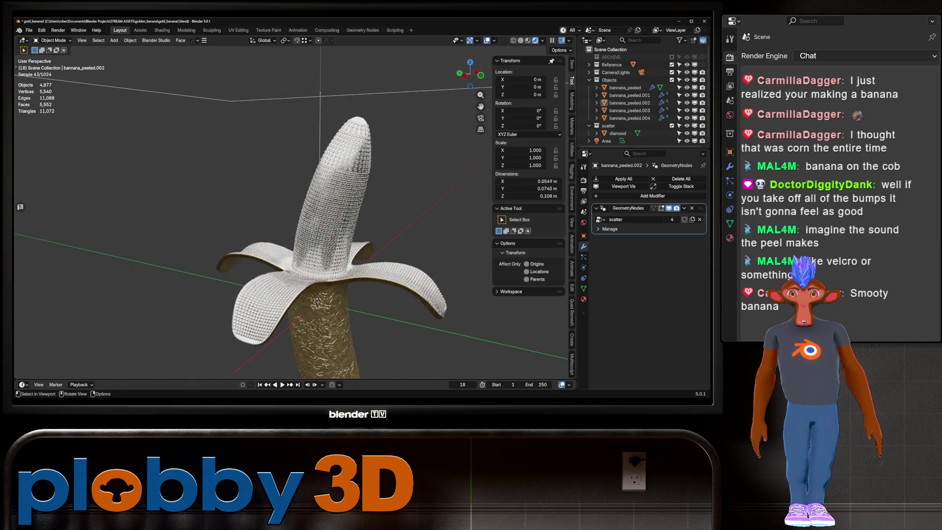
mouse_move(320, 93)
middle_mouse_down()
mouse_move(311, 59)
mouse_move(306, 147)
middle_mouse_up()
left_click(304, 162)
left_click(305, 162)
key("Tab")
key("Tab")
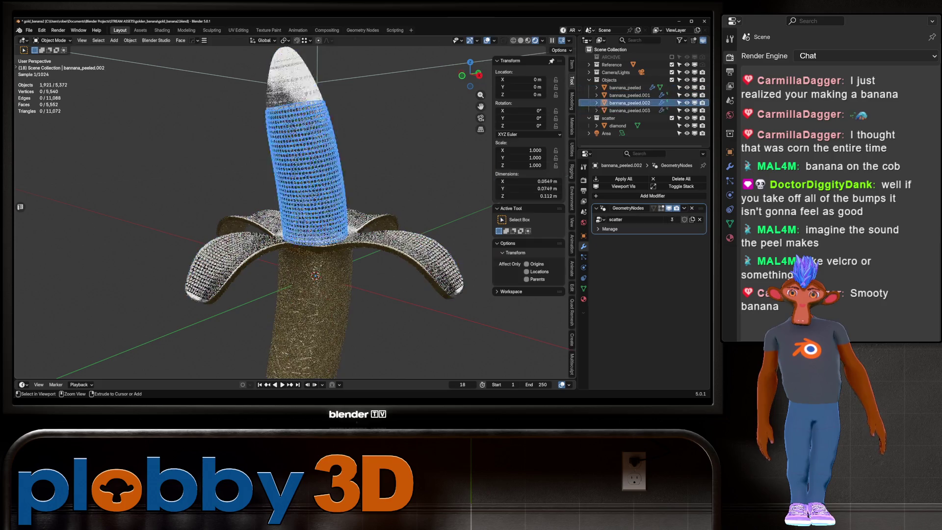
key("Delete")
Orbit around the merged banana and enter Edit Mode on bannana_peeled.002
scroll(290, 212, "down", 3)
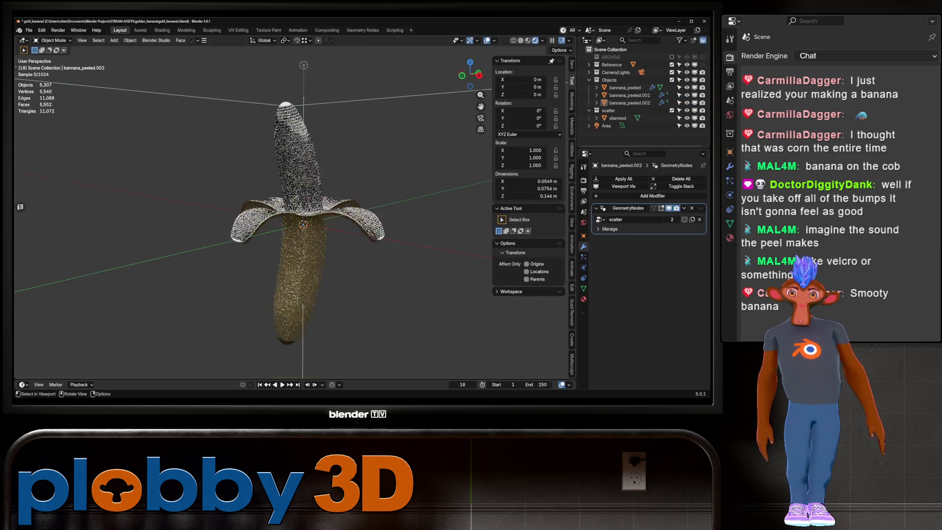
mouse_move(294, 221)
middle_mouse_down()
mouse_move(344, 219)
mouse_move(314, 206)
mouse_move(324, 197)
middle_mouse_up()
scroll(295, 221, "up", 5)
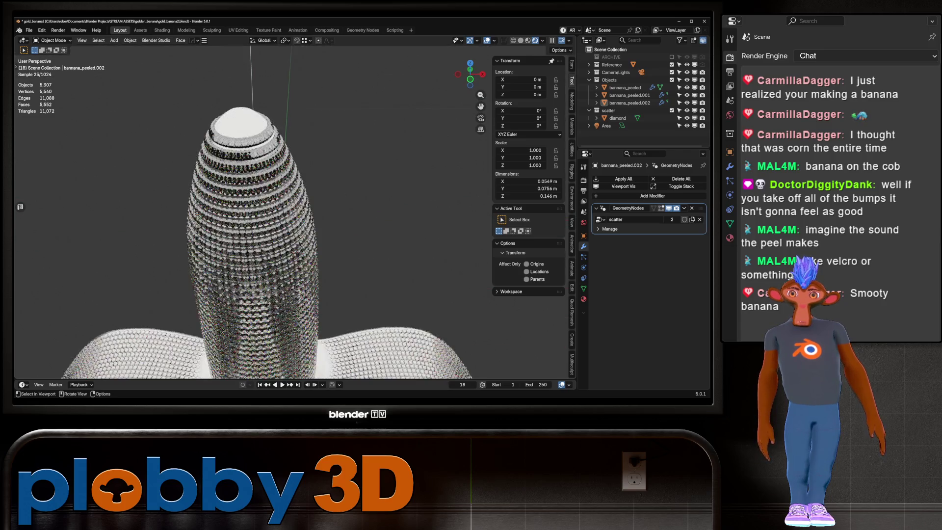
key("Tab")
key("Tab")
key("Tab")
left_click(231, 164, "alt")
key("Tab")
key("Tab")
key("Tab")
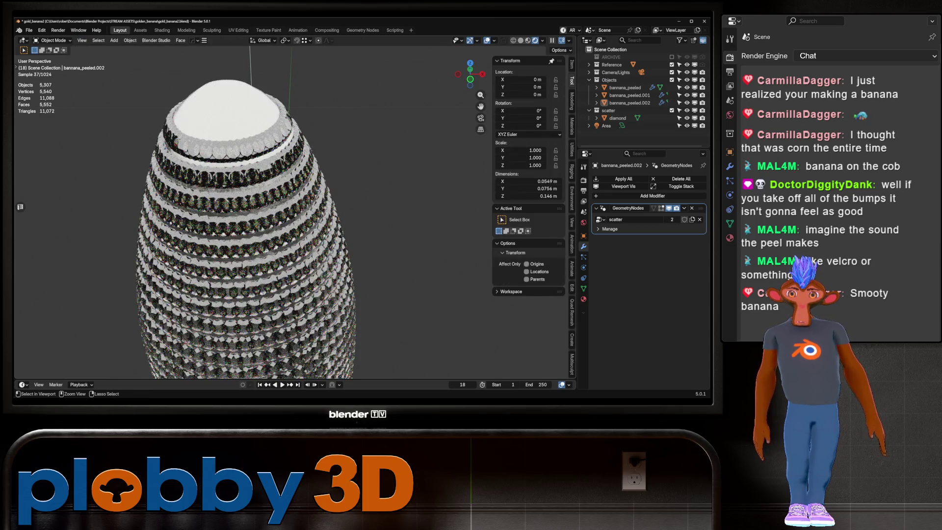
mouse_move(295, 220)
middle_mouse_down()
mouse_move(279, 218)
mouse_move(319, 208)
mouse_move(333, 221)
middle_mouse_up()
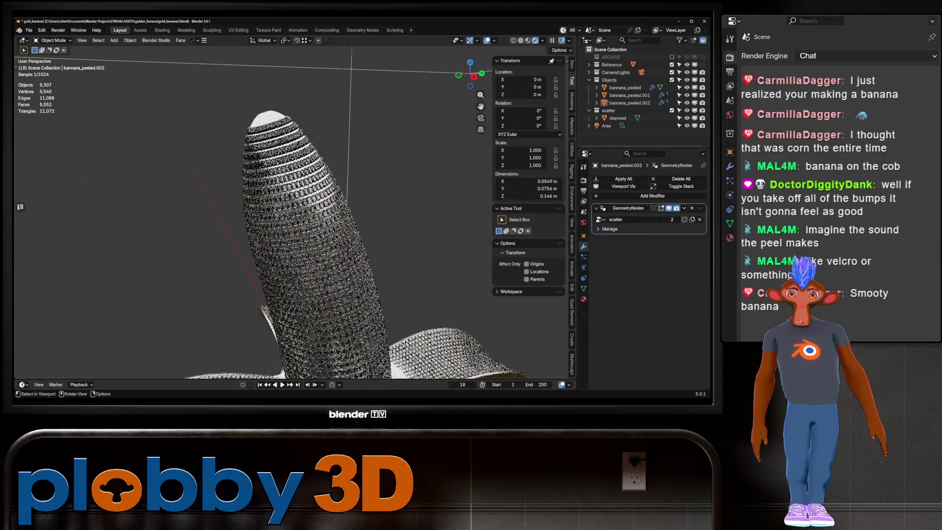
scroll(294, 221, "down", 3)
scroll(294, 221, "up", 2)
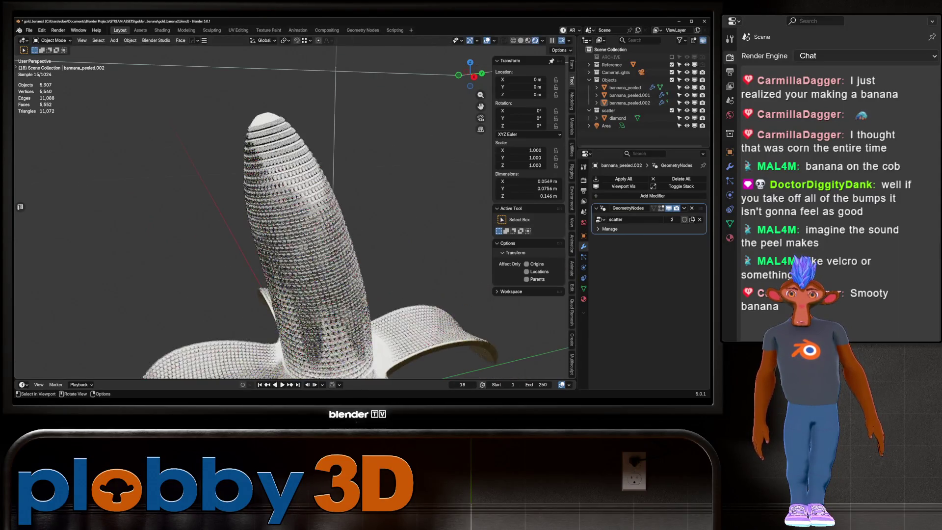
key("Tab")
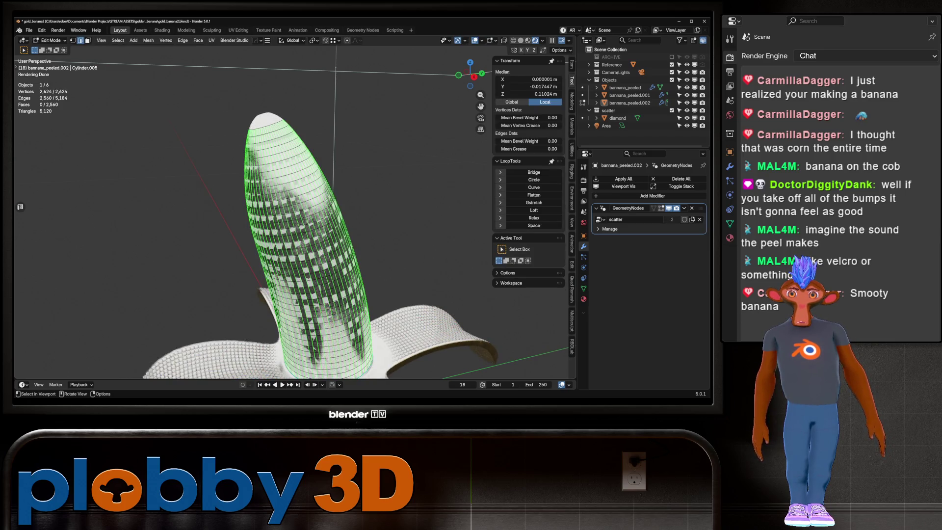
Edge-slide the ring near the banana tip outward by -1.074
left_click(260, 125, "alt")
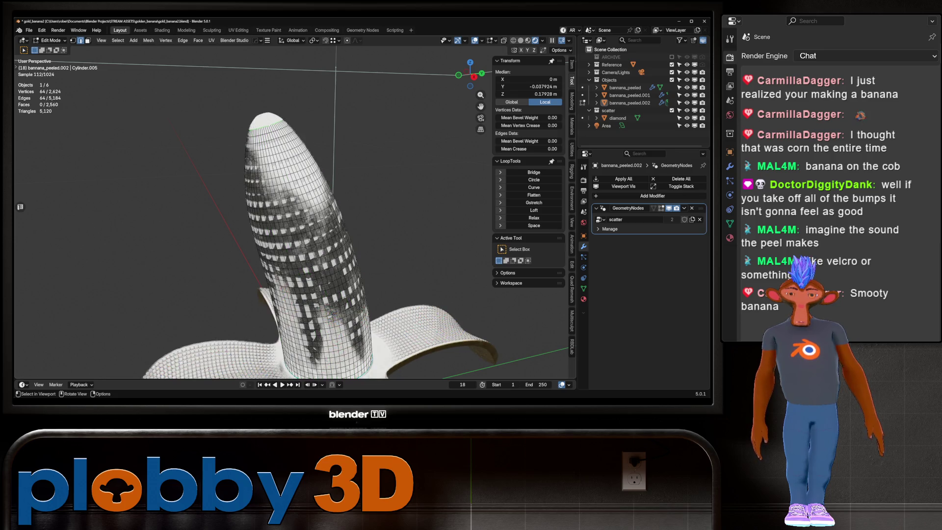
key("g")
key("g")
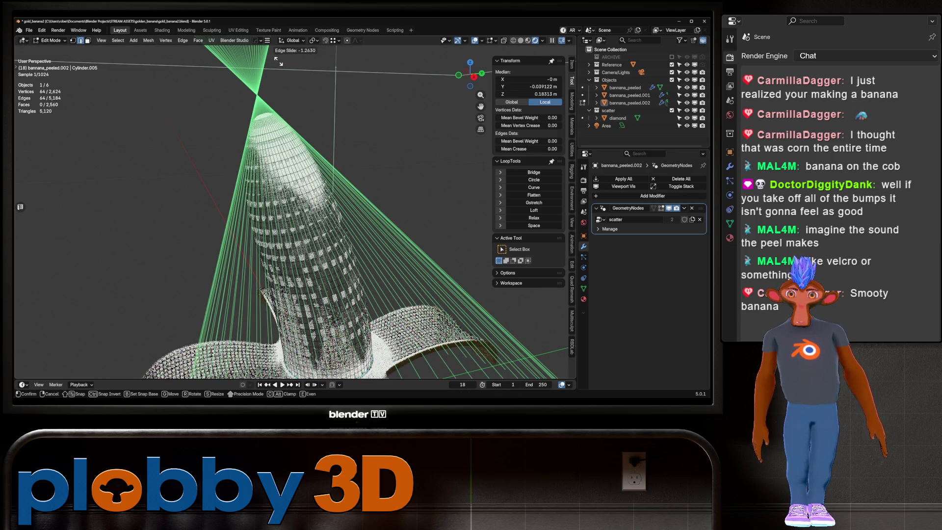
left_click(279, 67)
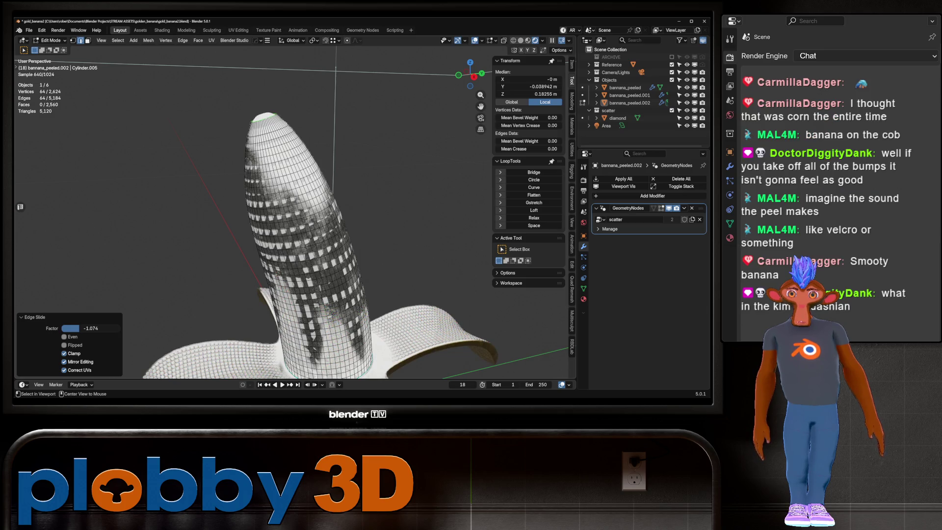
Select the whole mesh and evenly re-space its loops with LoopTools Space
left_click(283, 128, "alt")
key("q")
key("a")
key("q")
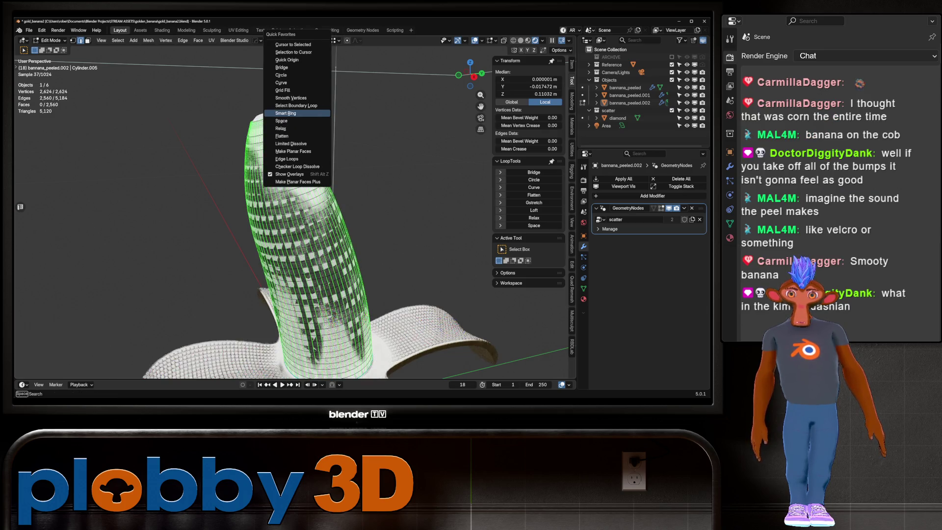
left_click(285, 121)
Return to Object Mode and inspect the diamond-covered banana from the front and around its tip
key("Tab")
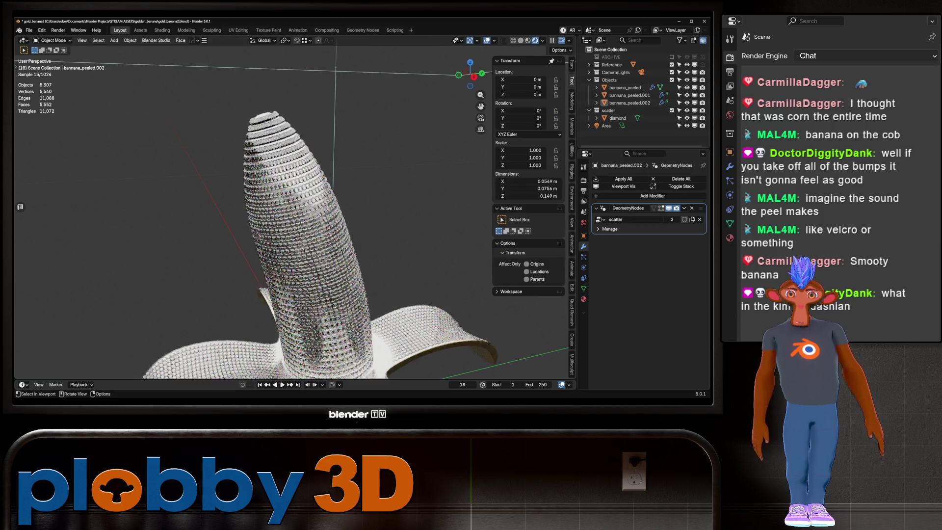
key("KP_1")
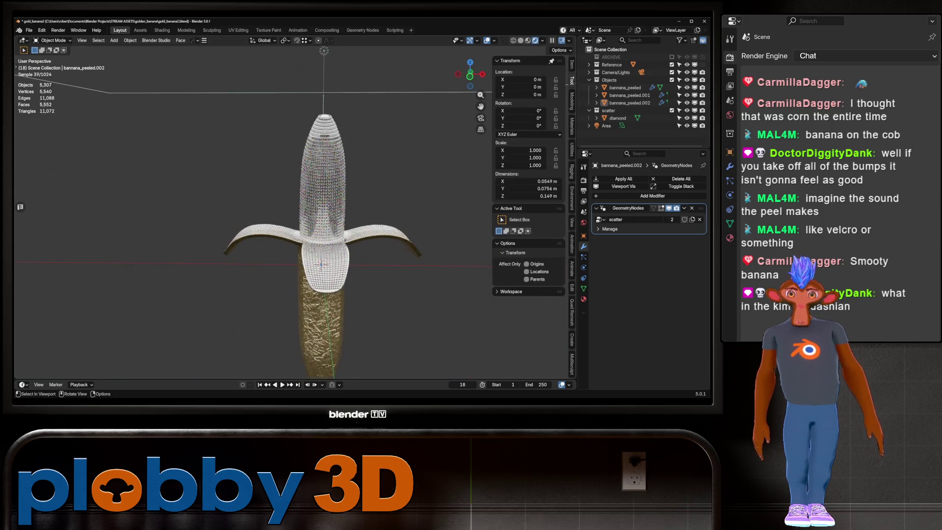
scroll(319, 123, "up", 5)
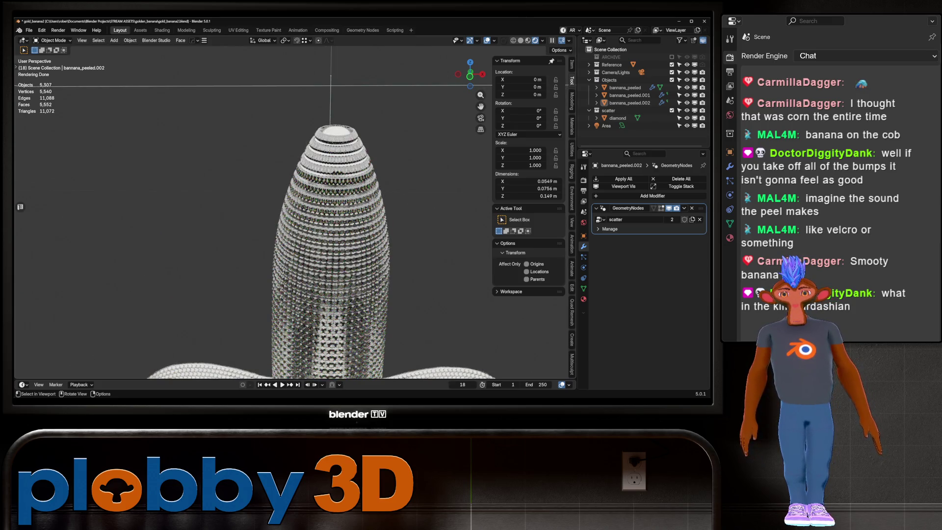
scroll(294, 221, "down", 5)
mouse_move(295, 220)
middle_mouse_down()
mouse_move(368, 206)
mouse_move(339, 177)
middle_mouse_up()
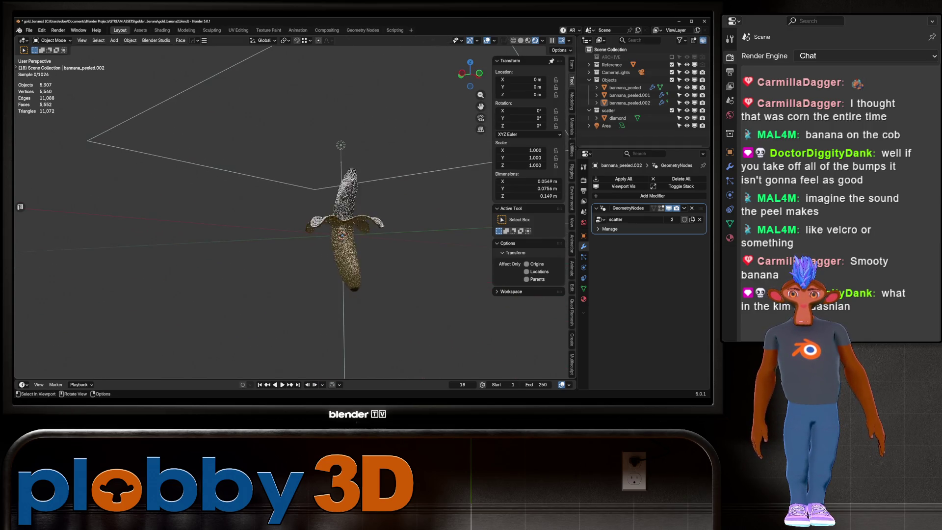
scroll(319, 206, "up", 3)
scroll(319, 206, "up", 6)
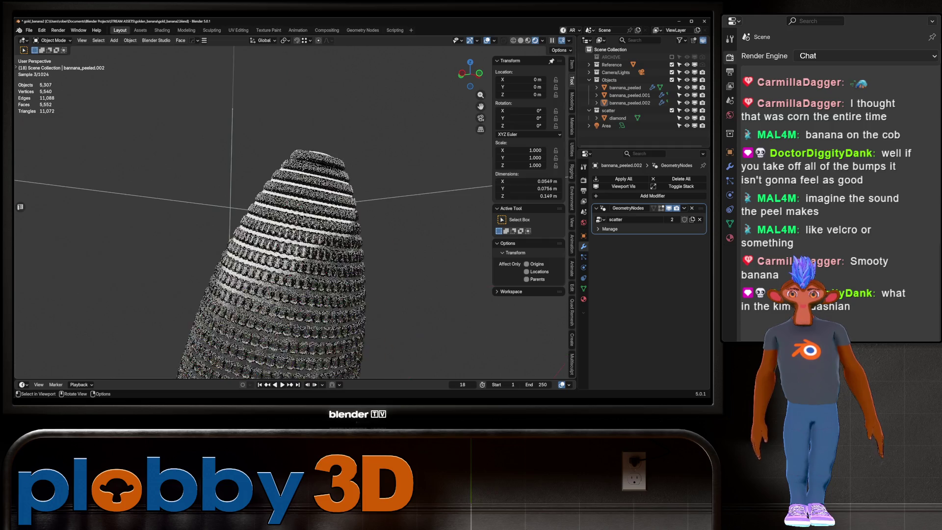
mouse_move(295, 221)
middle_mouse_down()
mouse_move(343, 216)
mouse_move(304, 211)
mouse_move(329, 176)
middle_mouse_up()
In Edit Mode, select the tip ring and several lengthwise edge loops on the banana
key("Tab")
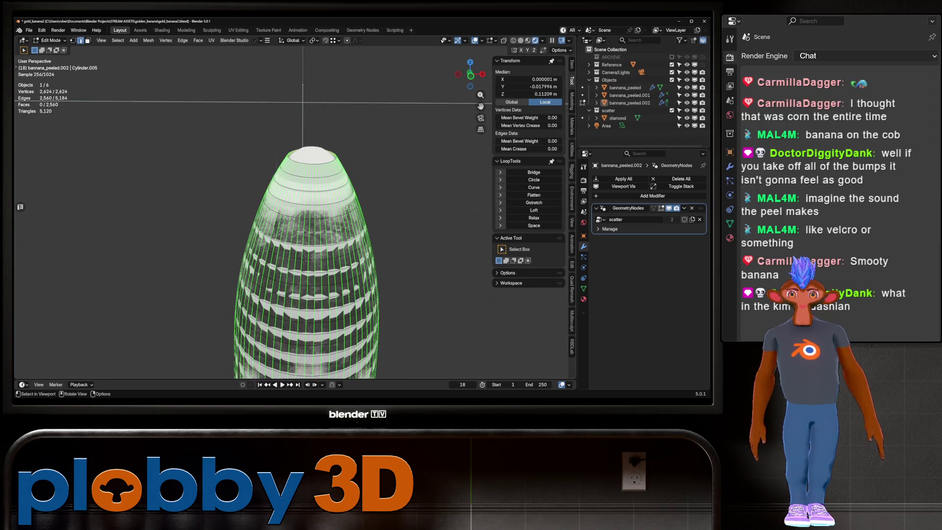
key("1")
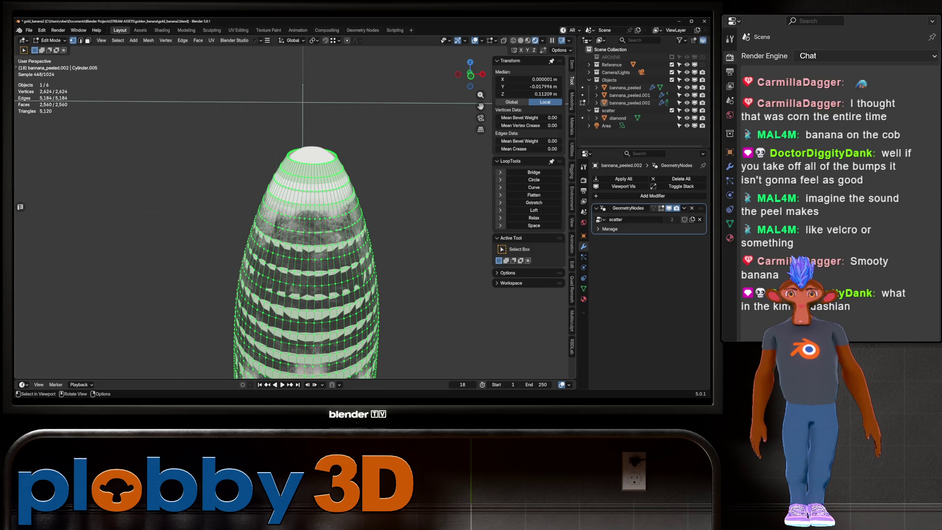
left_click(312, 160, "alt")
mouse_move(311, 160)
middle_mouse_down()
mouse_move(315, 142)
mouse_move(310, 168)
middle_mouse_up()
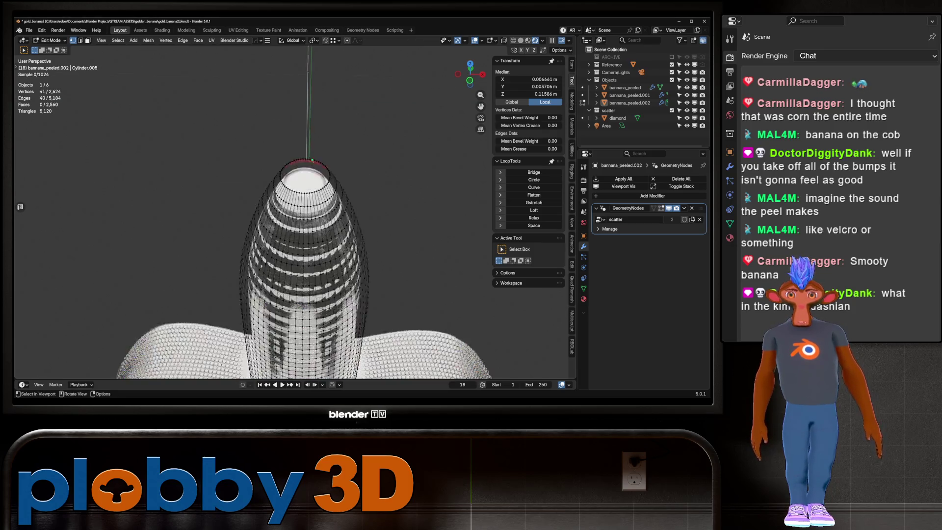
scroll(310, 169, "up", 3)
key("2")
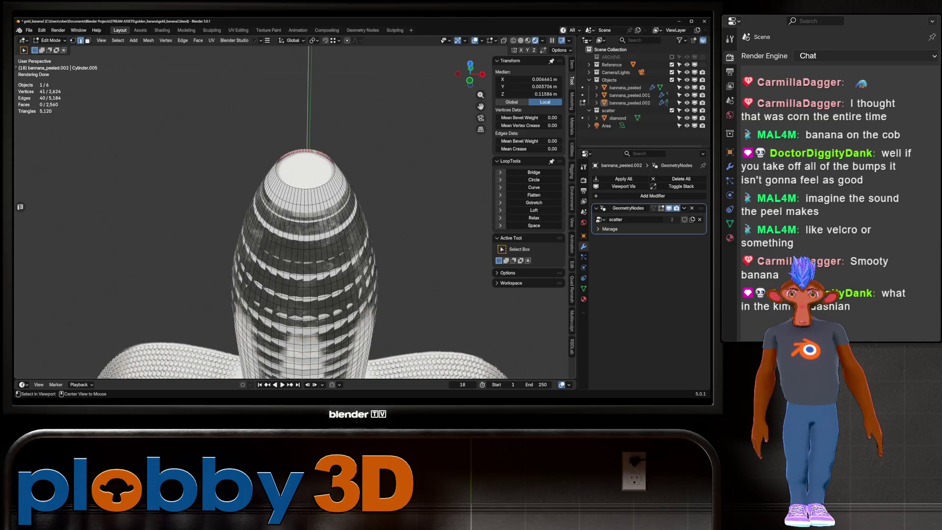
left_click(305, 275, "alt+shift")
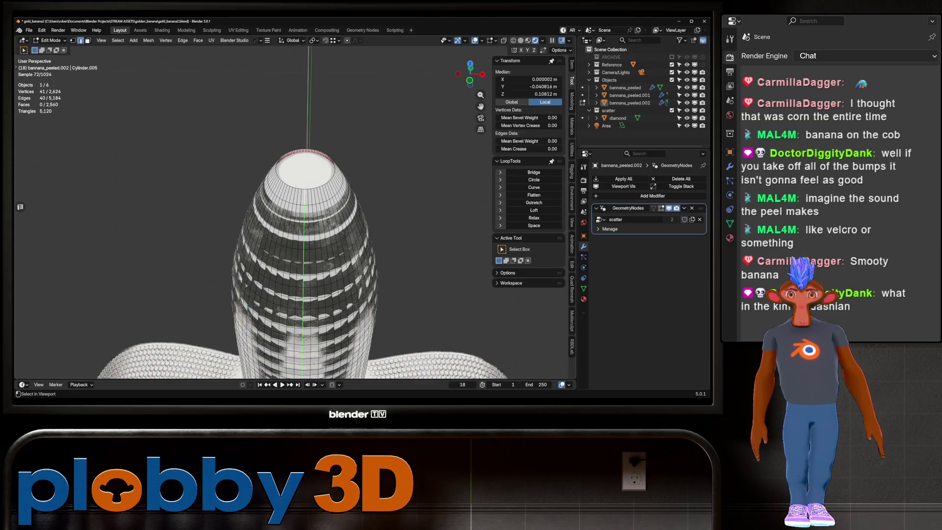
middle_click_drag(309, 220, 324, 211)
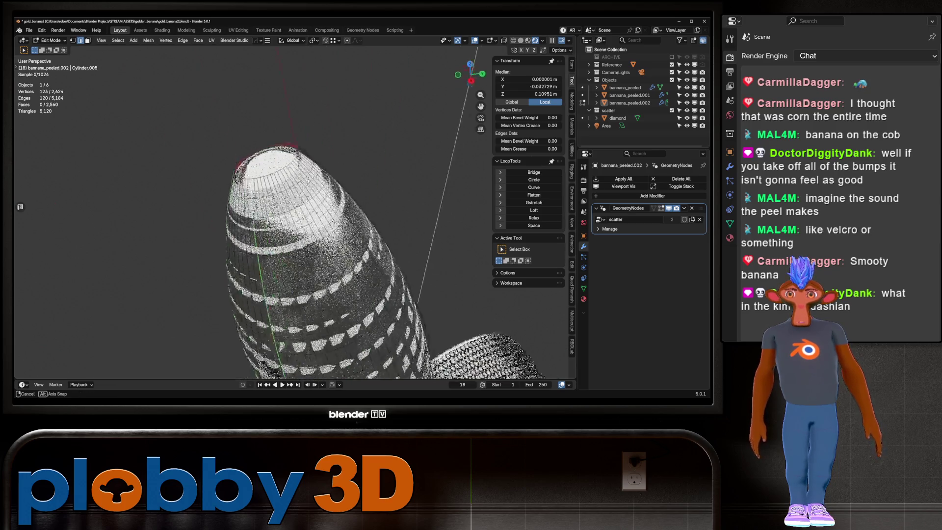
left_click(314, 220, "alt+shift")
left_click(290, 304, "alt+shift")
left_click(357, 319, "alt+shift")
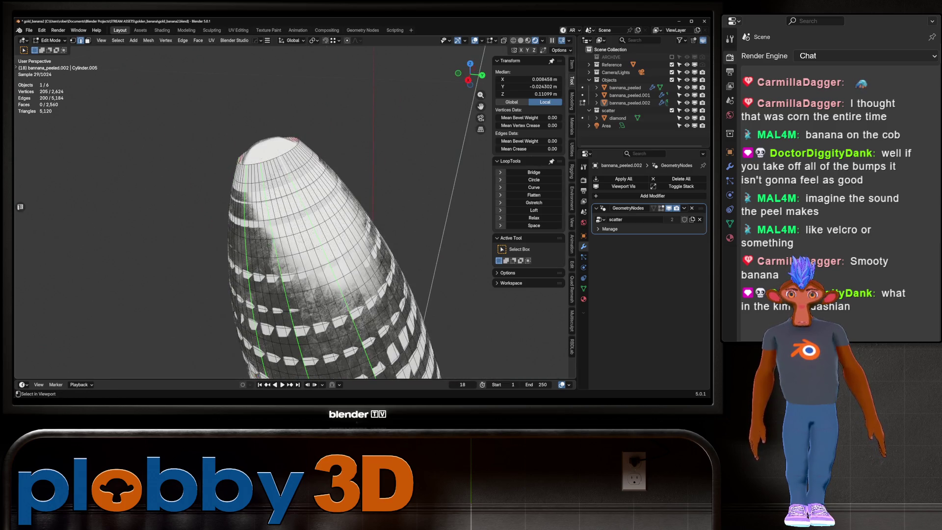
middle_click_drag(319, 220, 300, 210)
left_click(343, 246, "alt+shift")
Dissolve the selected lengthwise edges and evenly space the remaining rings
key("x")
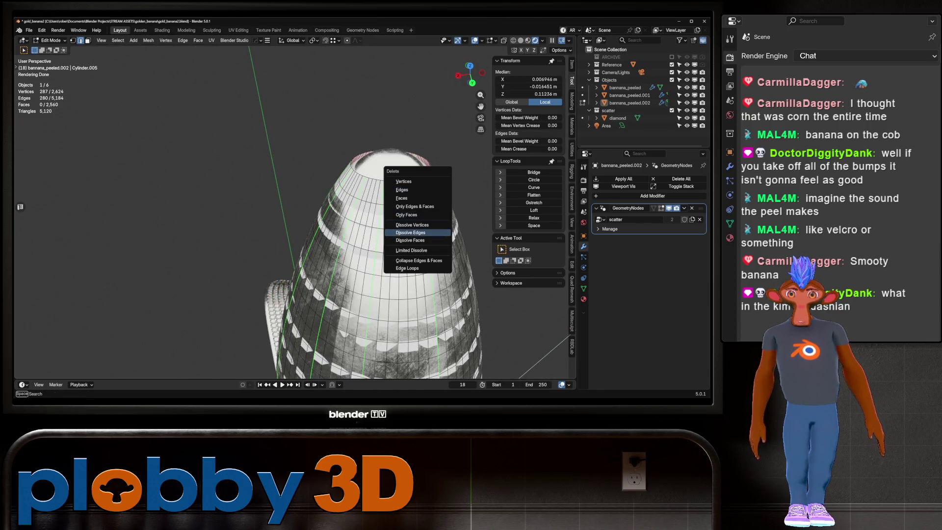
left_click(417, 232)
key("shift+g")
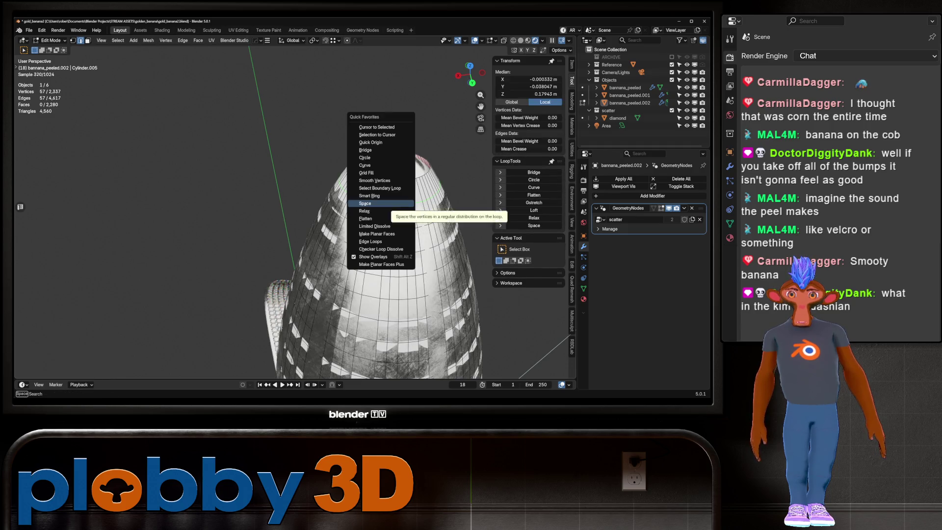
left_click(399, 187)
right_click(399, 187)
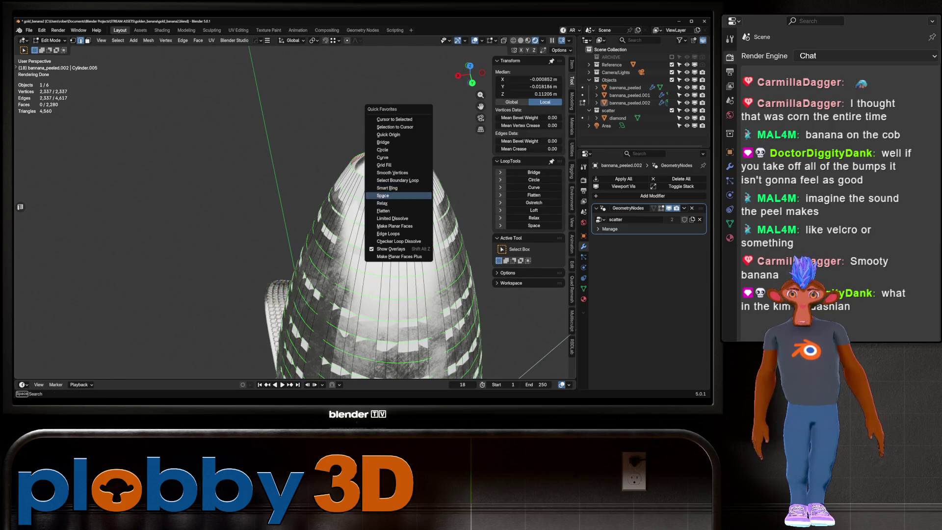
left_click(399, 193)
Undo the experiment back to the original mesh and return to Object Mode to view the diamonds
scroll(294, 216, "down", 2)
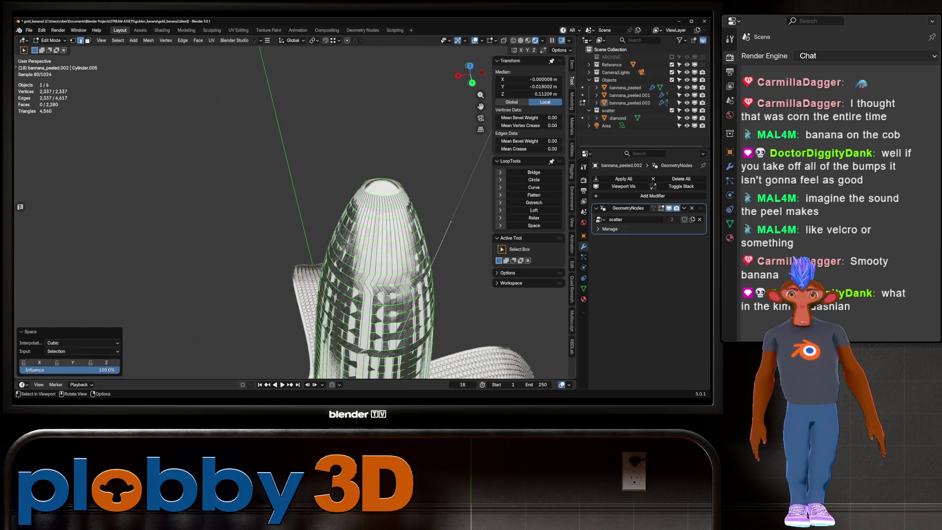
scroll(343, 221, "up", 3)
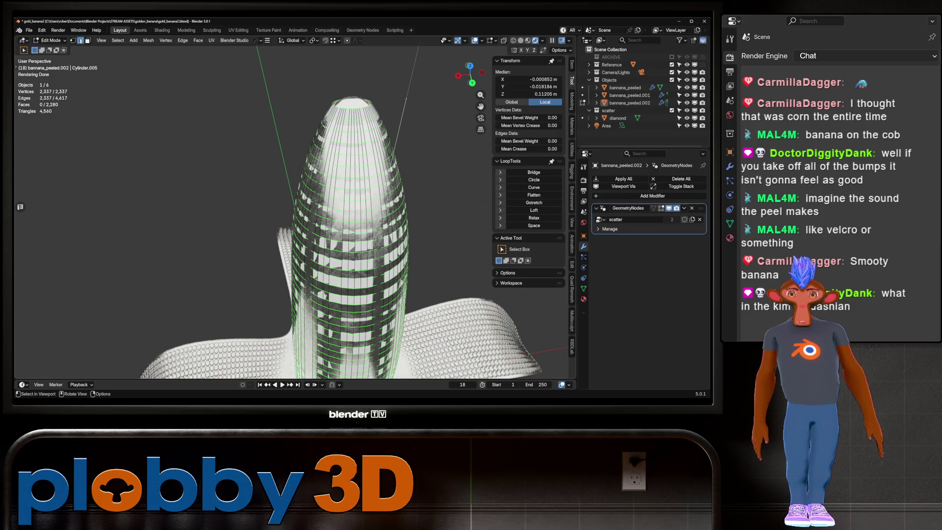
right_click(399, 182)
key("Escape")
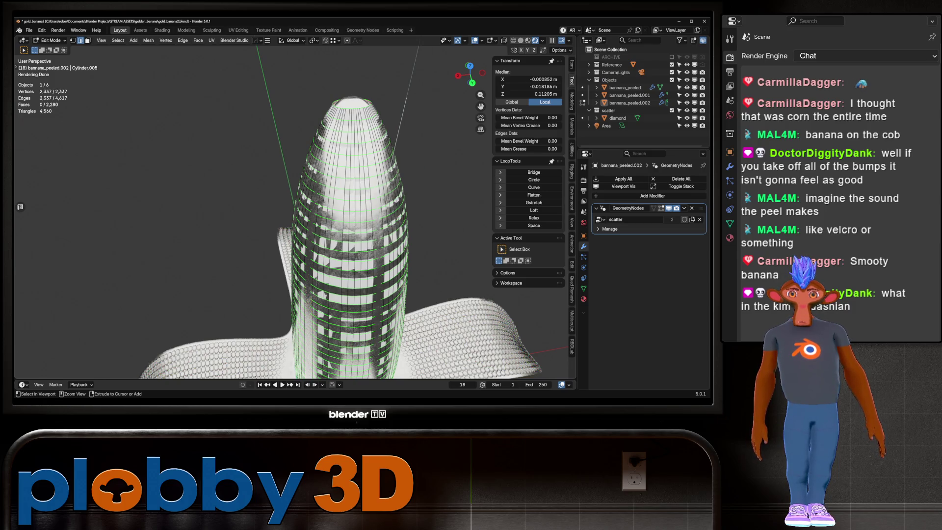
key("ctrl+i")
key("Tab")
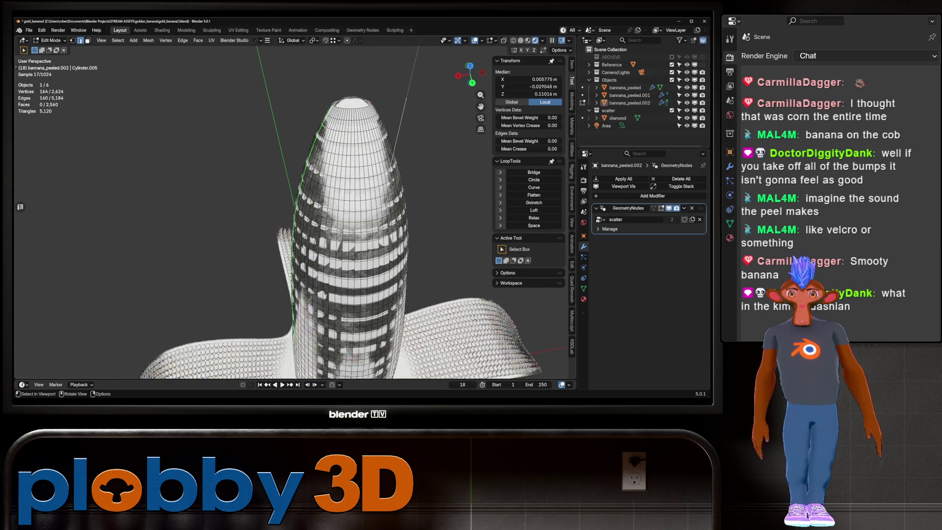
mouse_move(294, 220)
middle_mouse_down()
mouse_move(221, 212)
mouse_move(231, 201)
middle_mouse_up()
Orbit and zoom to inspect the diamonds, then switch to the Geometry Nodes workspace
middle_click_drag(295, 221, 294, 182)
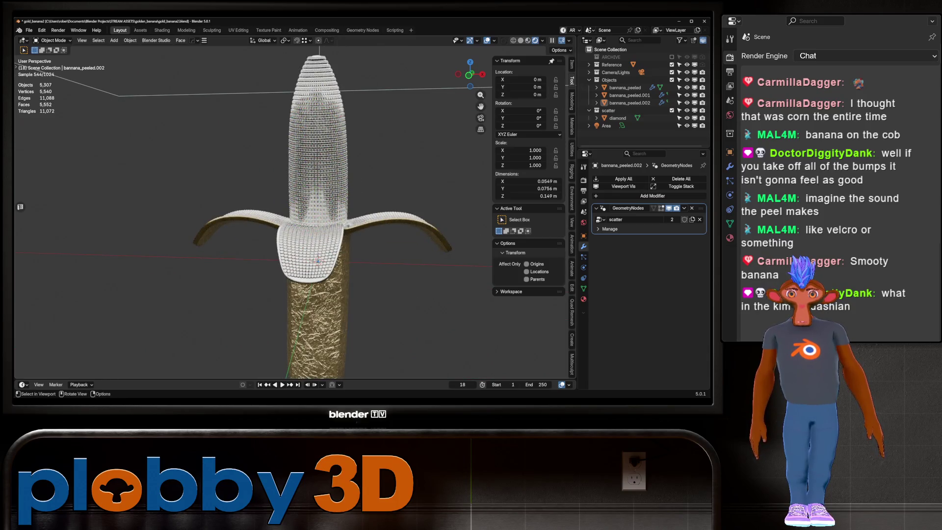
mouse_move(295, 220)
middle_mouse_down()
mouse_move(338, 206)
mouse_move(294, 206)
middle_mouse_up()
scroll(294, 220, "up", 2)
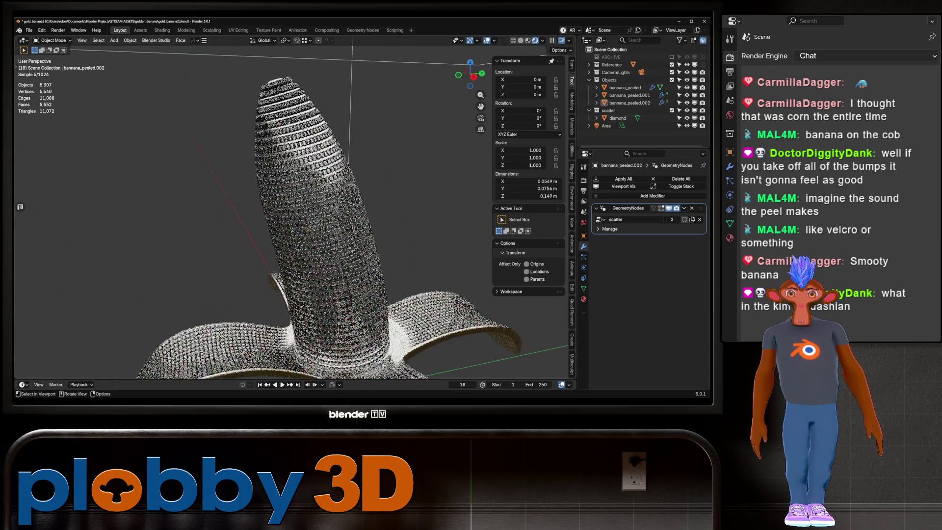
left_click(363, 30)
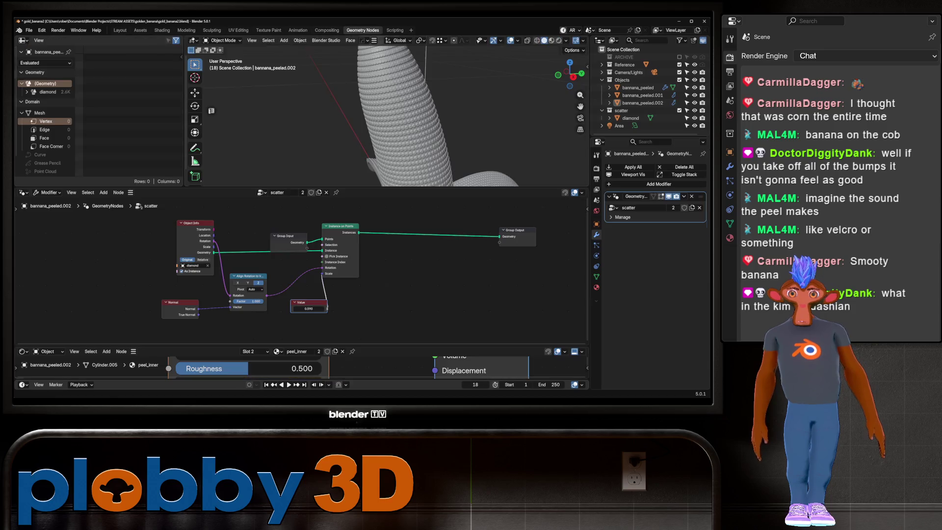
Make bannana_peeled.002 active and frame its scatter.001 node tree in view
left_click(303, 192)
left_click(642, 103)
left_click(637, 87)
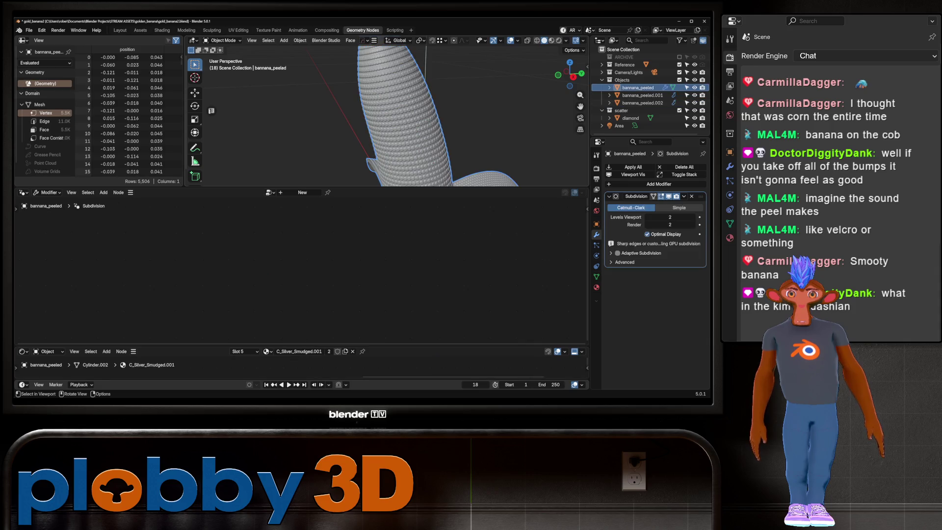
left_click(642, 102)
key("Home")
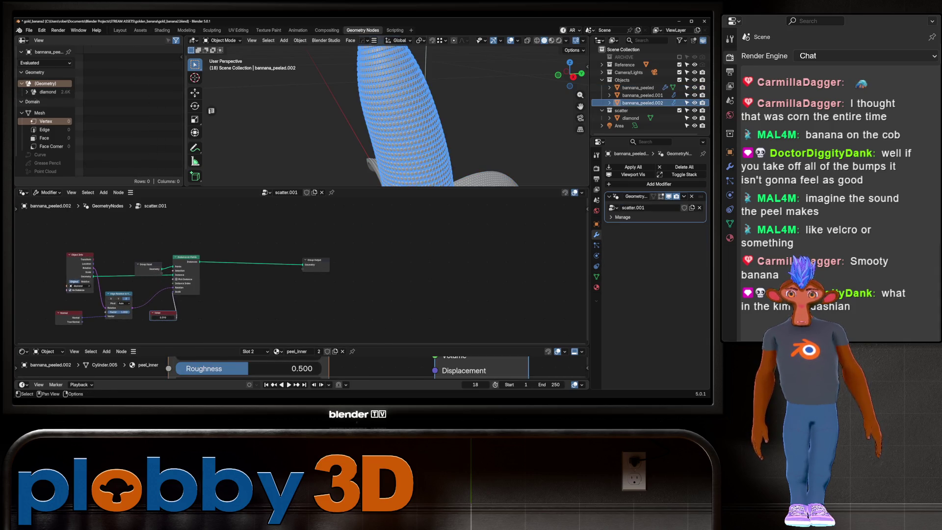
Enlarge the lower Shader Editor area and change it into an Asset Browser
mouse_move(107, 346)
left_mouse_down()
mouse_move(107, 198)
mouse_move(106, 256)
left_mouse_up()
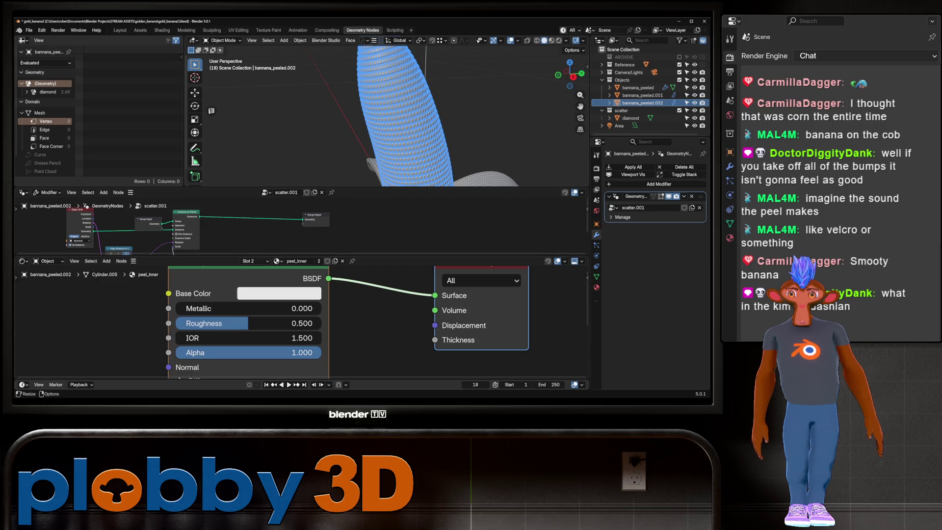
left_click(23, 261)
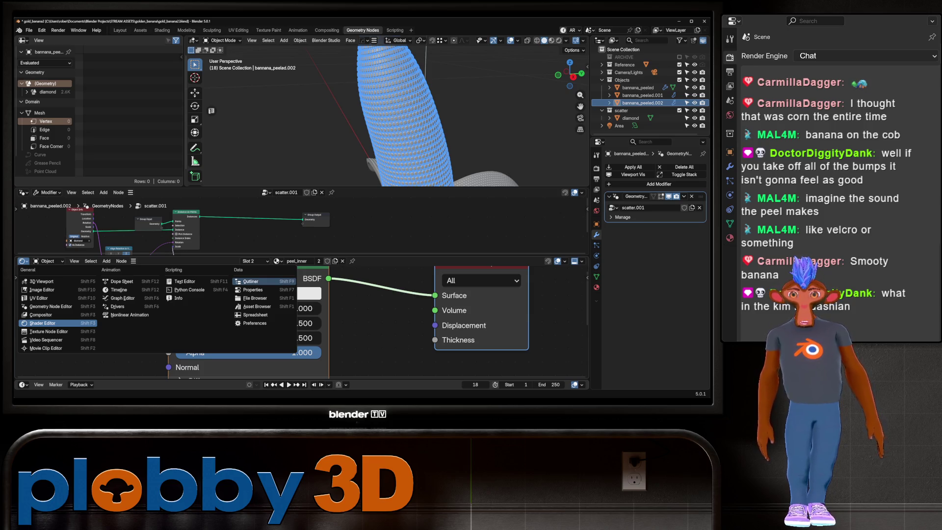
left_click(255, 306)
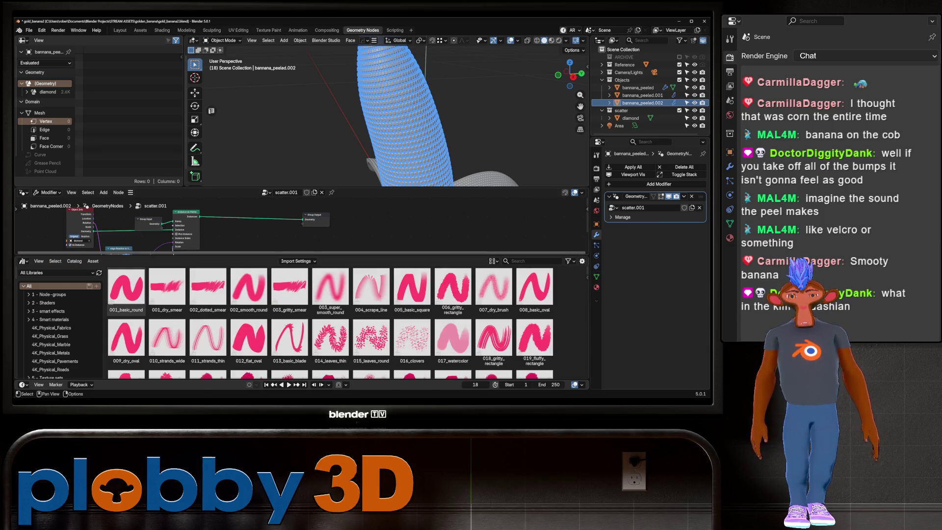
Show the Higgsas Geometry Nodes Toolset library in the Asset Browser, filtered to its Falloffs category
left_click(56, 273)
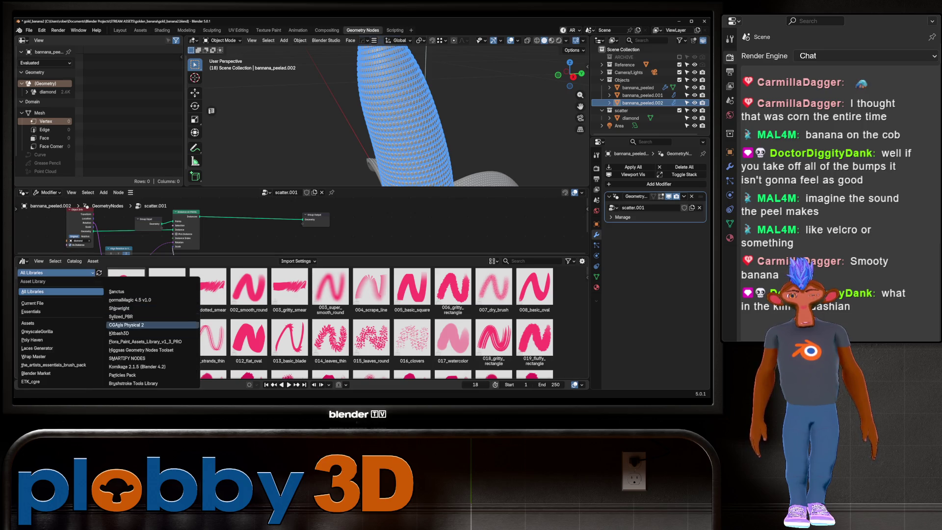
left_click(147, 350)
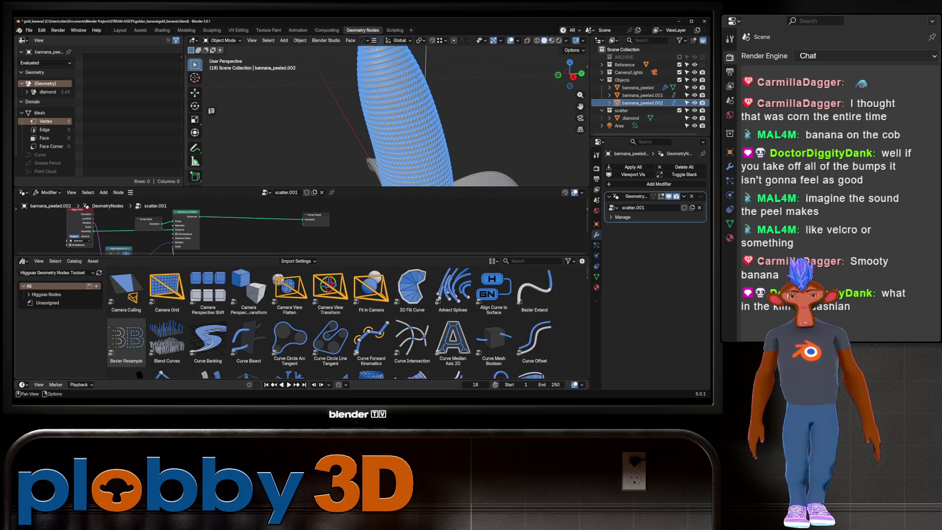
left_click_drag(147, 256, 147, 199)
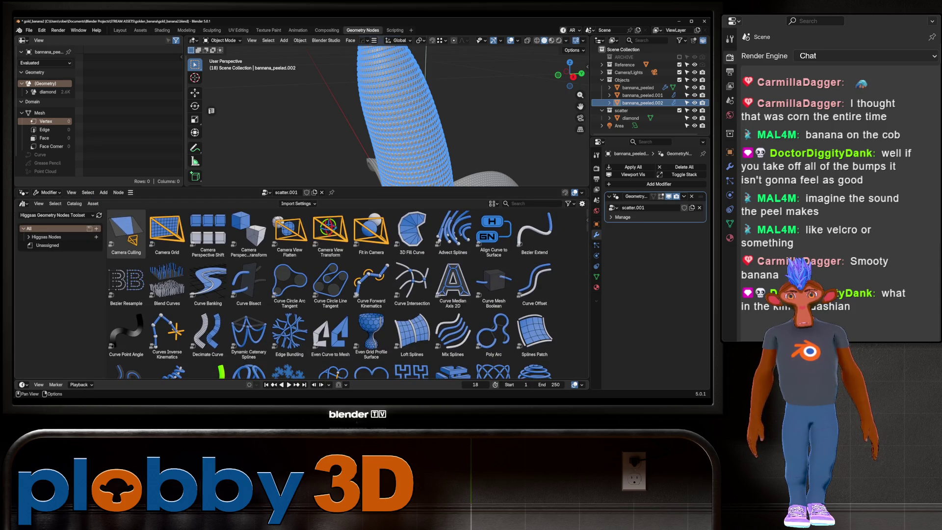
left_click(28, 237)
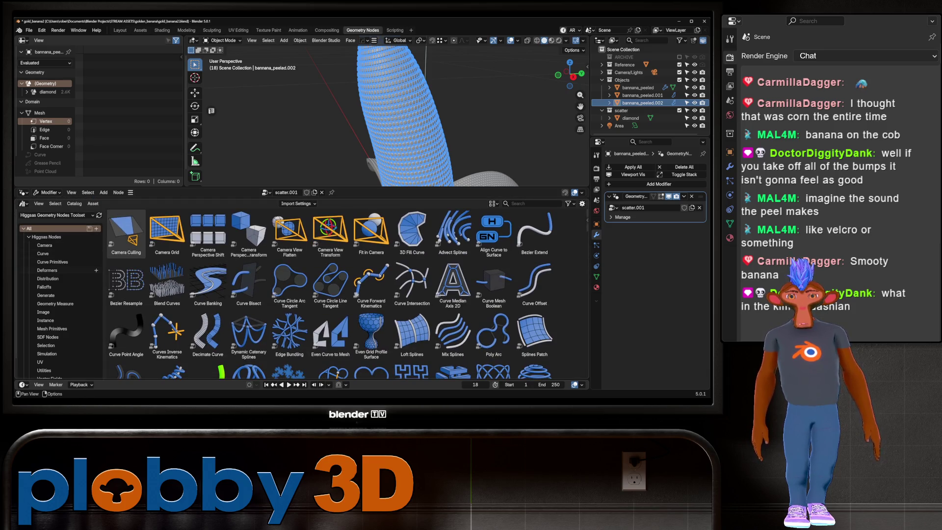
left_click(44, 287)
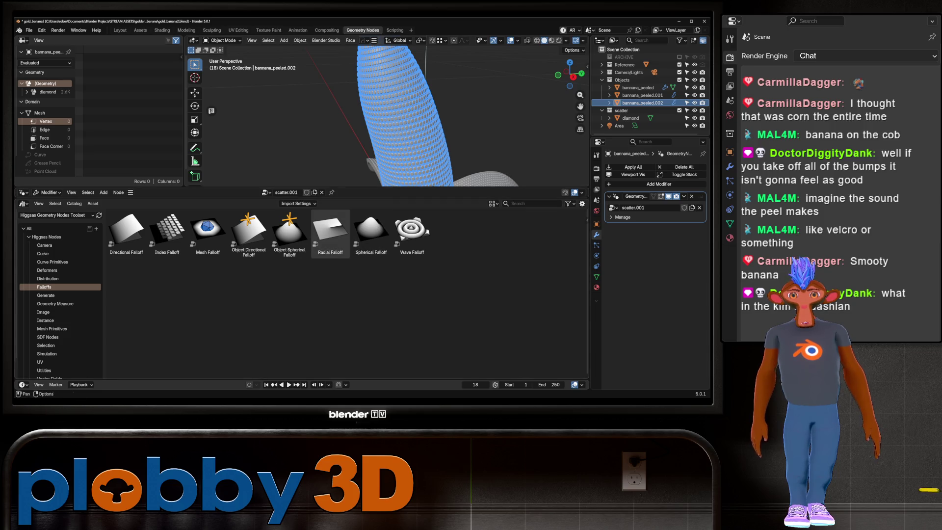
Drag a Spherical Falloff node into the scatter.001 tree and move Group Output right
left_click_drag(343, 198, 344, 296)
left_click_drag(371, 329, 250, 275)
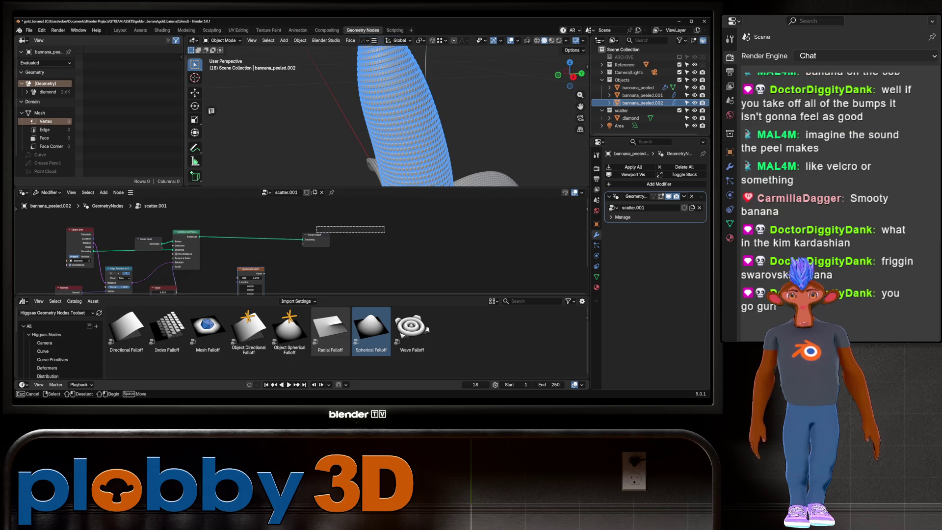
left_click_drag(315, 235, 386, 236)
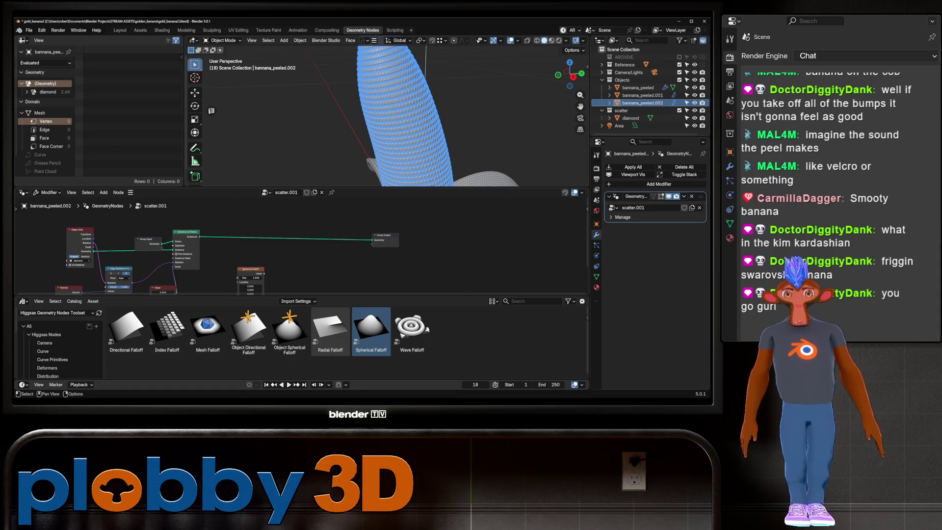
Add a Scale Instances node on the link just before Group Output
key("shift+a")
mouse_move(464, 213)
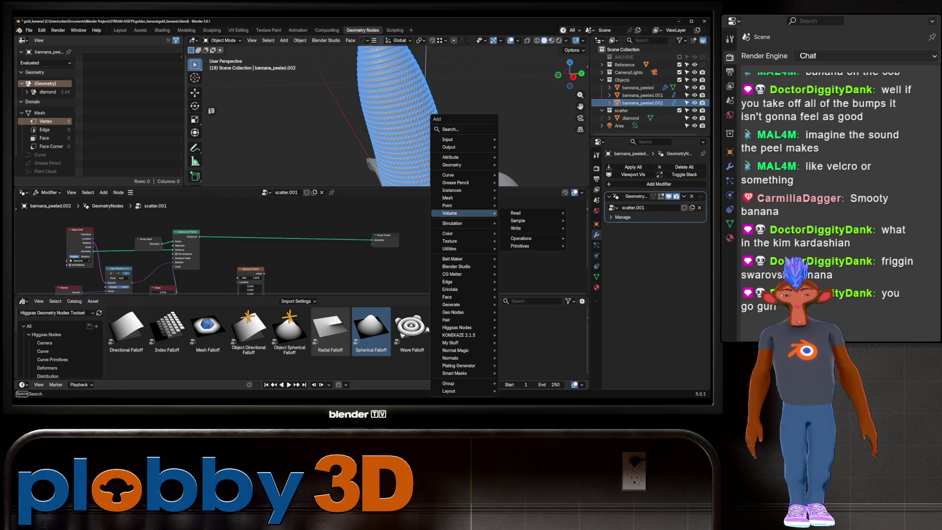
type("scale")
key("Down")
key("Down")
key("Down")
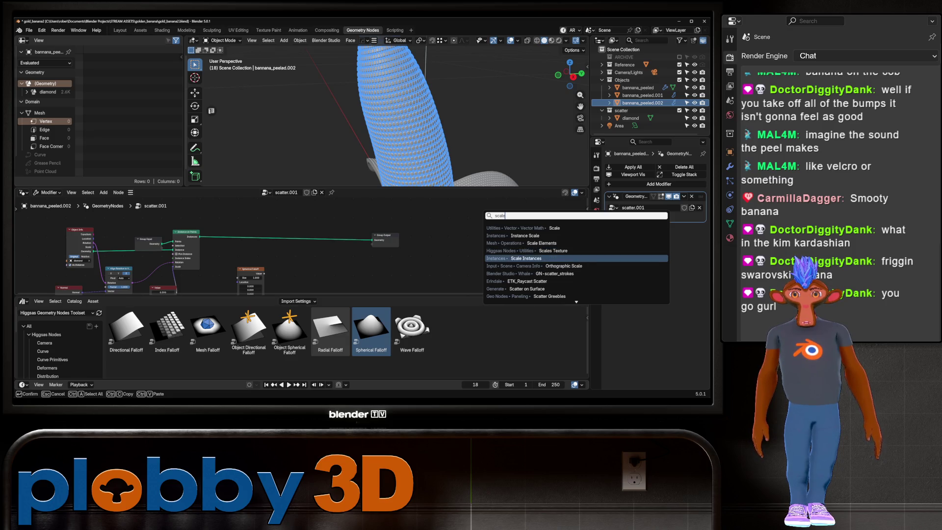
type("inst")
key("Down")
key("Up")
key("Down")
key("Down")
key("Down")
key("Return")
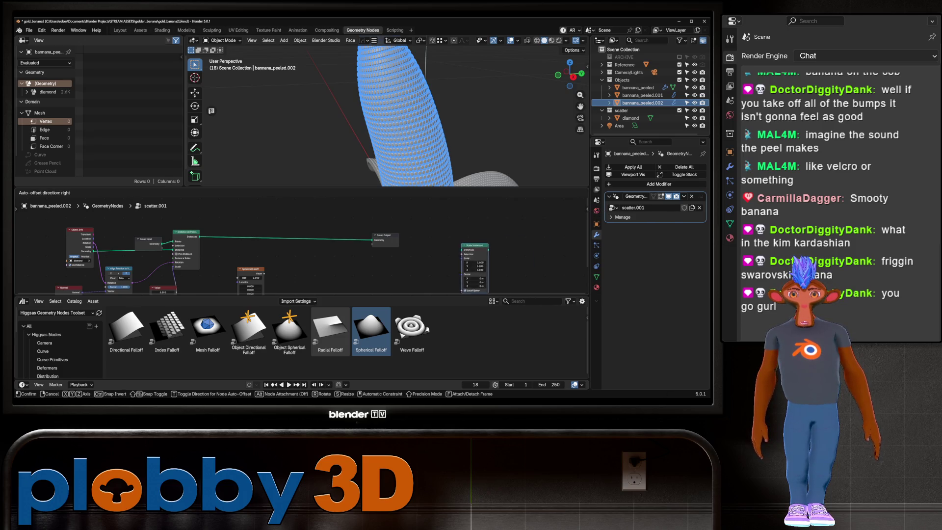
left_click(270, 259)
scroll(245, 245, "up", 2)
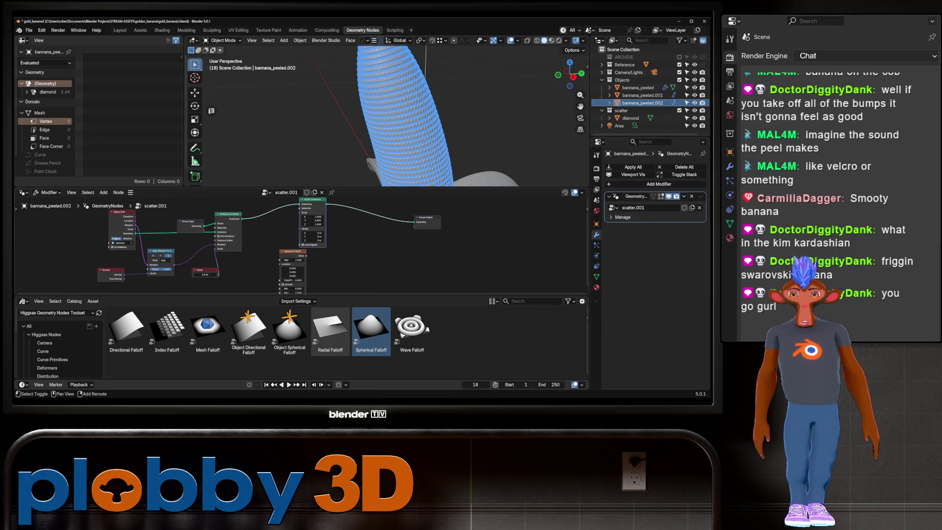
key("Home")
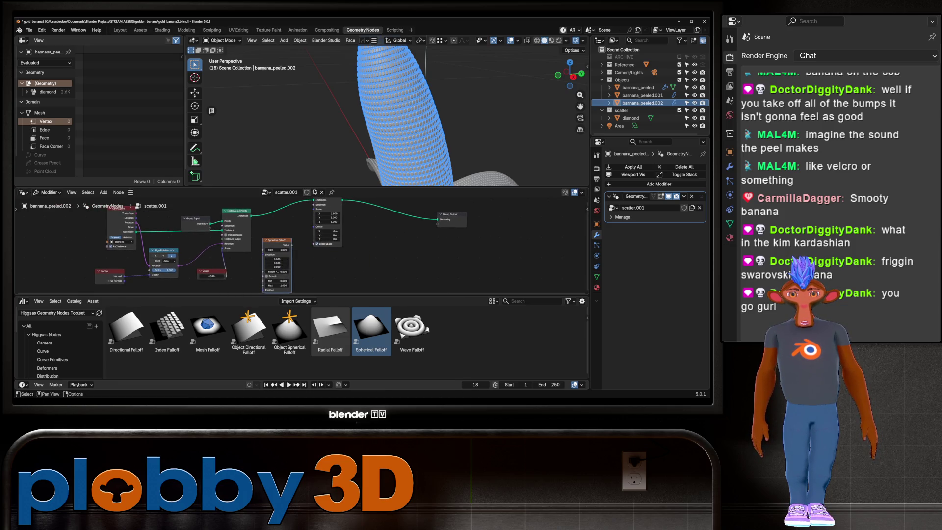
Wire the Spherical Falloff Value toward the Scale Instances Scale input
mouse_move(291, 244)
left_mouse_down()
mouse_move(311, 215)
mouse_move(314, 236)
mouse_move(330, 235)
left_mouse_up()
key("Escape")
middle_click_drag(327, 235, 326, 231)
scroll(329, 239, "up", 1, "shift")
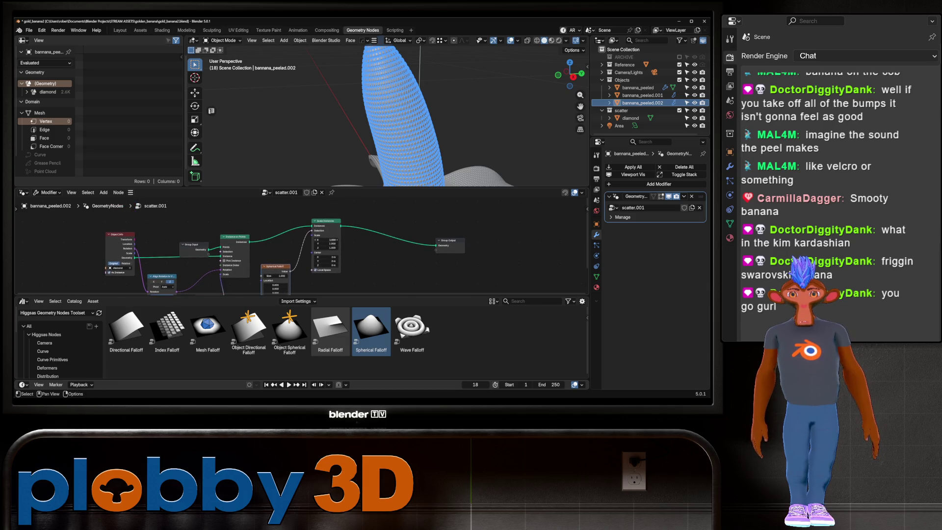
middle_click_drag(330, 239, 302, 214)
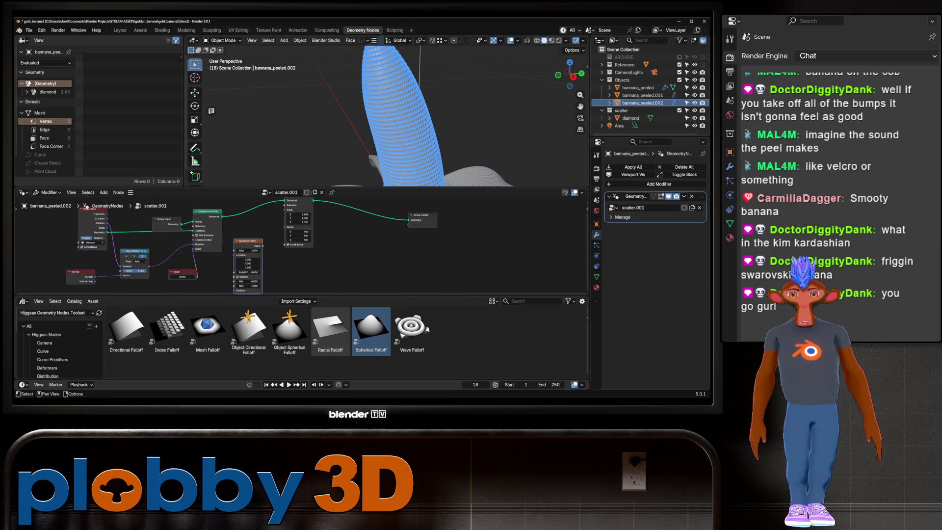
scroll(542, 245, "down", 1)
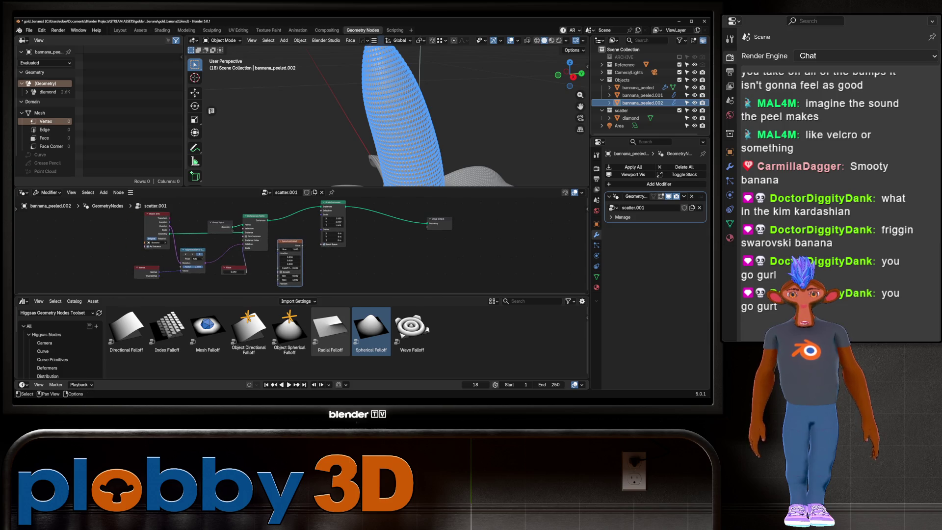
Connect the object location to the Spherical Falloff centre and adjust its size
left_click_drag(170, 221, 278, 253)
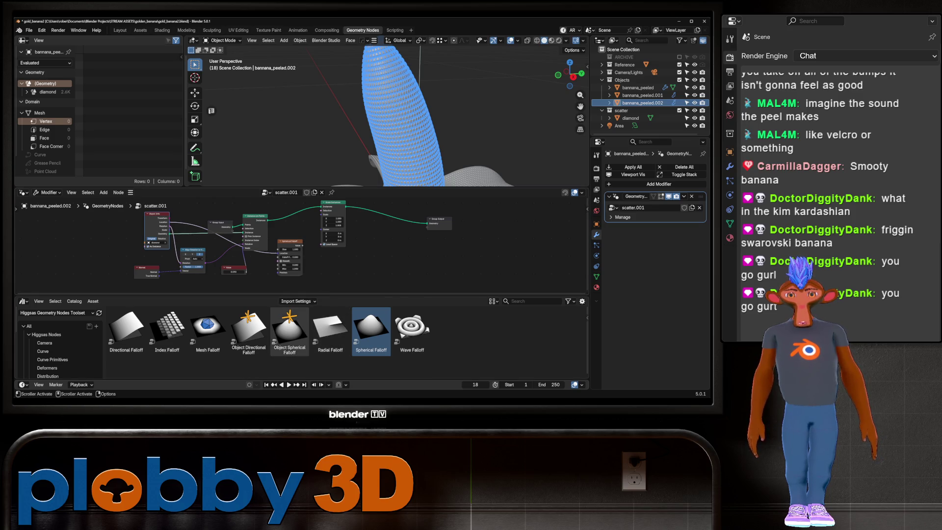
left_click_drag(289, 249, 321, 218)
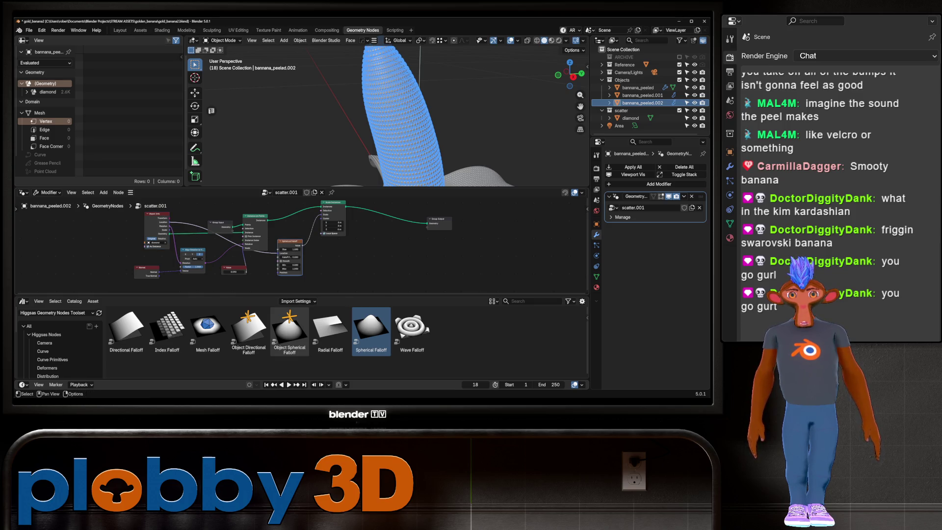
middle_click_drag(383, 122, 388, 187)
scroll(387, 189, "up", 1)
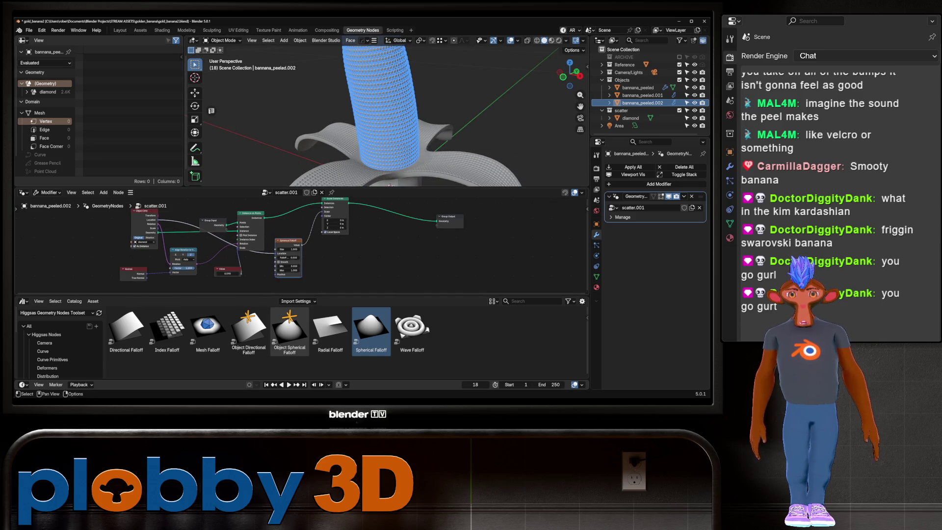
scroll(287, 250, "up", 1)
scroll(314, 260, "down", 2)
middle_click_drag(392, 123, 412, 145)
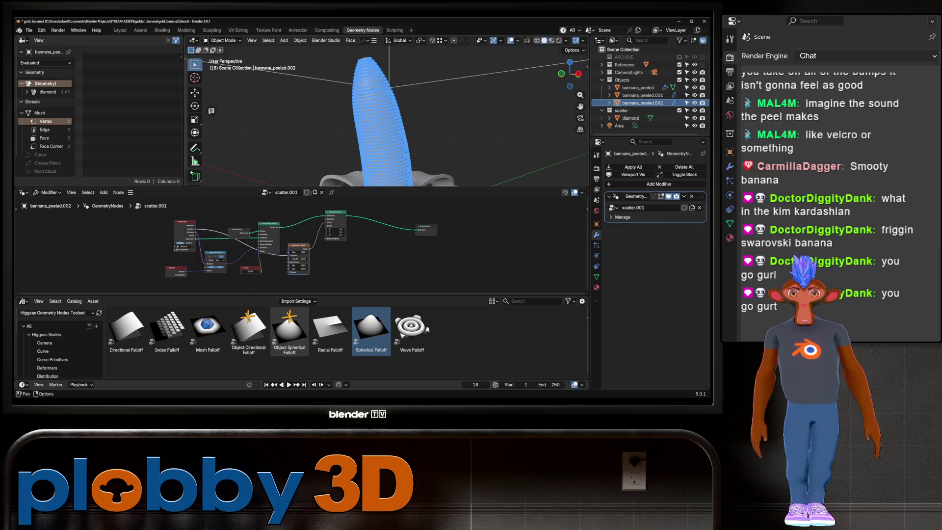
scroll(388, 123, "up", 3)
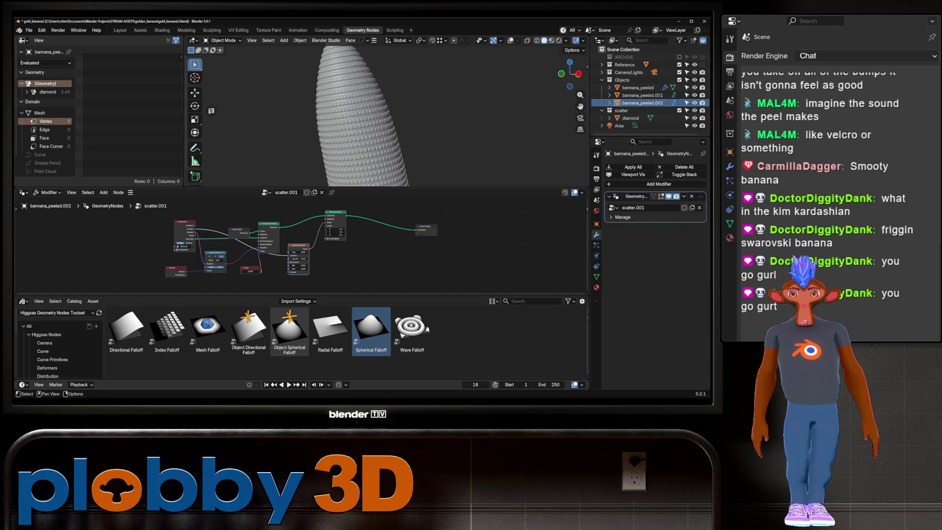
Tune the Spherical Falloff value to vary the diamond bumps
left_click_drag(299, 258, 300, 258)
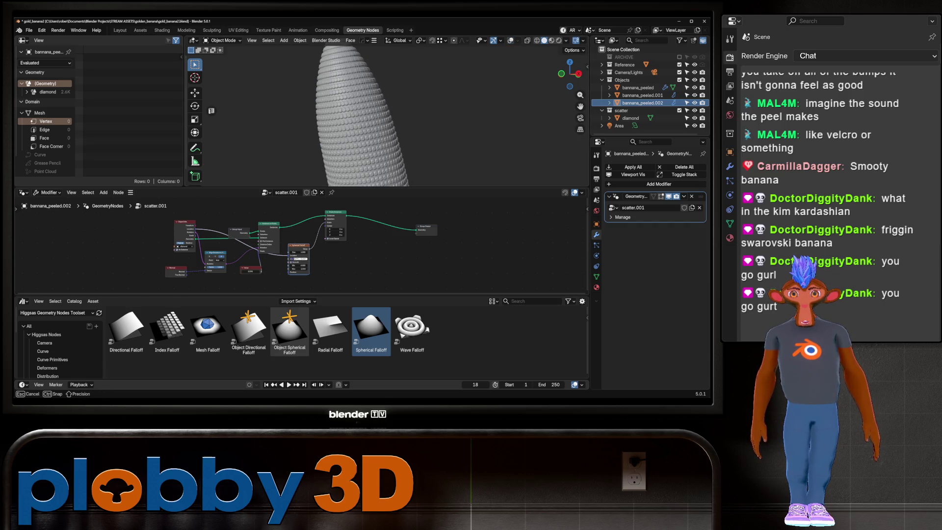
left_click_drag(300, 258, 303, 258)
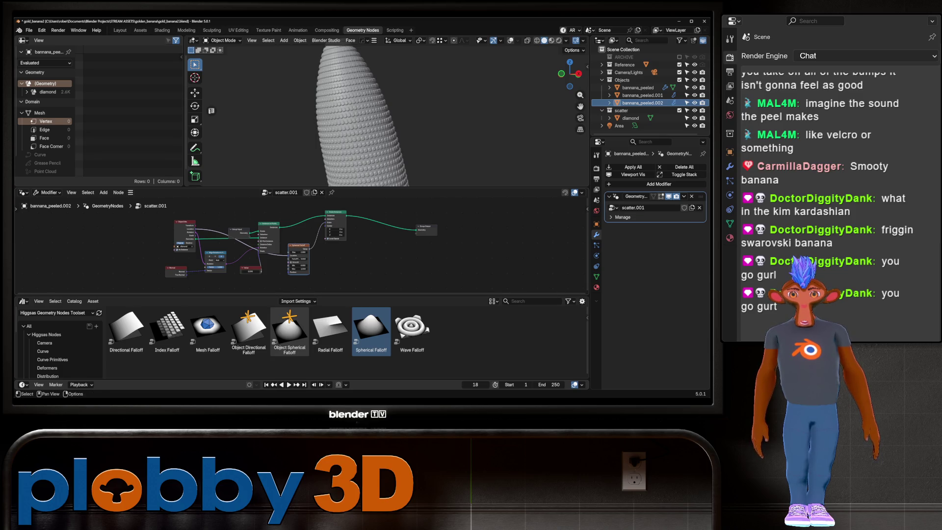
scroll(332, 242, "up", 3)
left_click_drag(318, 198, 320, 197)
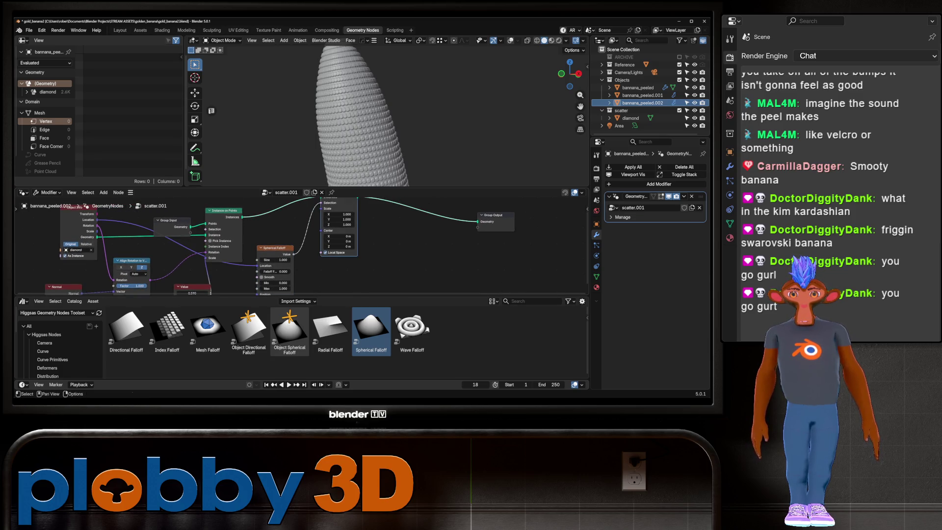
scroll(298, 224, "down", 1)
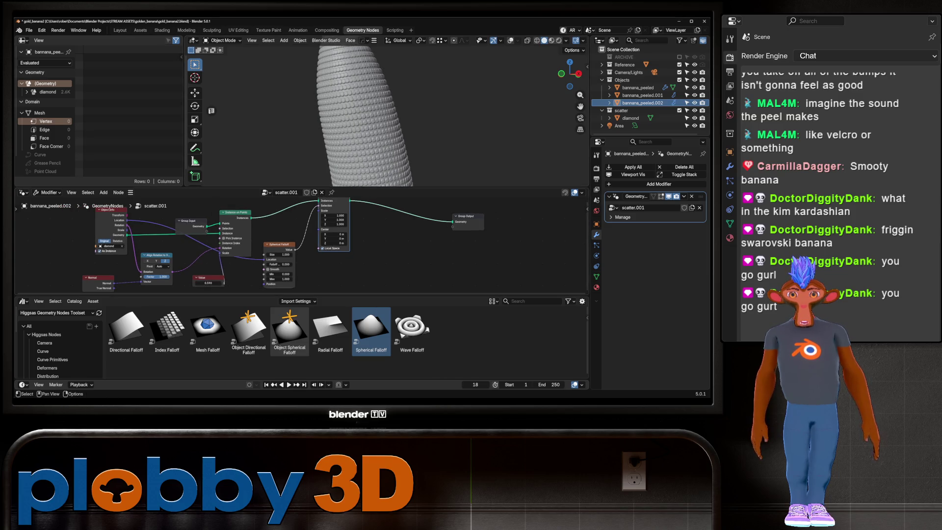
left_click_drag(279, 254, 284, 254)
key("Escape")
Scale the diamond instances uniformly to 0.790 on all three axes
mouse_move(334, 216)
left_mouse_down()
mouse_move(335, 224)
mouse_move(314, 224)
mouse_move(352, 224)
left_mouse_up()
mouse_move(372, 122)
middle_mouse_down()
mouse_move(344, 110)
mouse_move(365, 110)
middle_mouse_up()
scroll(373, 113, "up", 4)
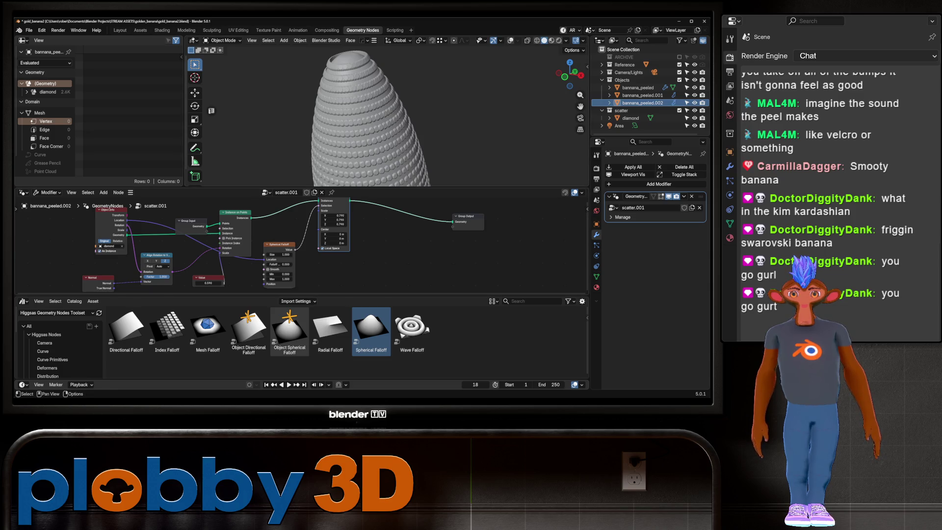
scroll(339, 196, "up", 2)
middle_click_drag(343, 206, 362, 197)
middle_click_drag(294, 245, 283, 241)
Set the falloff size to -3.690 and the falloff field value to 0.000
left_click_drag(271, 257, 231, 257)
double_click(271, 270)
key("Return")
left_click_drag(271, 271, 271, 271)
middle_click_drag(392, 123, 420, 125)
scroll(334, 229, "down", 1)
Delete the Spherical Falloff node and drag in a Mesh Falloff node
left_click_drag(283, 242, 276, 256)
scroll(392, 117, "up", 5)
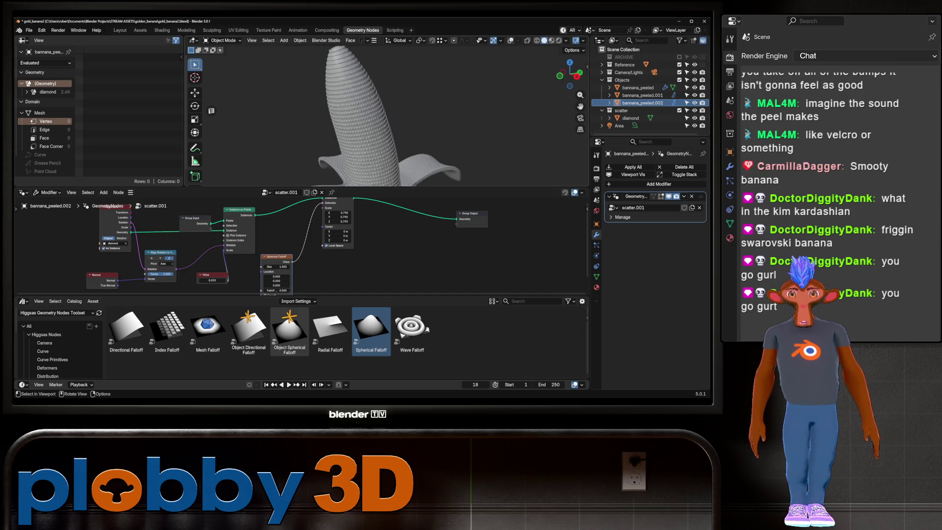
scroll(320, 211, "down", 1)
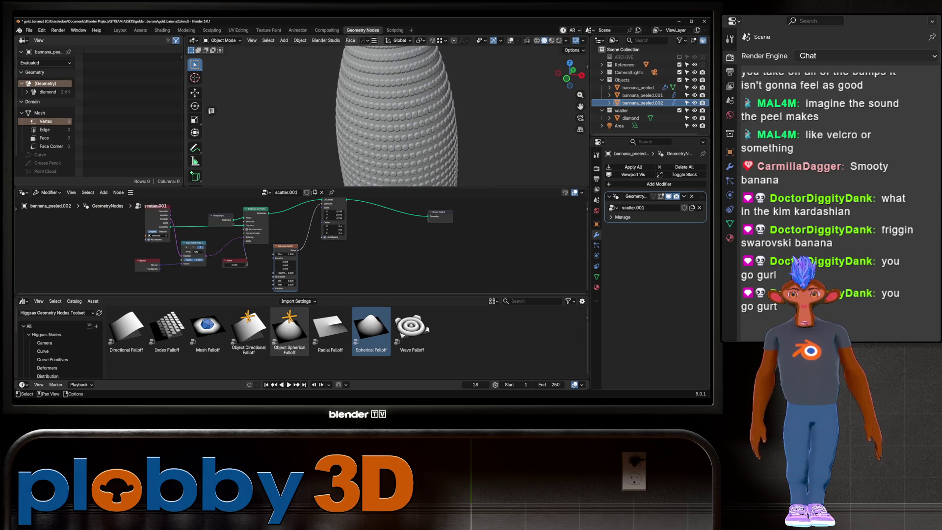
middle_click_drag(392, 122, 368, 128)
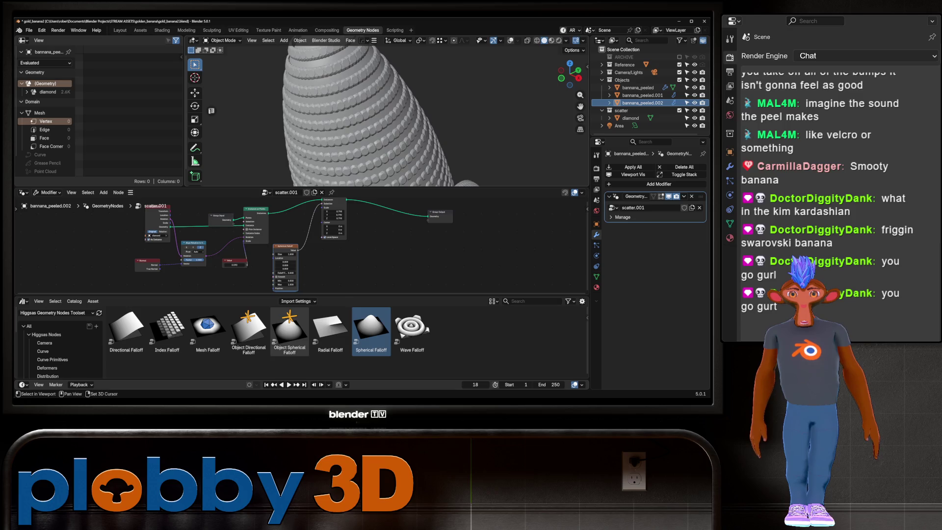
key("ctrl+z")
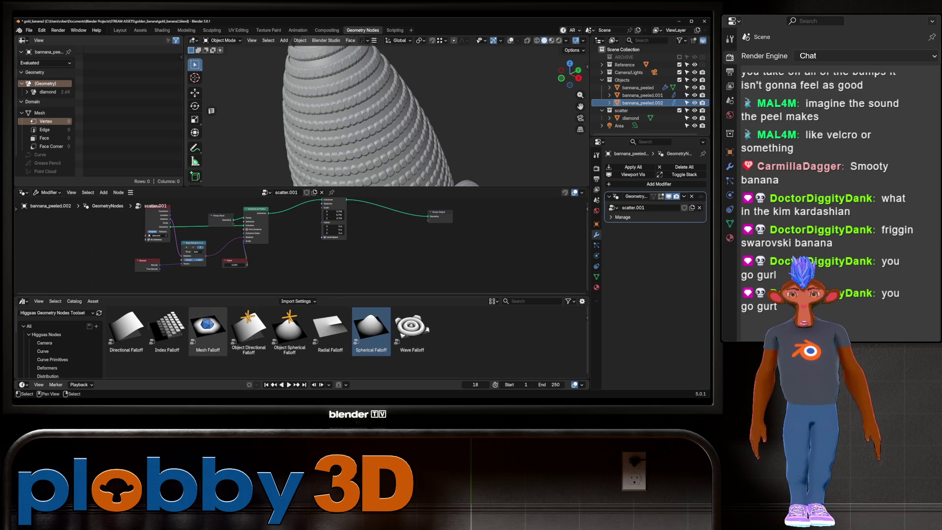
mouse_move(208, 326)
left_mouse_down()
mouse_move(315, 223)
mouse_move(320, 268)
left_mouse_up()
Feed the scatter geometry into Mesh Falloff's Mesh input and link its Value output onward
scroll(301, 241, "down", 2, "shift")
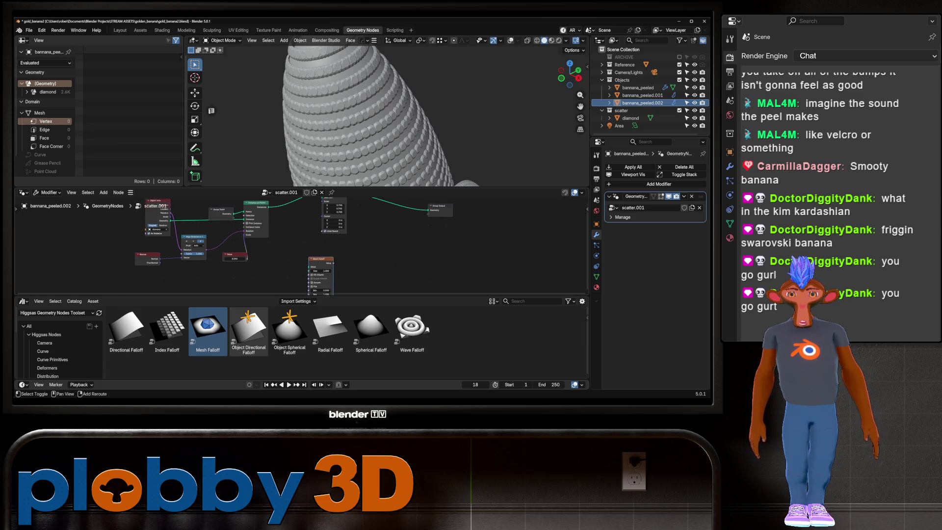
mouse_move(170, 217)
left_mouse_down()
mouse_move(309, 263)
mouse_move(283, 251)
left_mouse_up()
scroll(301, 240, "down", 1, "shift")
middle_click_drag(343, 236, 339, 257)
mouse_move(290, 279)
left_mouse_down()
mouse_move(319, 217)
mouse_move(306, 224)
mouse_move(318, 218)
left_mouse_up()
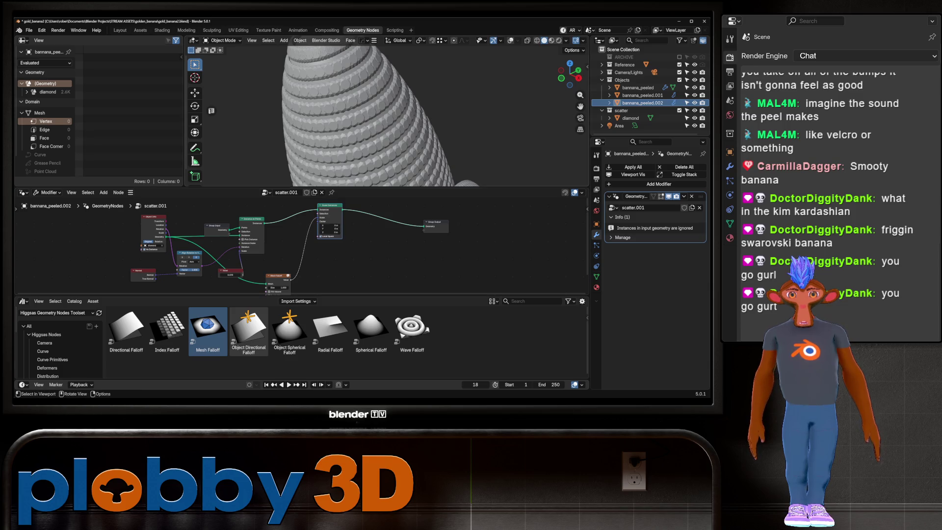
scroll(388, 113, "up", 3)
middle_click_drag(372, 255, 386, 225)
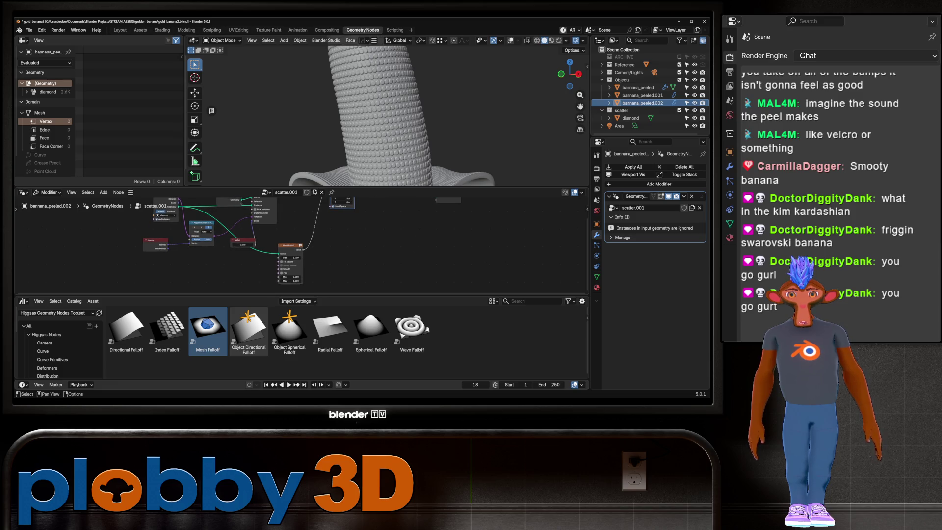
Lower Mesh Falloff Max, then replace the node with a Directional Falloff node
mouse_move(292, 280)
left_mouse_down()
mouse_move(274, 281)
mouse_move(292, 280)
left_mouse_up()
middle_click_drag(392, 113, 373, 118)
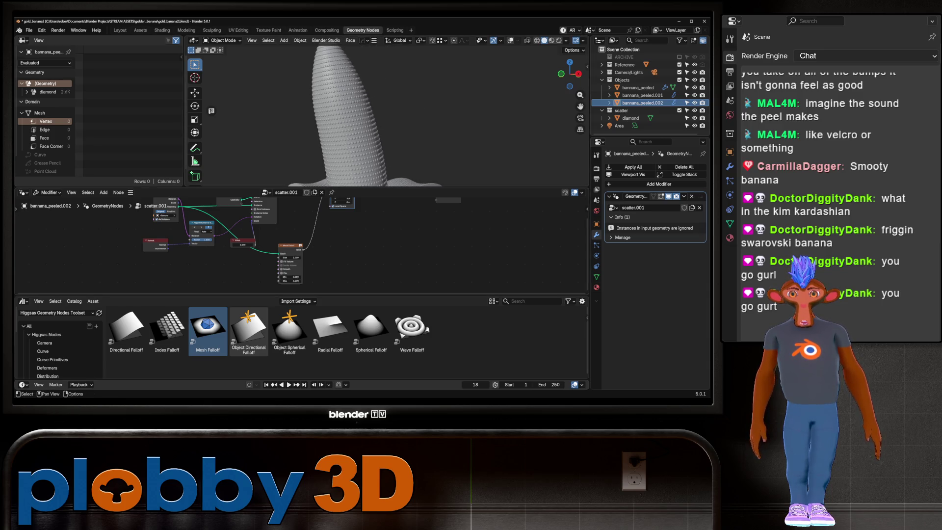
key("Delete")
key("Home")
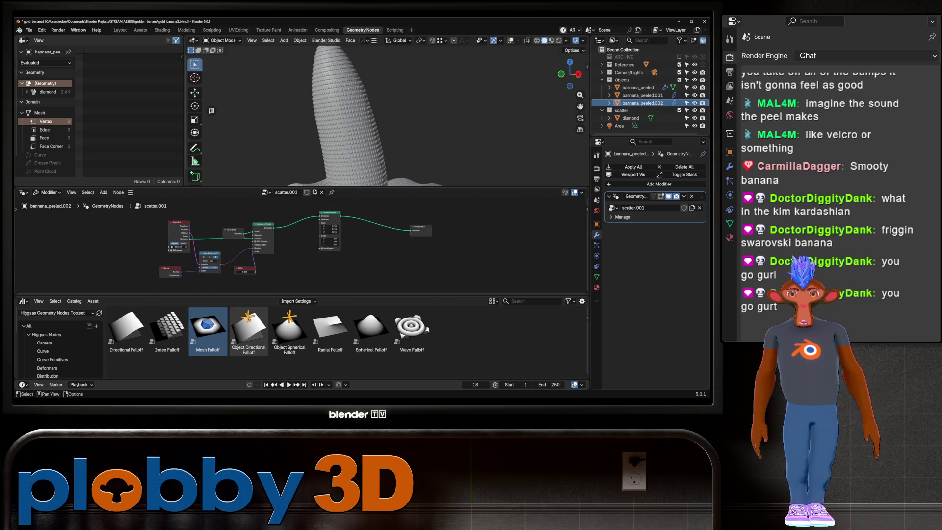
key("Home")
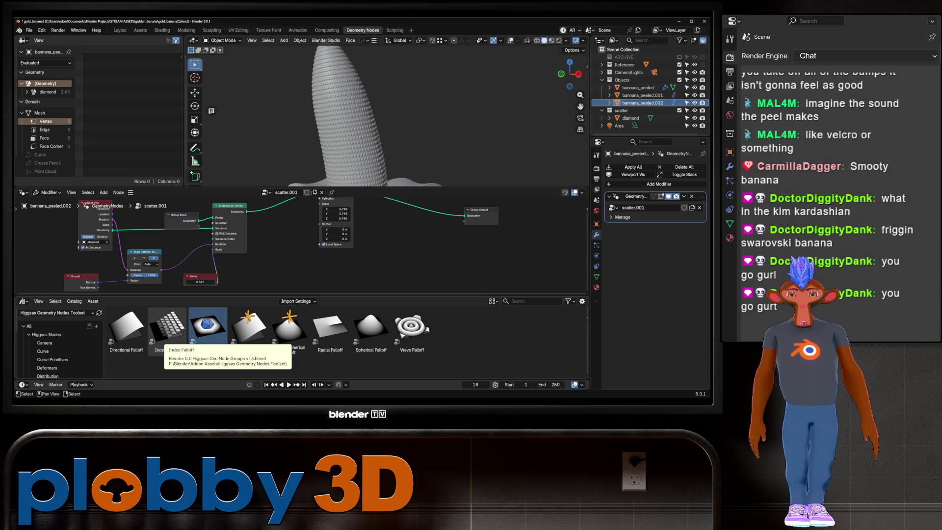
left_click_drag(127, 326, 275, 275)
Frame the node tree and move the Directional Falloff node up
key("Home")
scroll(148, 206, "down", 1)
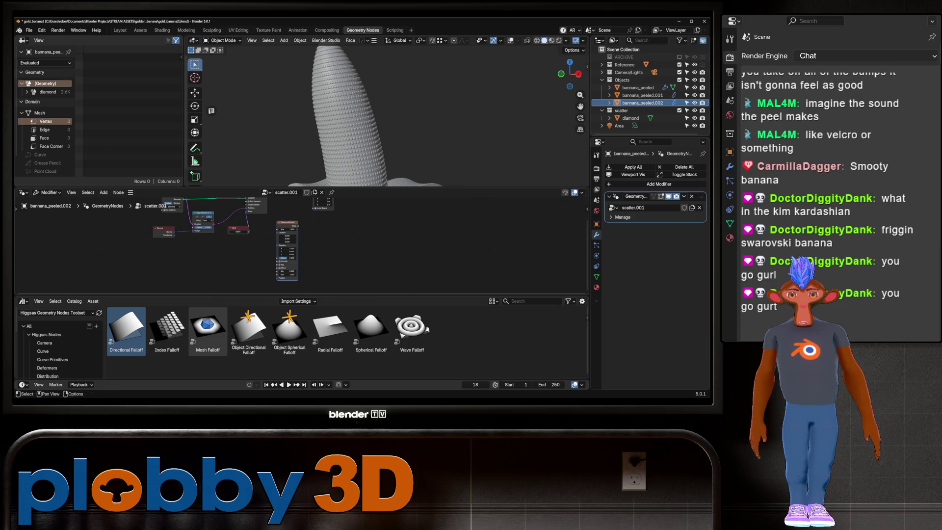
middle_click_drag(147, 206, 145, 231)
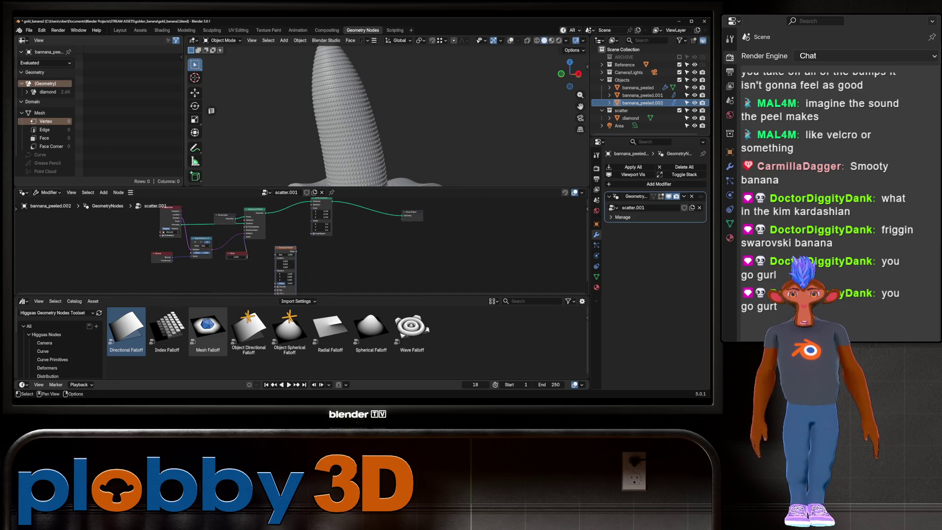
left_click_drag(283, 250, 287, 233)
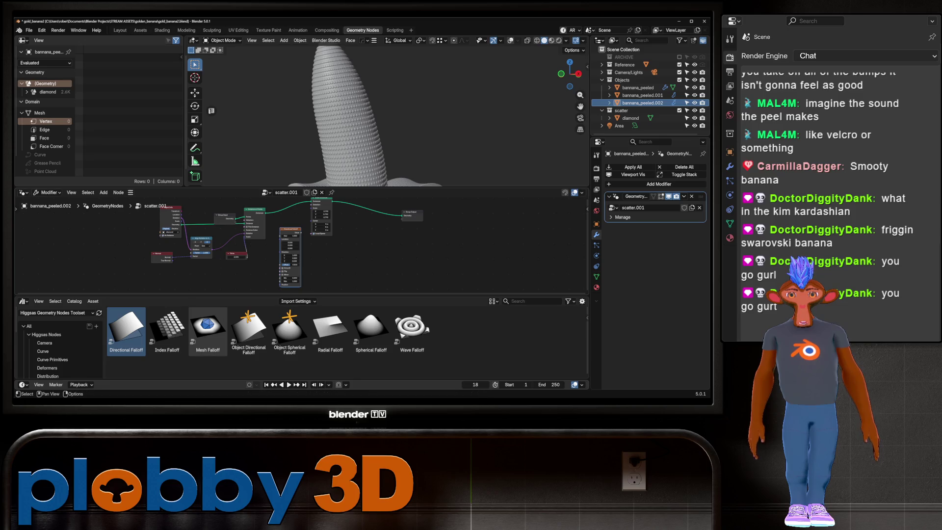
scroll(287, 233, "up", 1)
middle_click_drag(286, 232, 287, 226)
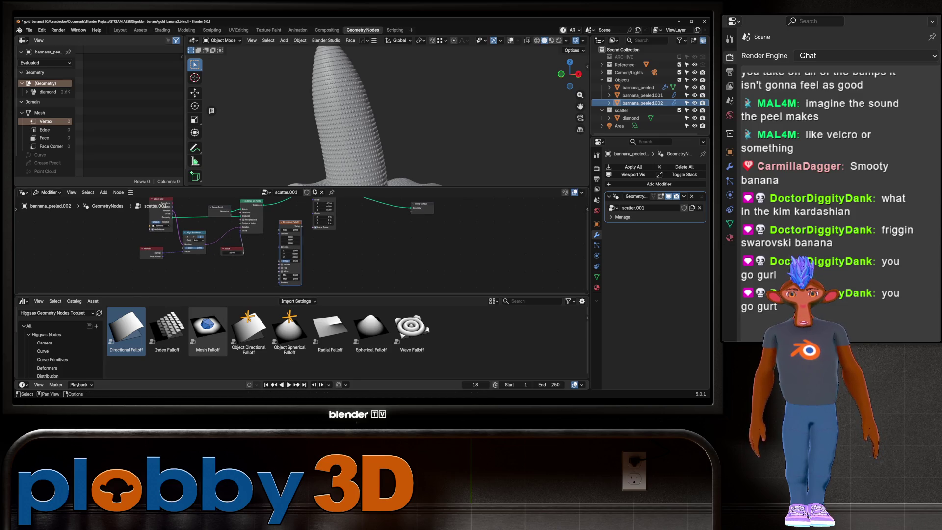
Try a link into Scale Instances' Scale, undo it, and raise Scale above 0.750
left_click_drag(167, 206, 169, 199)
left_click_drag(304, 247, 313, 244)
middle_click_drag(392, 122, 427, 111)
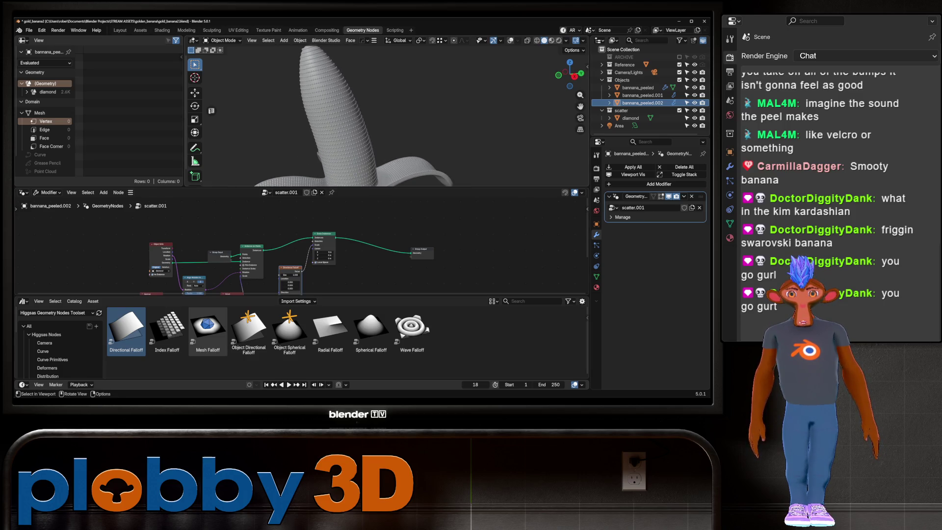
middle_click_drag(344, 255, 351, 242)
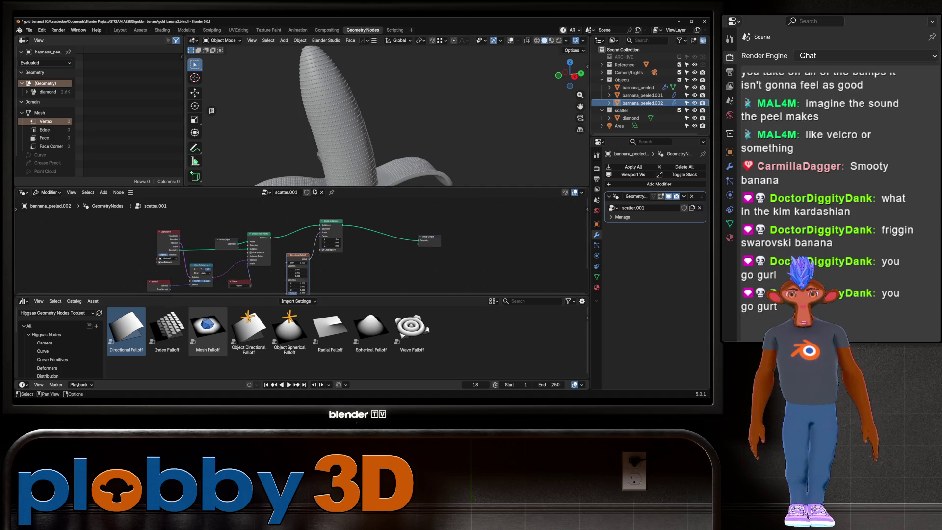
key("ctrl+z")
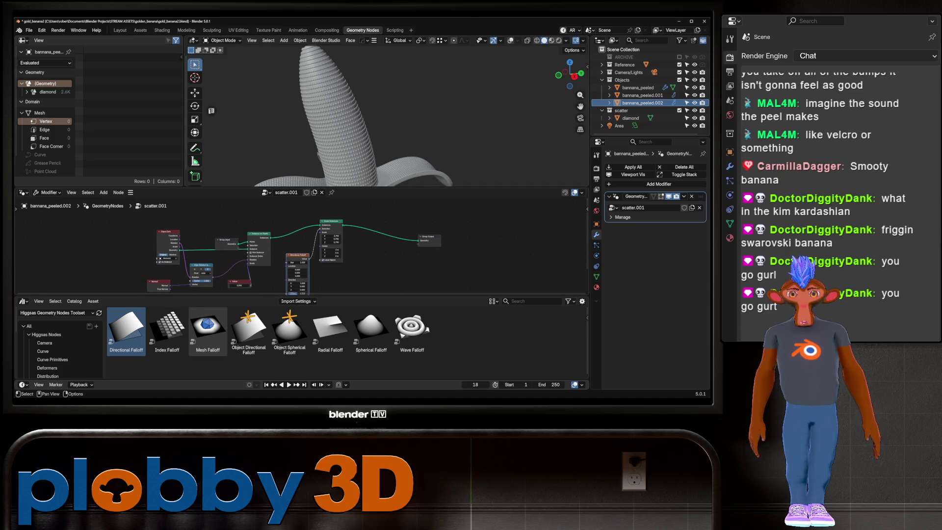
left_click_drag(331, 236, 344, 242)
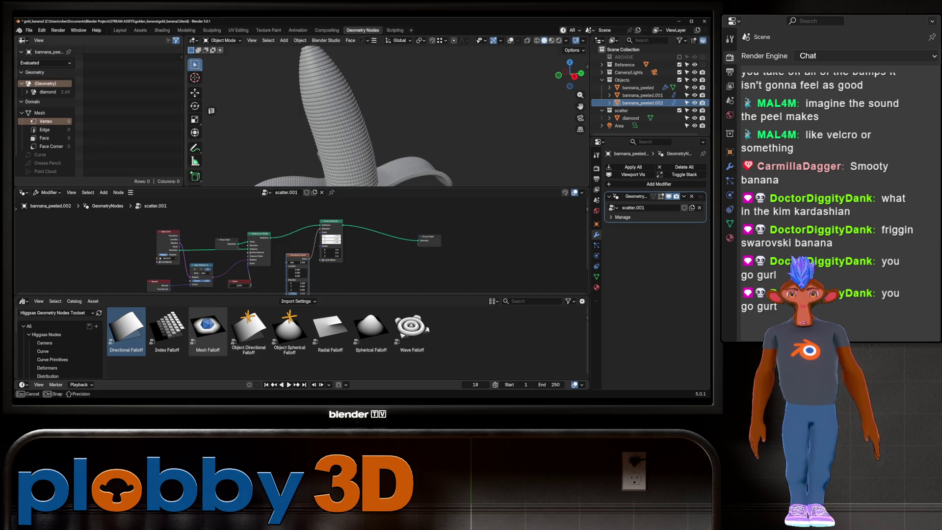
left_click_drag(343, 242, 343, 243)
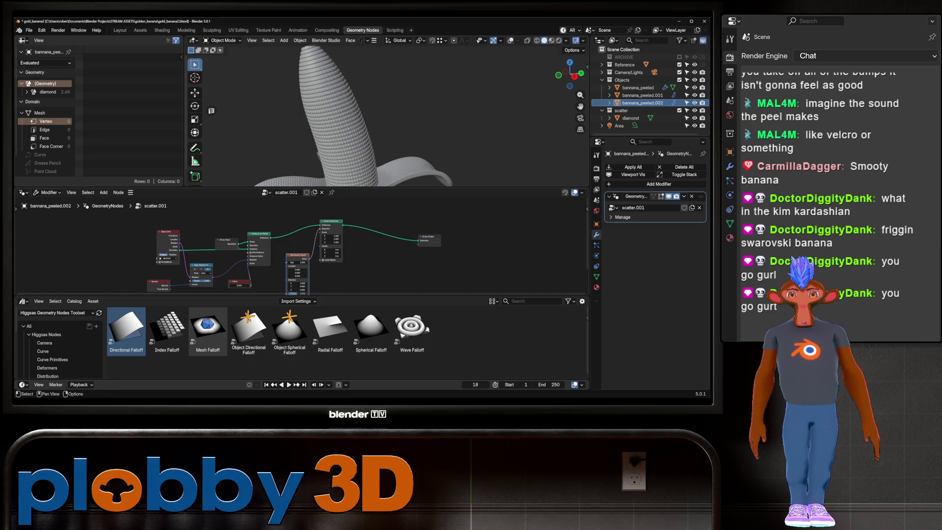
Reset instance Scale to 1.000 and drive it with Directional Falloff's Value, fed by Object Info
right_click(331, 238)
left_click(275, 240)
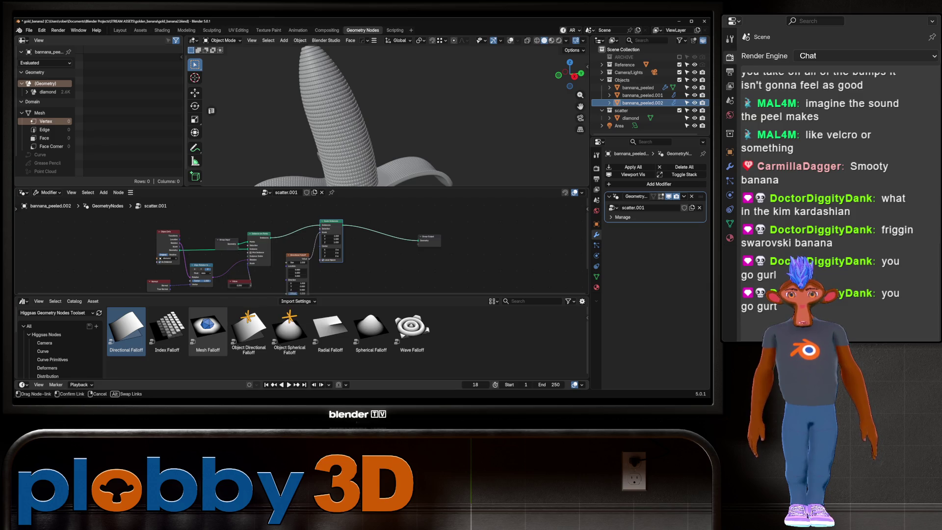
mouse_move(322, 232)
left_click_drag(308, 258, 320, 232)
middle_click_drag(320, 232, 320, 204)
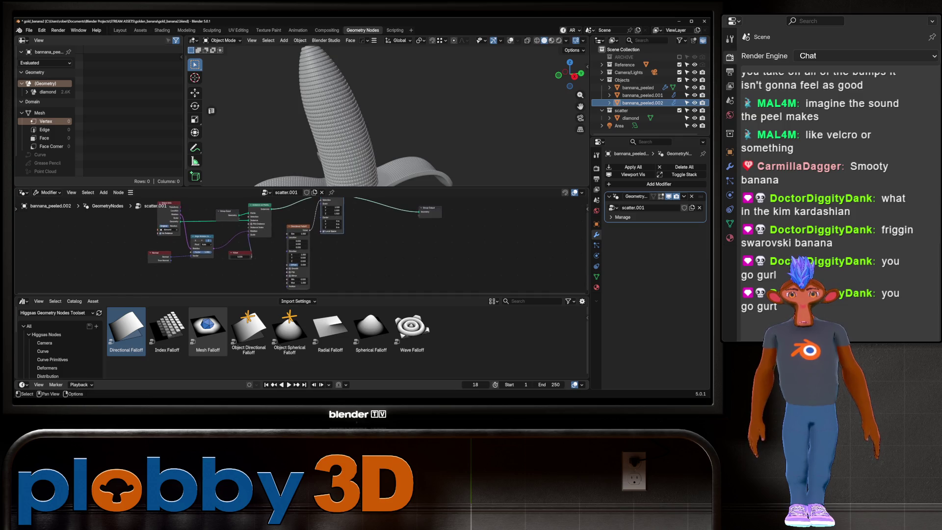
left_click_drag(179, 210, 287, 238)
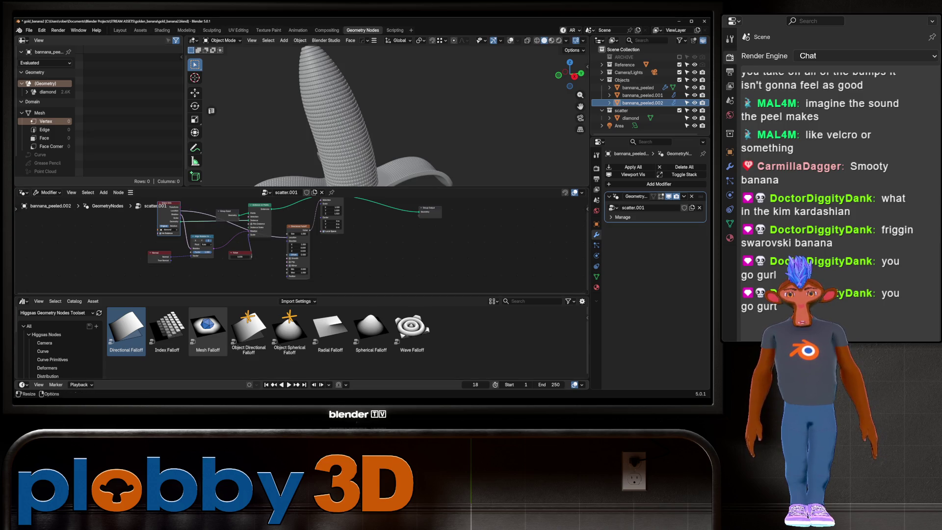
Nudge the falloff Offset up, set Direction X to 0, and tilt Direction Z
scroll(269, 273, "up", 2)
left_click_drag(318, 245, 316, 229)
double_click(312, 229)
type("0")
key("Return")
left_click_drag(312, 240, 316, 245)
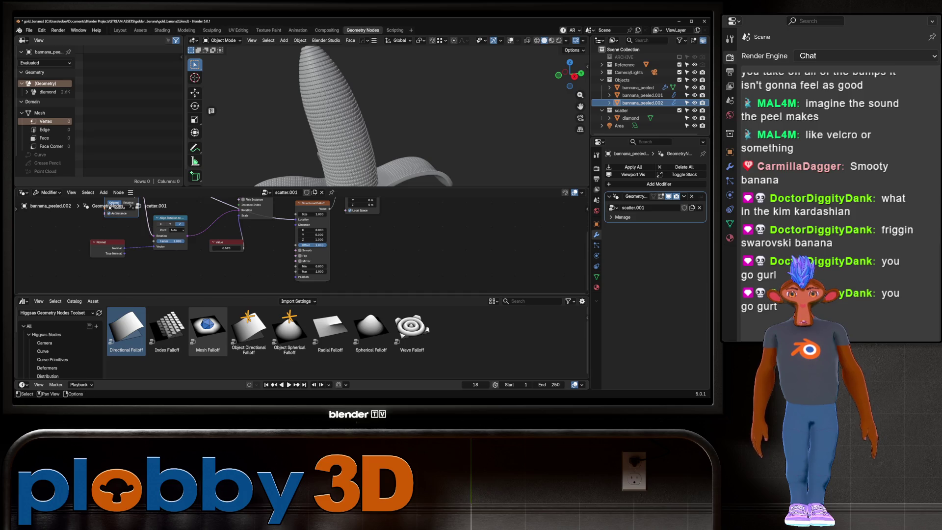
Set the Directional Falloff Size near -0.100, reconnect the Scale link, then increase Size
scroll(302, 246, "down", 2)
mouse_move(302, 235)
middle_mouse_down("ctrl")
mouse_move(297, 277)
mouse_move(313, 232)
middle_mouse_up("ctrl")
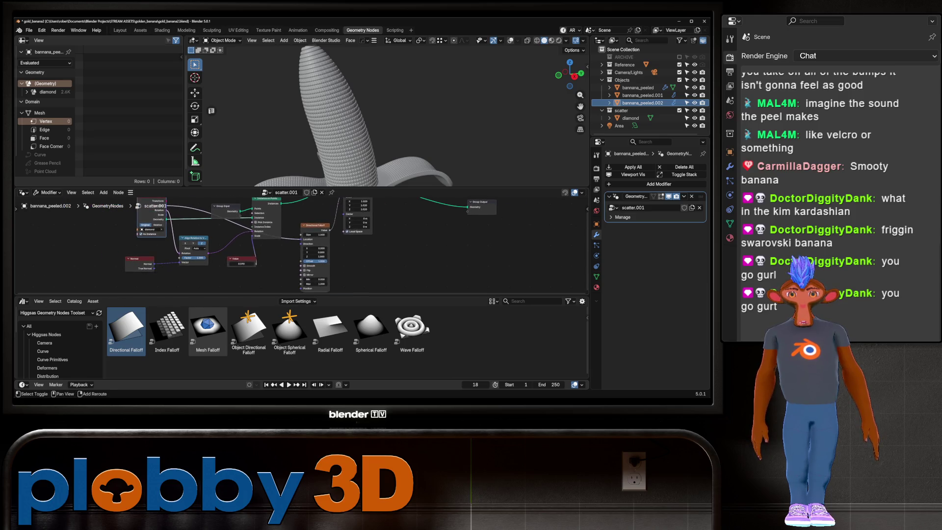
left_click_drag(314, 234, 317, 235)
middle_click_drag(314, 236, 307, 258)
left_click_drag(337, 220, 337, 219)
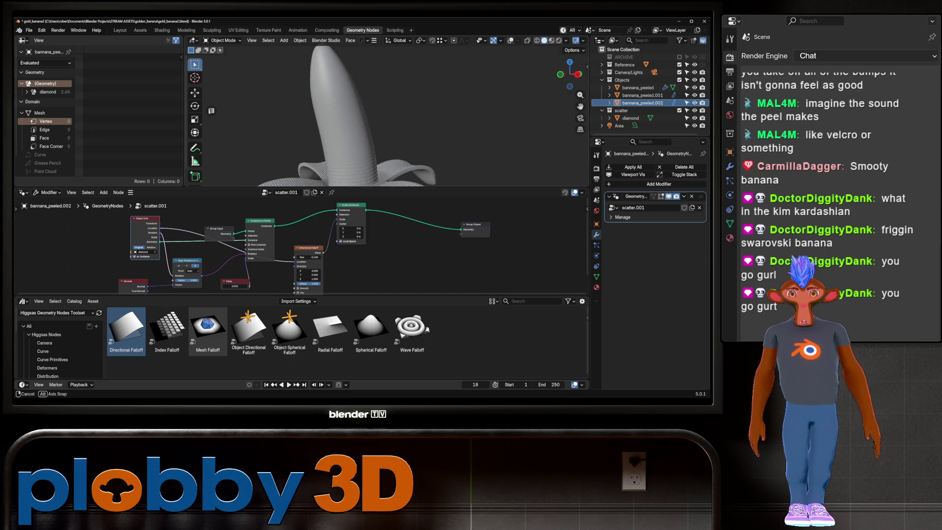
left_click_drag(309, 257, 346, 257)
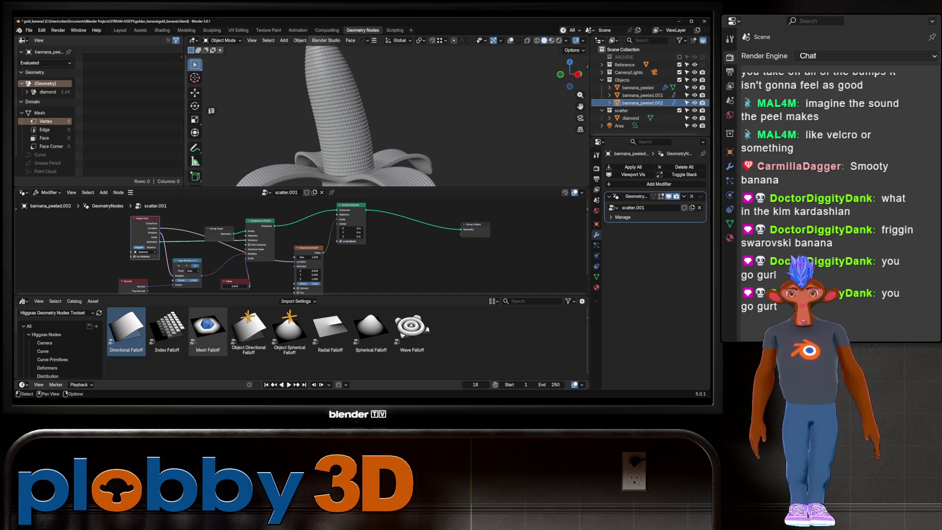
Fine-tune the Directional Falloff Offset while checking the banana from different angles
left_click_drag(309, 283, 319, 284)
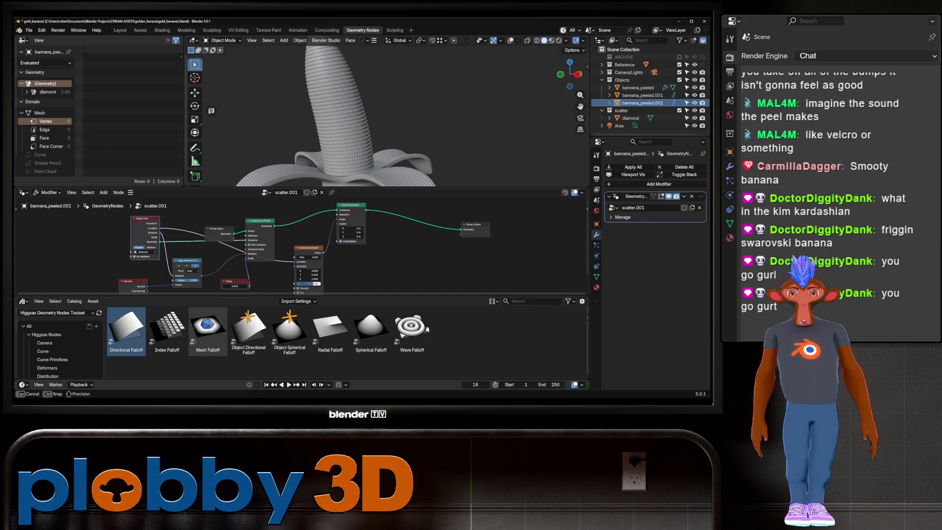
left_click_drag(319, 283, 327, 284)
mouse_move(393, 123)
middle_mouse_down()
mouse_move(353, 110)
mouse_move(363, 106)
mouse_move(372, 118)
middle_mouse_up()
scroll(387, 112, "up", 3)
scroll(353, 113, "down", 5)
scroll(373, 118, "up", 2)
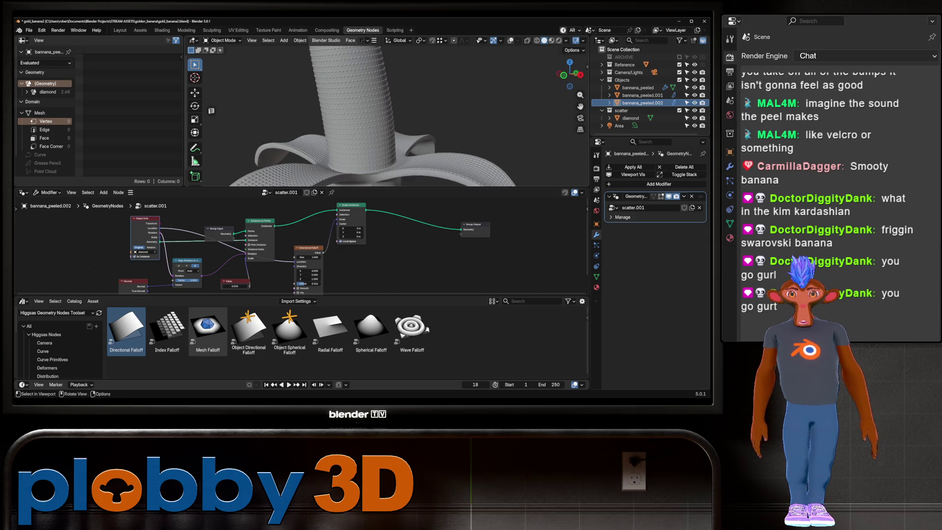
left_click_drag(309, 283, 328, 283)
middle_click_drag(328, 283, 330, 252)
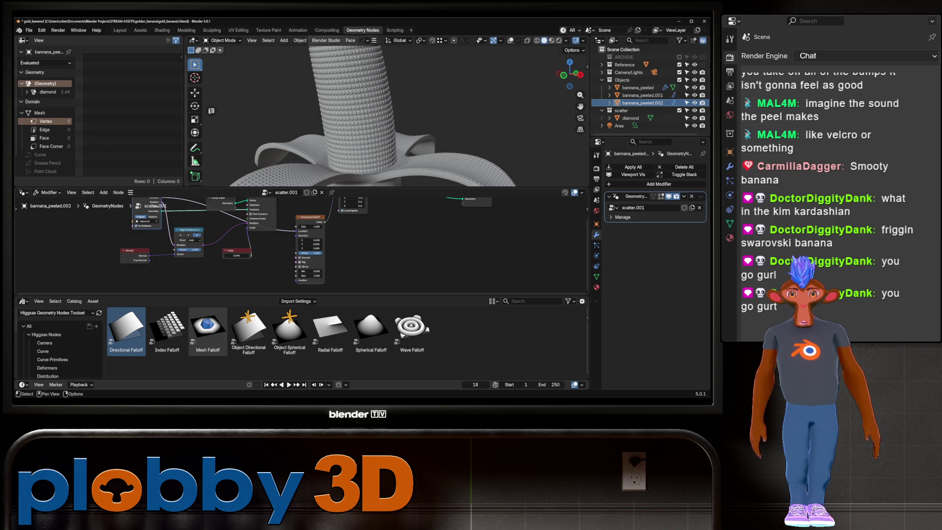
Turn the scatter modifier's viewport display back on, zoom in, and deselect the banana
key("slash")
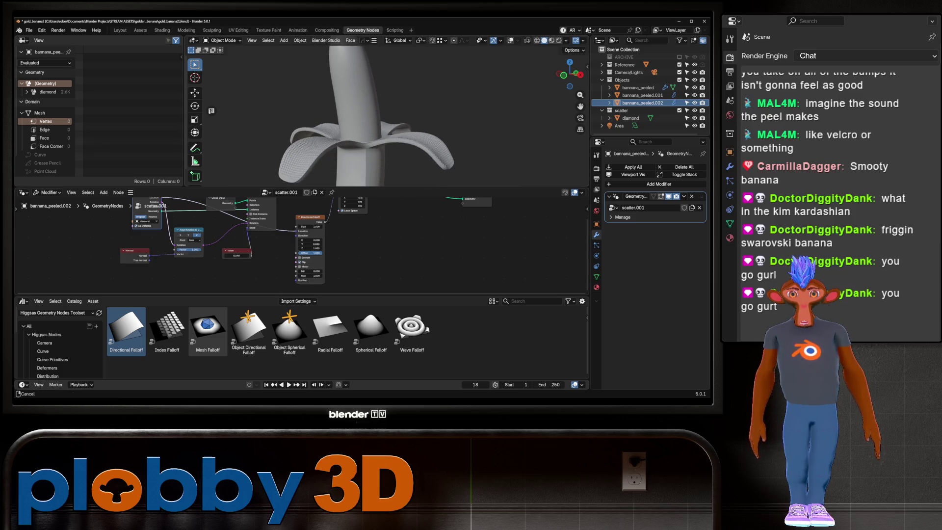
key("KP_Decimal")
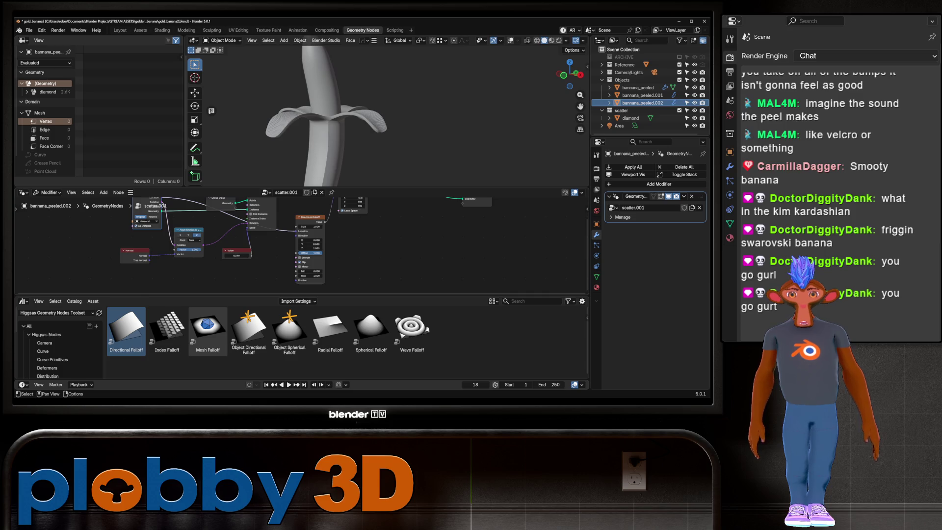
key("q")
left_click(381, 113)
key("slash")
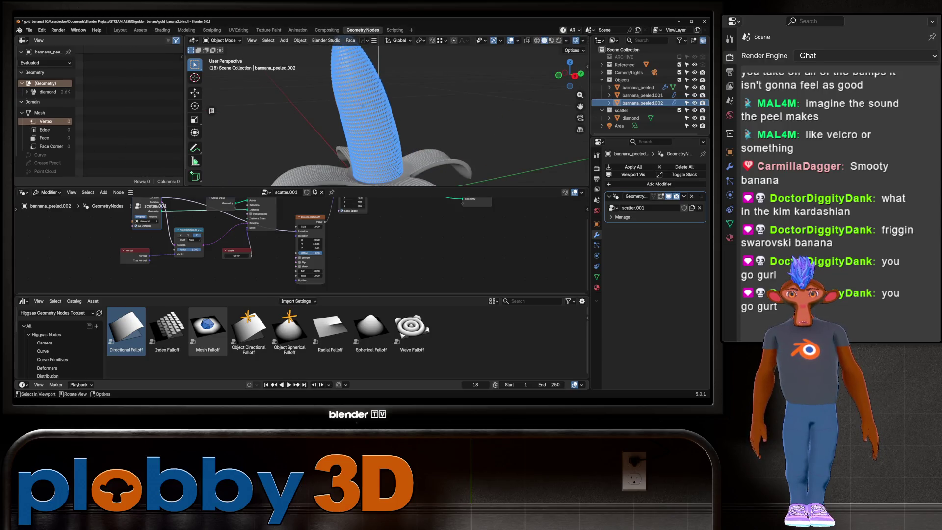
key("alt+a")
Set falloff Offset to 0.325, Direction Z to -0.320, and Min to 0.790
scroll(319, 253, "up", 1)
left_click_drag(317, 255, 295, 249)
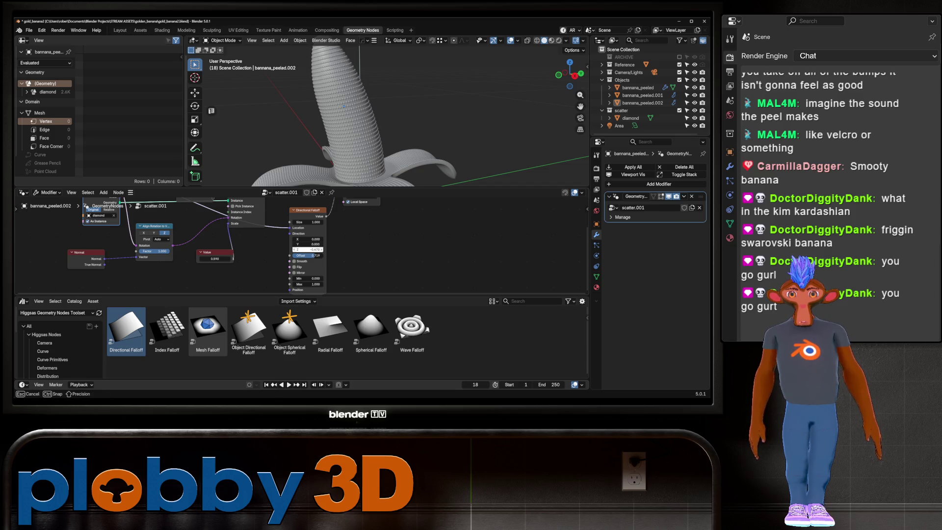
left_click_drag(308, 250, 306, 249)
mouse_move(316, 255)
left_mouse_down()
mouse_move(300, 255)
mouse_move(319, 278)
mouse_move(300, 278)
left_mouse_up()
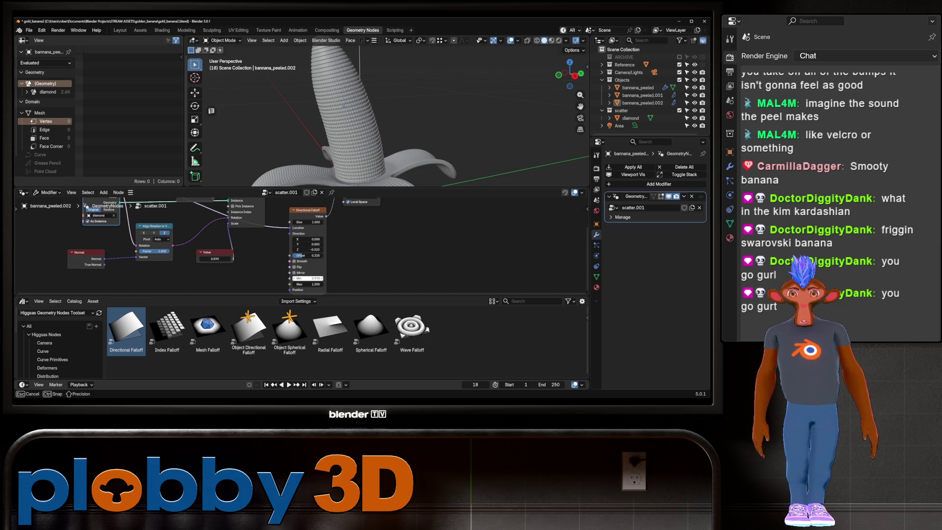
left_click_drag(307, 279, 308, 284)
key("Home")
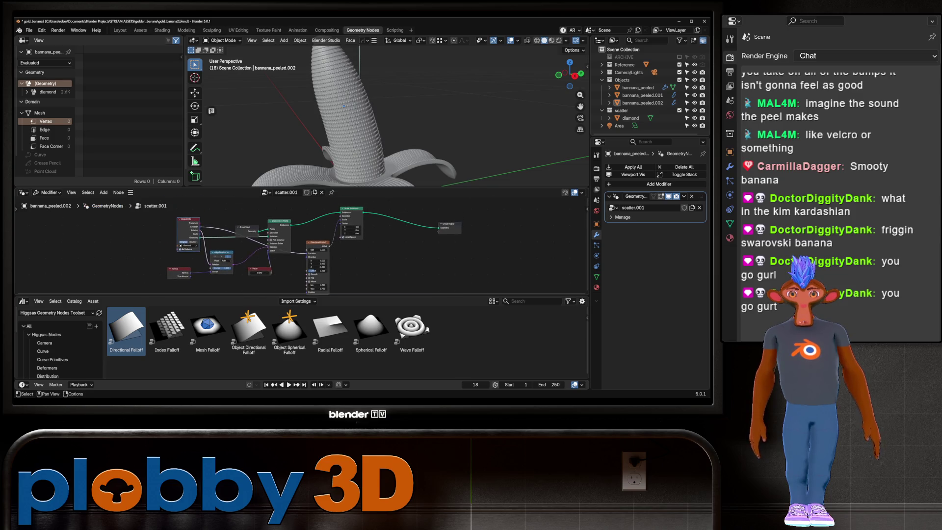
Fine-tune the falloff Min and bump Size values and frame the node tree
scroll(302, 245, "up", 1)
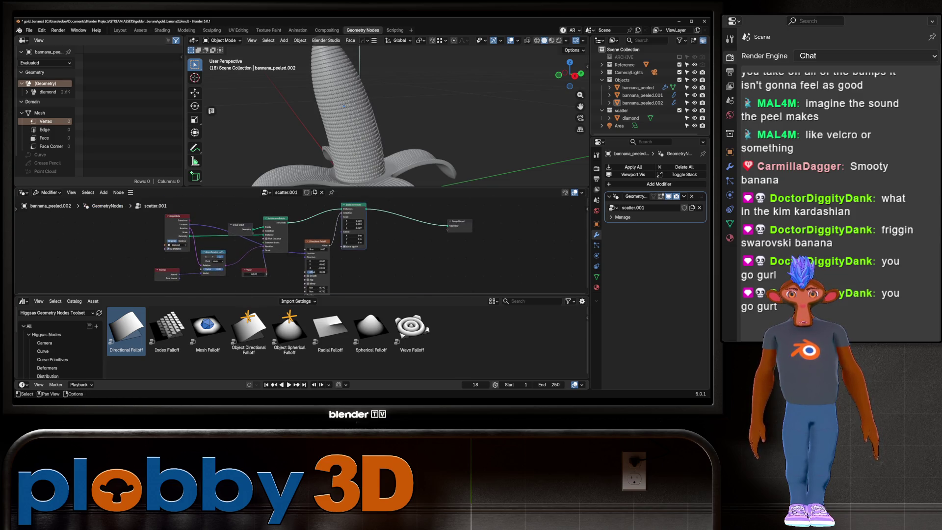
middle_click_drag(302, 245, 311, 241)
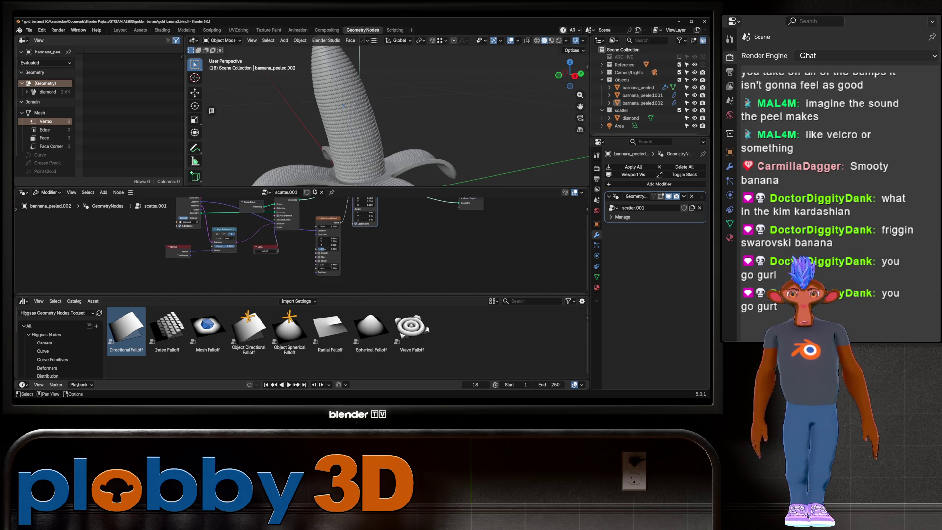
left_click_drag(328, 264, 328, 265)
left_click_drag(329, 226, 329, 226)
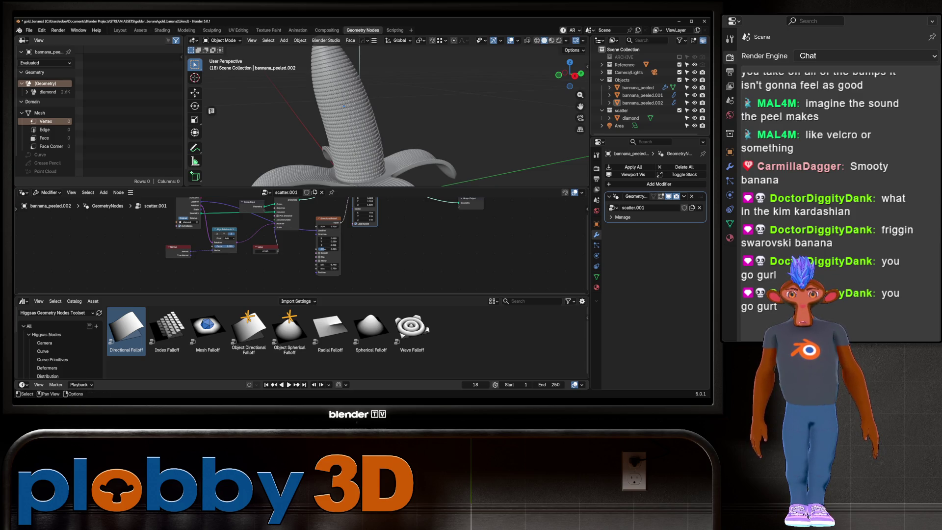
key("Home")
middle_click_drag(388, 118, 372, 122)
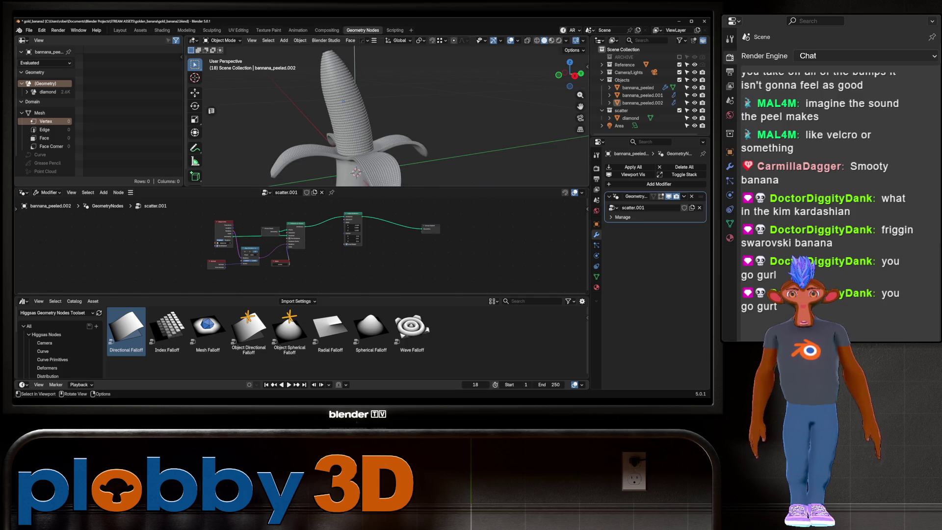
Delete the topmost vertex loop at the tip of the peeled banana
left_click(120, 30)
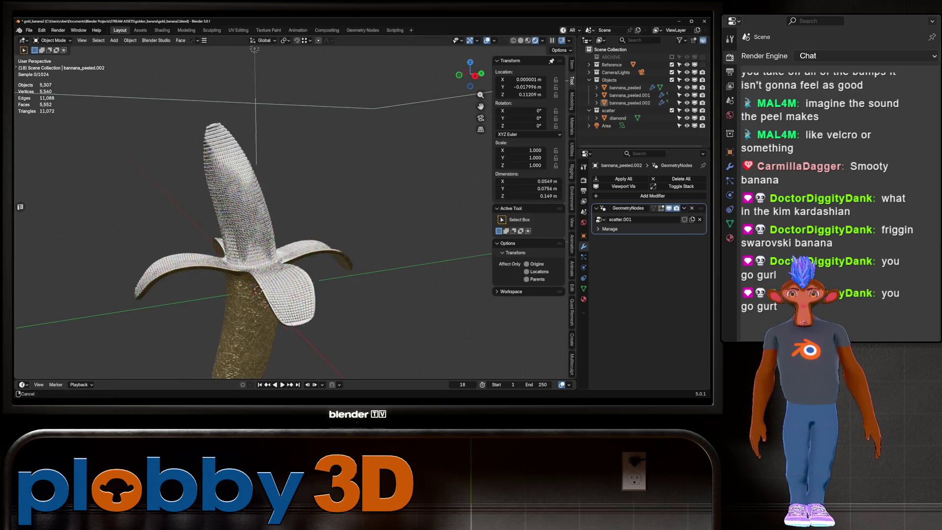
middle_click_drag(294, 196, 268, 202)
left_click(301, 172)
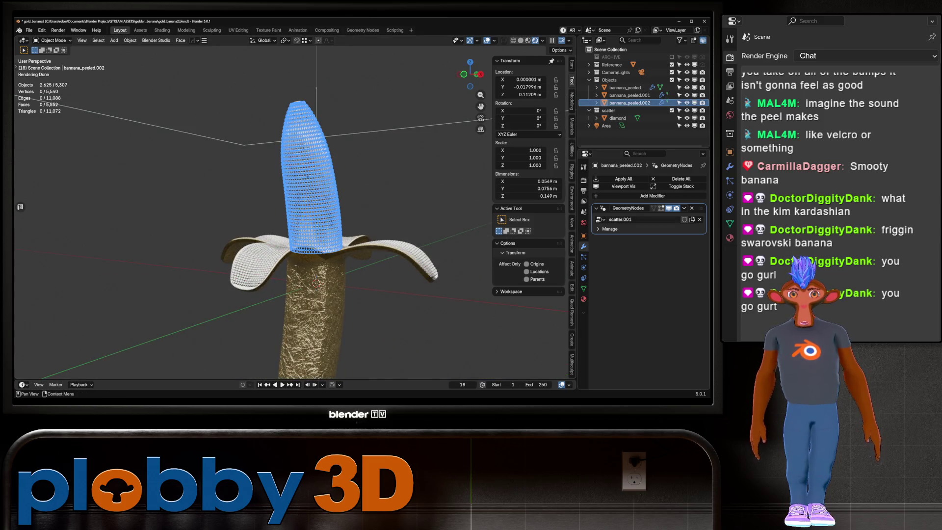
scroll(295, 211, "up", 5)
key("Tab")
key("1")
left_click(265, 95, "alt")
key("x")
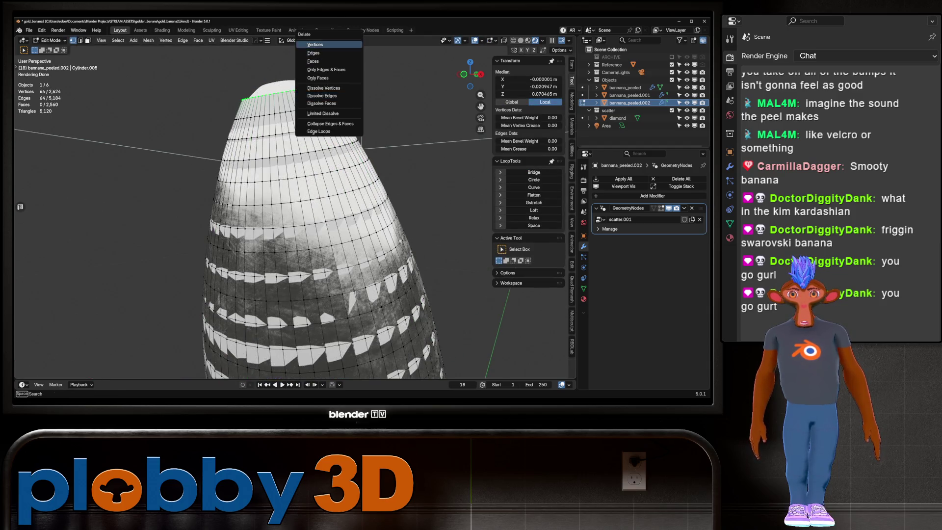
left_click(315, 44)
scroll(294, 211, "down", 3)
key("Tab")
key("alt+a")
Select the edge loop just below the removed top ring of the banana tip
middle_click_drag(294, 221, 263, 196)
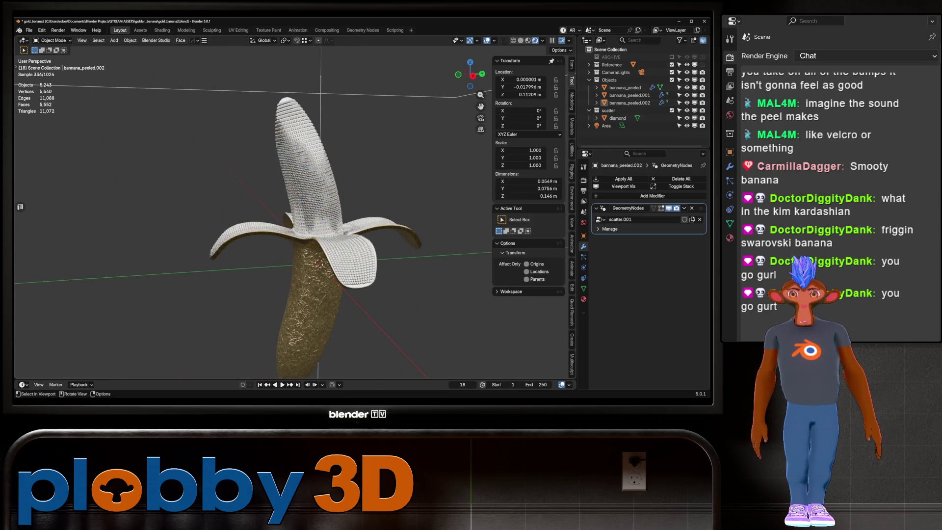
scroll(314, 211, "up", 4)
scroll(314, 211, "down", 6)
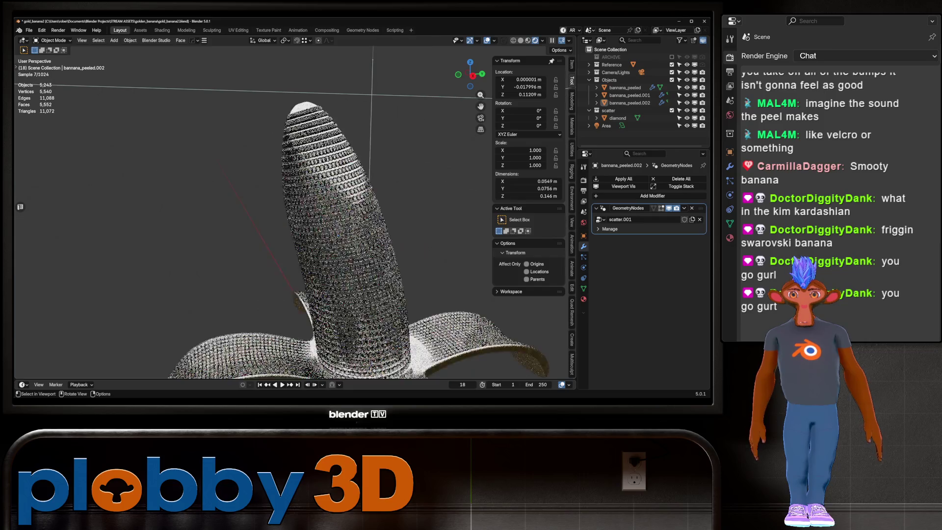
scroll(323, 221, "up", 4)
key("Tab")
middle_click_drag(324, 240, 300, 256)
key("2")
left_click(299, 256, "alt")
left_click(277, 122, "alt")
Checker-deselect that loop and dissolve every other vertex
left_click(118, 40)
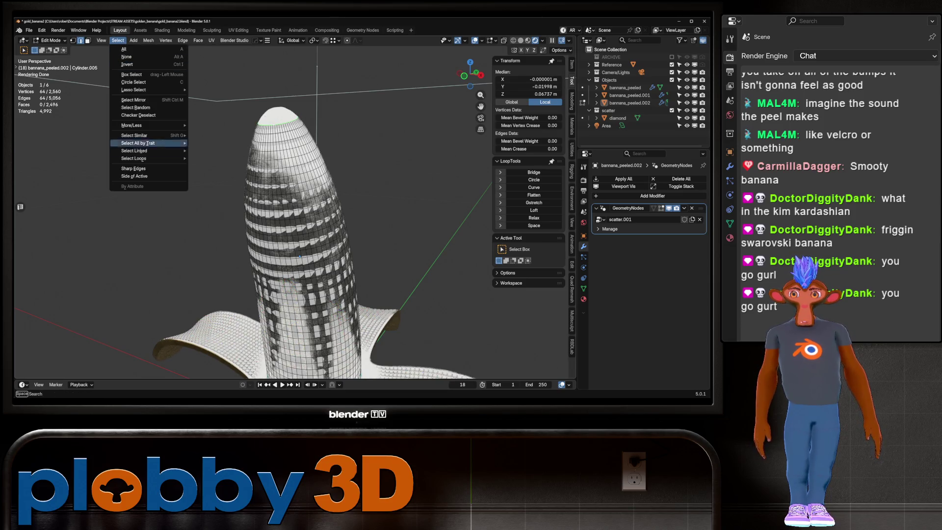
left_click(138, 115)
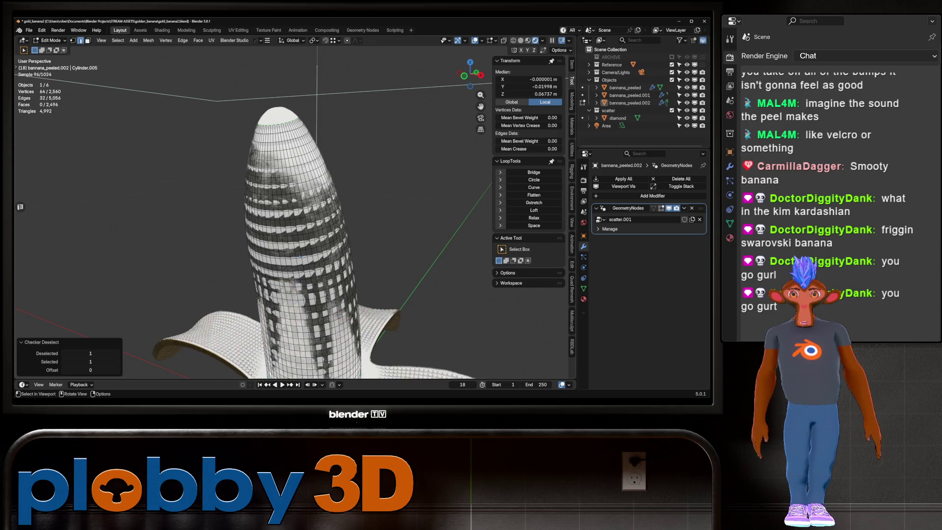
key("1")
scroll(300, 256, "up", 3)
left_click(117, 41)
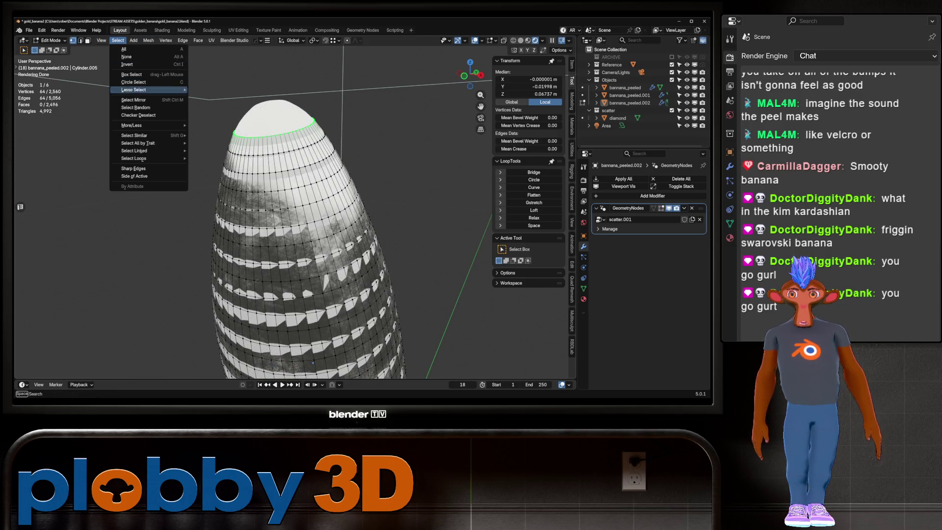
left_click(139, 115)
key("x")
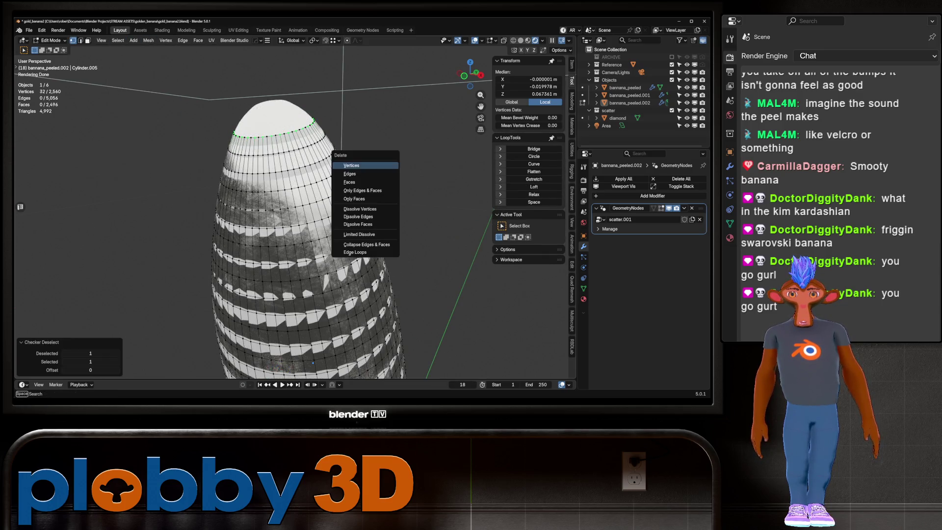
left_click(359, 209)
key("Tab")
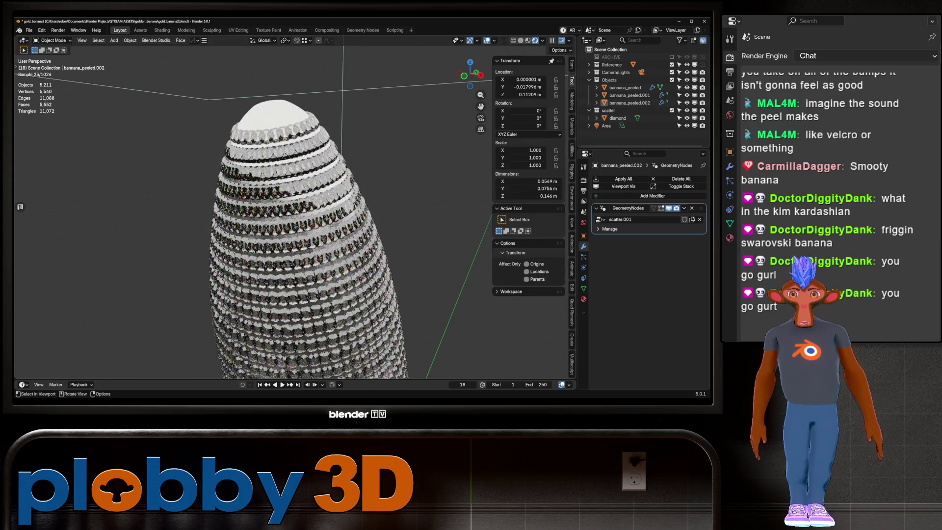
middle_click_drag(294, 221, 309, 216)
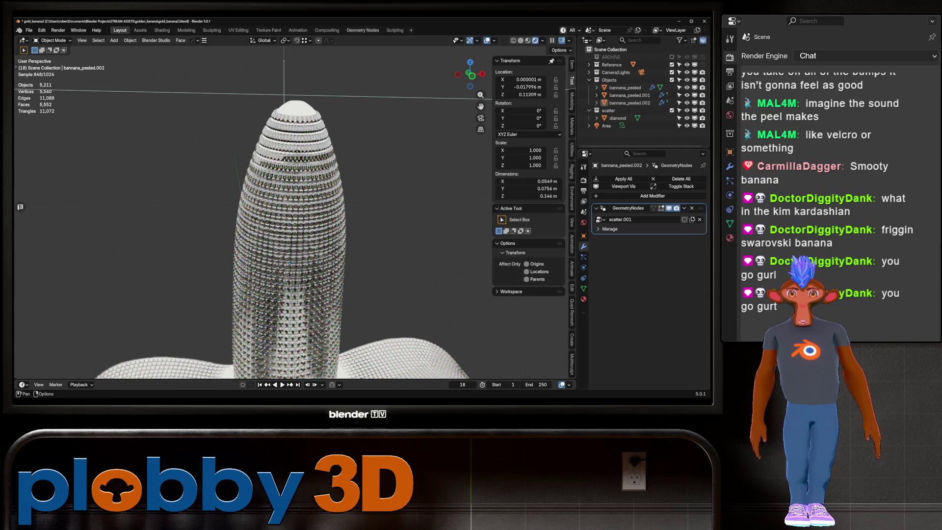
Try 0.42 for the Scale Instances X value, then reset Scale to 1.000 on all axes
left_click(362, 30)
left_click(339, 213)
type("0.42")
key("Return")
key("BackSpace")
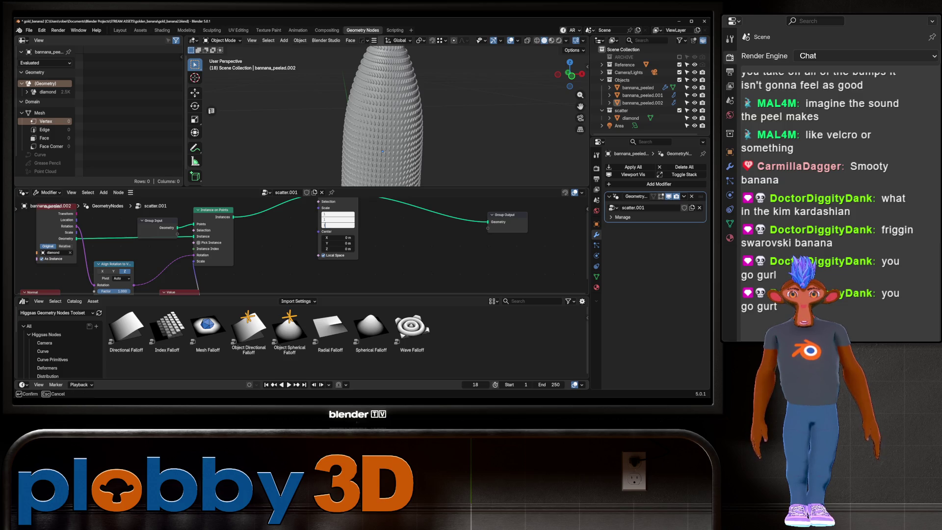
scroll(449, 246, "down", 2)
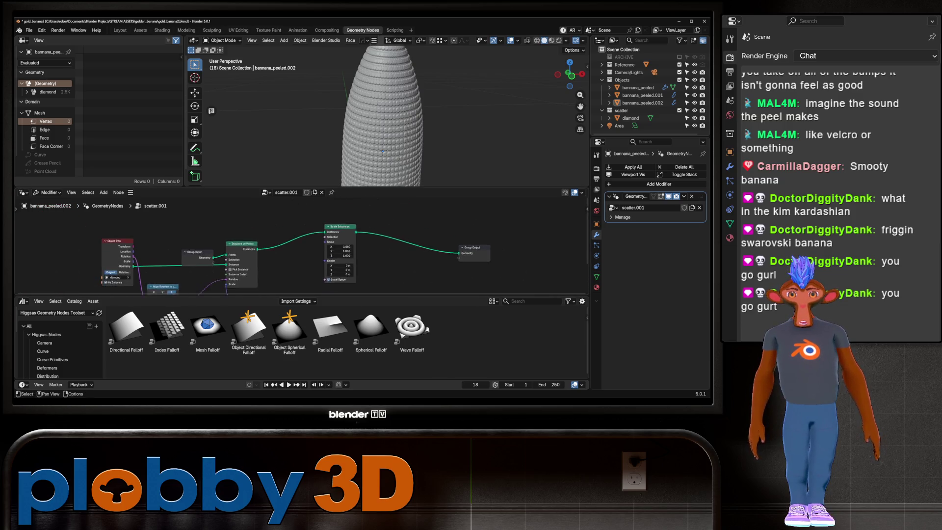
scroll(382, 122, "up", 5)
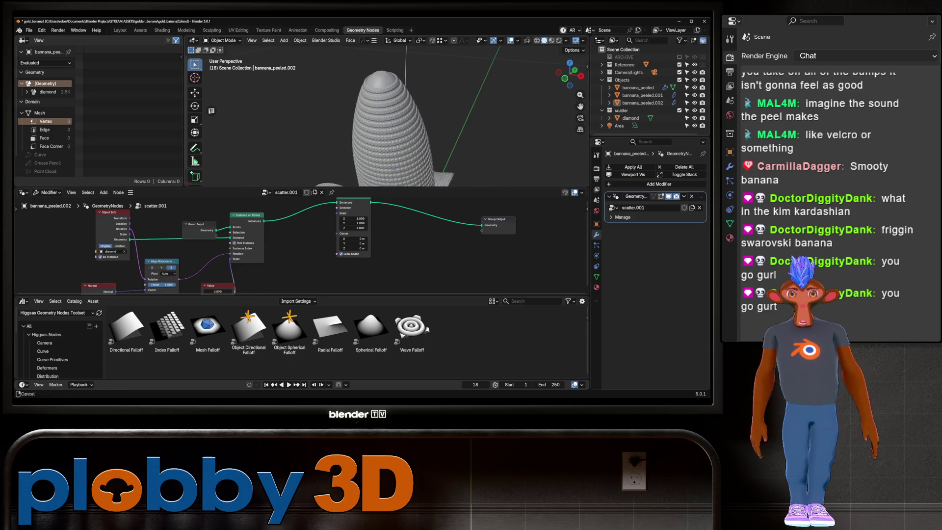
left_click(120, 30)
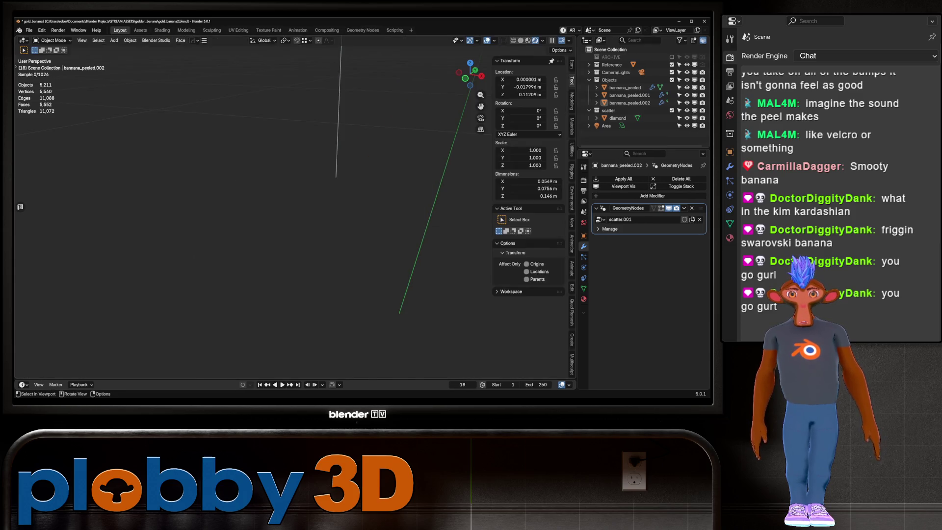
Orbit around the banana to inspect the diamond studs from several angles
middle_click_drag(294, 206, 314, 196)
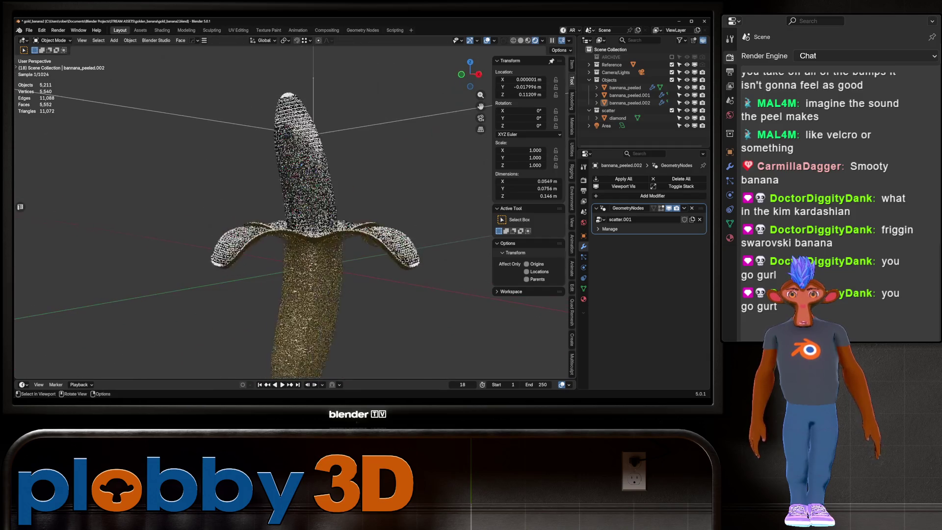
scroll(385, 147, "down", 3)
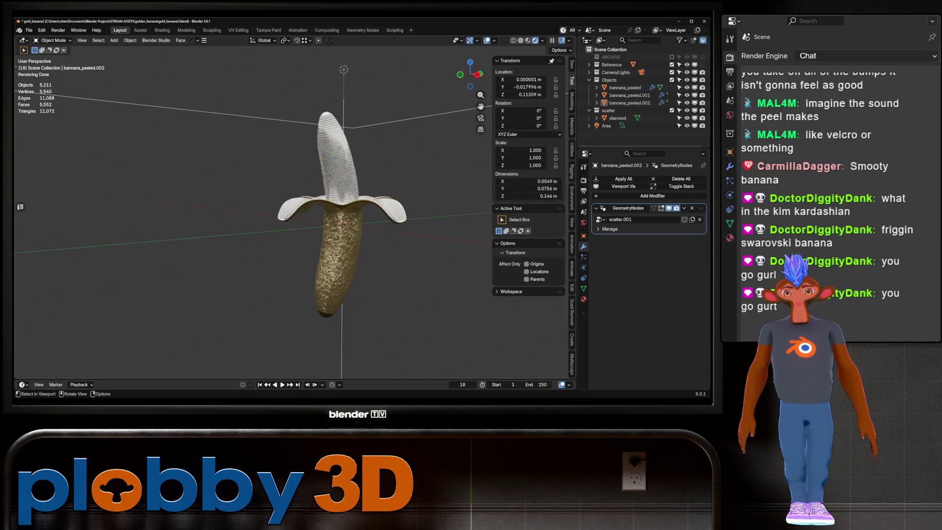
mouse_move(294, 196)
middle_mouse_down()
mouse_move(312, 285)
mouse_move(309, 236)
mouse_move(279, 206)
mouse_move(294, 197)
mouse_move(329, 236)
mouse_move(343, 199)
mouse_move(301, 216)
mouse_move(319, 216)
mouse_move(312, 204)
mouse_move(321, 197)
middle_mouse_up()
scroll(314, 221, "up", 3)
mouse_move(274, 220)
middle_mouse_down()
mouse_move(343, 211)
mouse_move(338, 221)
middle_mouse_up()
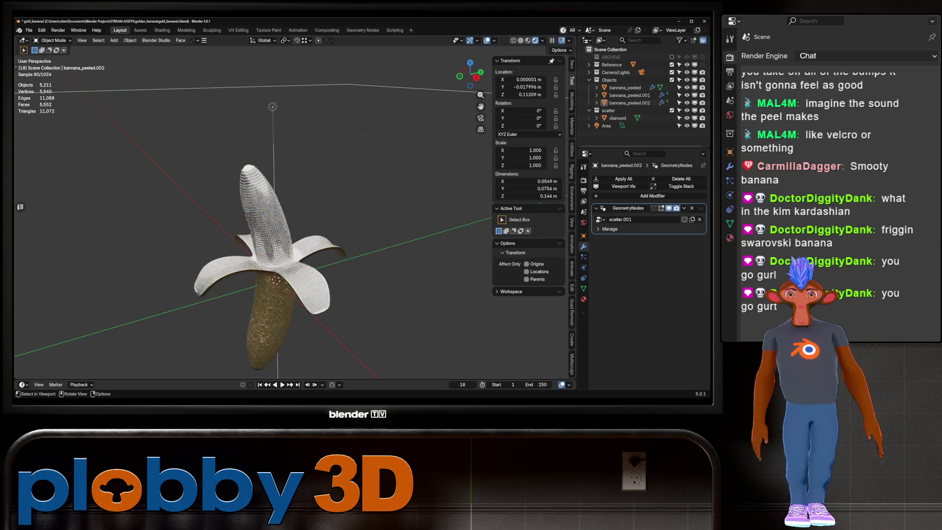
Move the Area light into the Camera/Lights collection, then select the diamond object
left_click(273, 107)
scroll(295, 211, "up", 5)
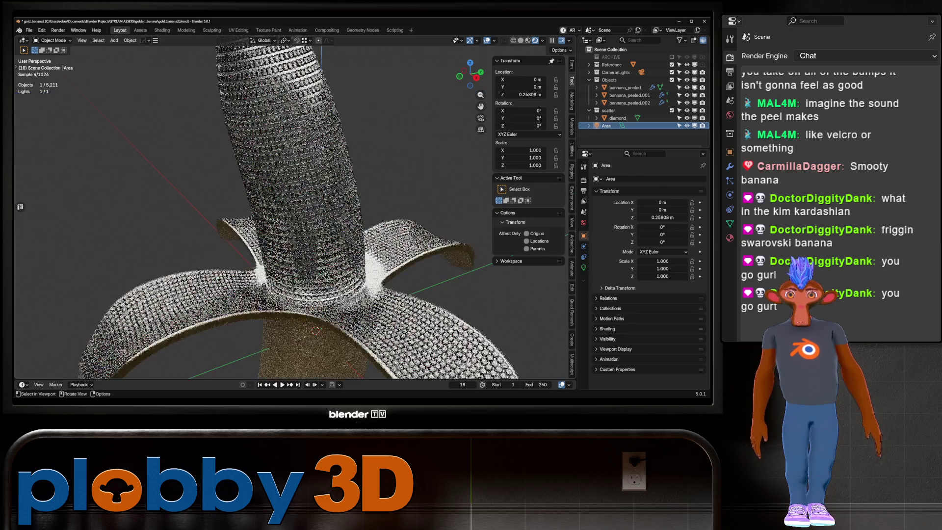
mouse_move(314, 211)
middle_mouse_down()
mouse_move(294, 186)
mouse_move(316, 221)
mouse_move(326, 192)
mouse_move(304, 211)
mouse_move(289, 206)
mouse_move(319, 196)
middle_mouse_up()
scroll(294, 211, "down", 10)
left_click_drag(606, 126, 616, 72)
left_click(617, 118)
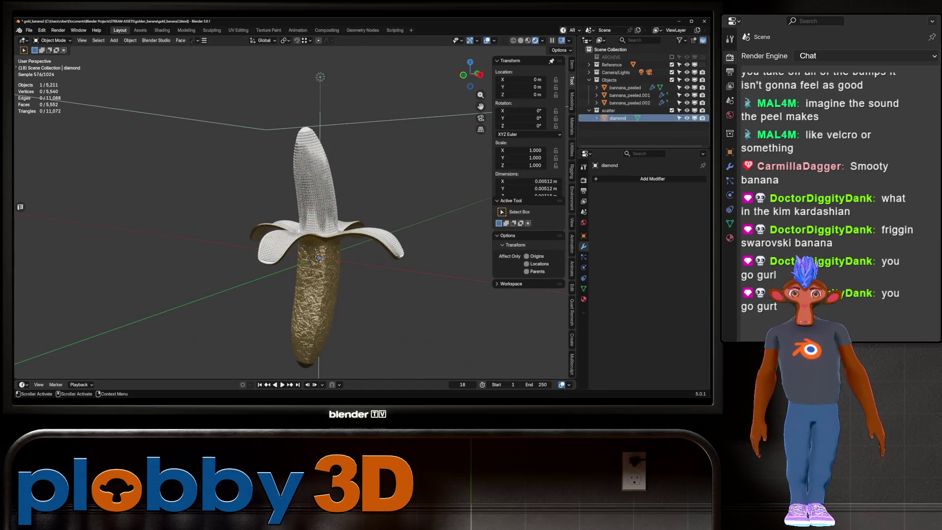
key("h")
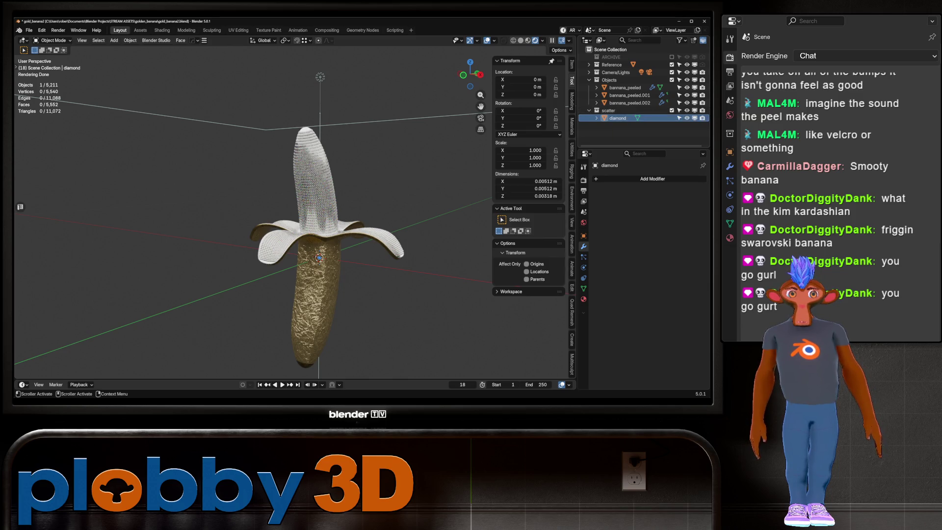
scroll(294, 211, "up", 8)
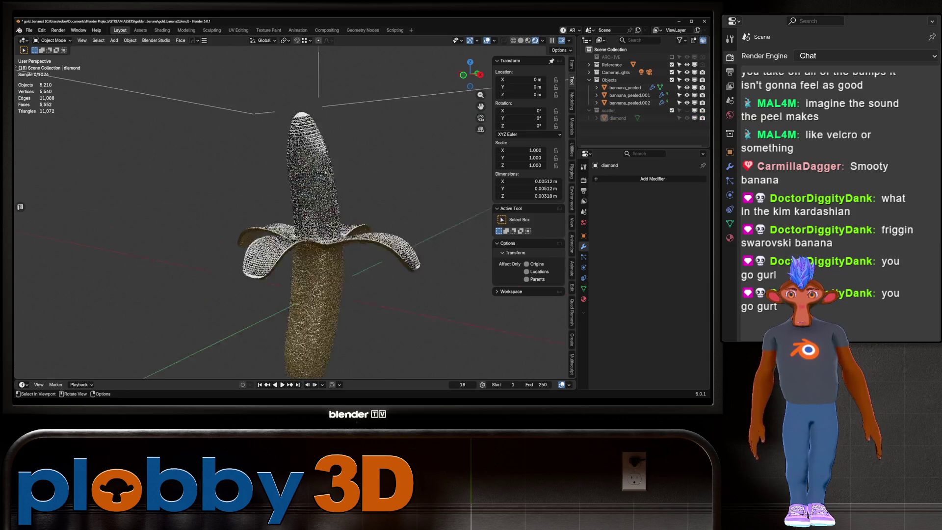
scroll(324, 211, "up", 3)
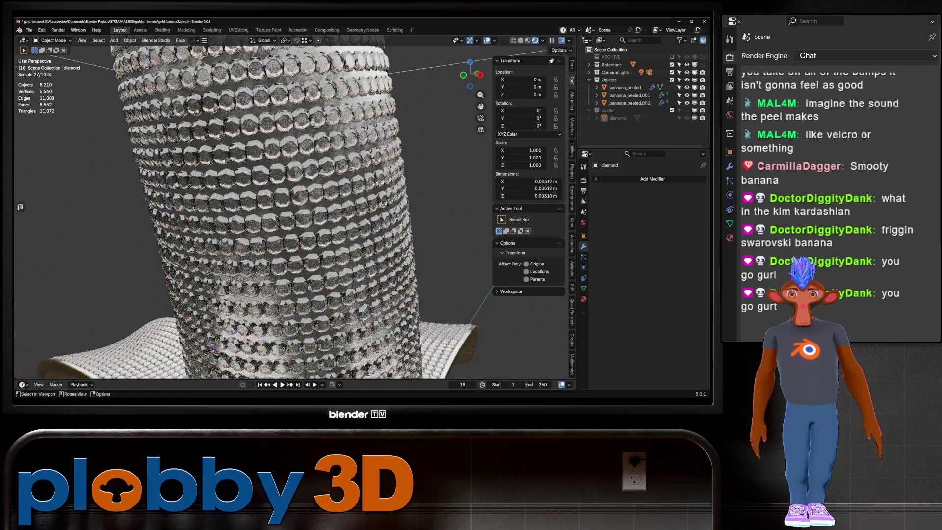
mouse_move(255, 211)
middle_mouse_down()
mouse_move(304, 265)
mouse_move(327, 245)
middle_mouse_up()
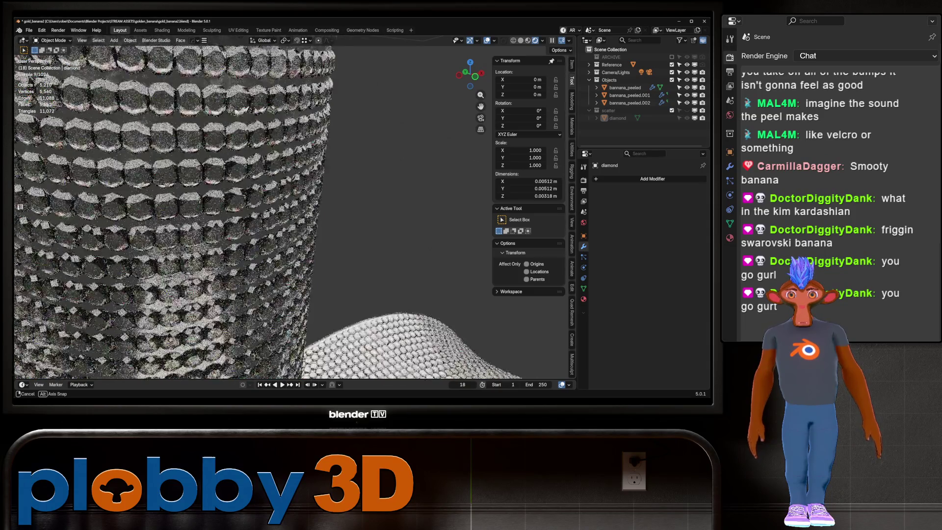
scroll(326, 244, "down", 10)
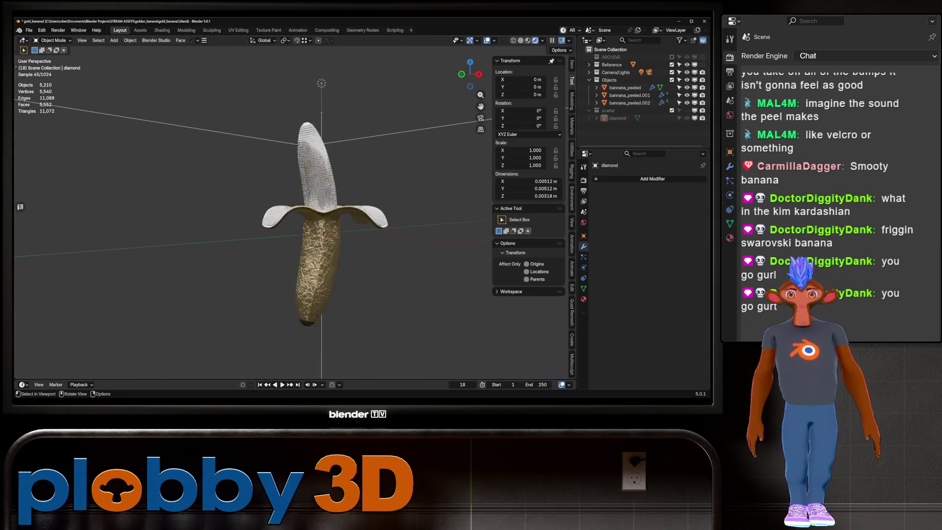
scroll(358, 233, "up", 5)
scroll(294, 221, "down", 3)
Select bannana_peeled.001 and attempt to apply its scatter modifier
left_click(629, 95)
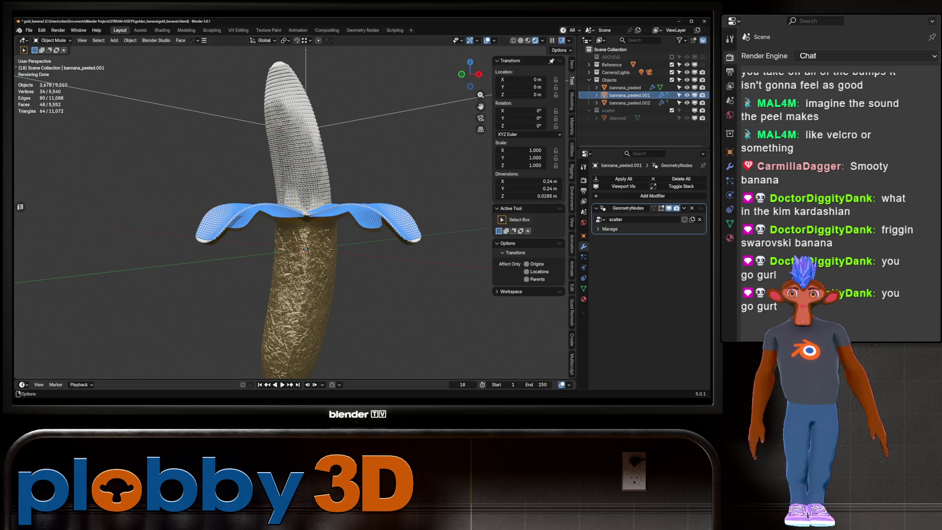
left_click(363, 30)
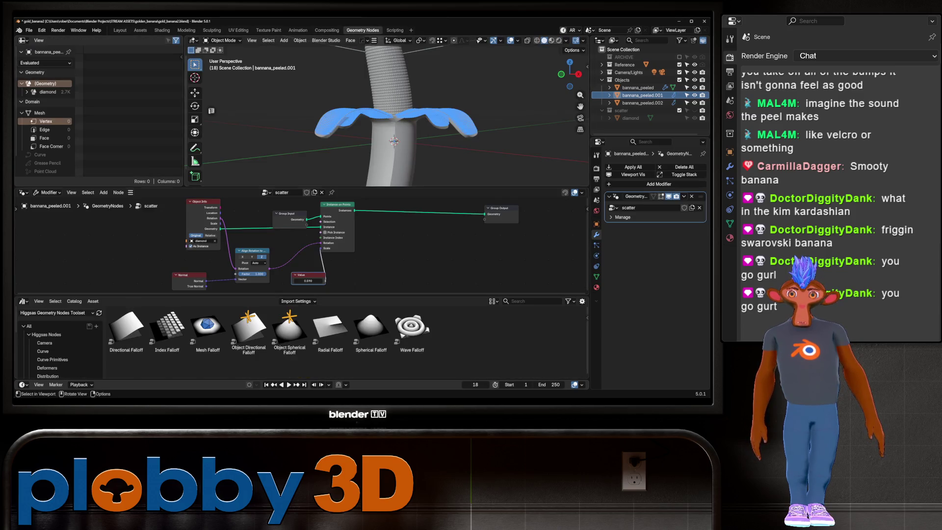
left_click(120, 30)
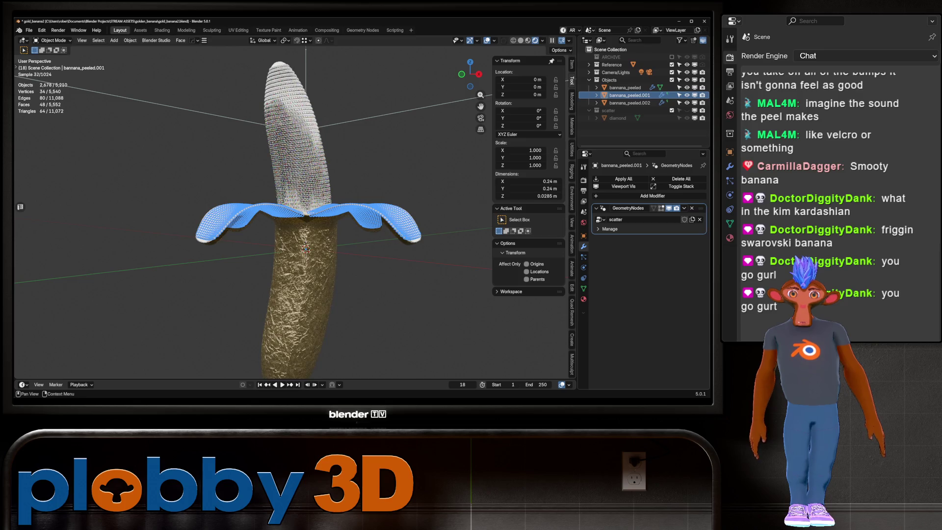
left_click(685, 208)
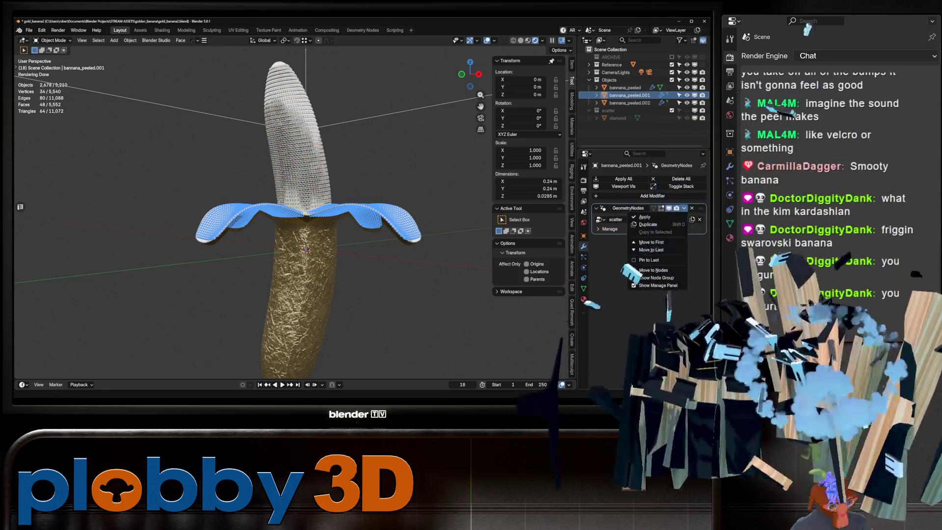
left_click(644, 217)
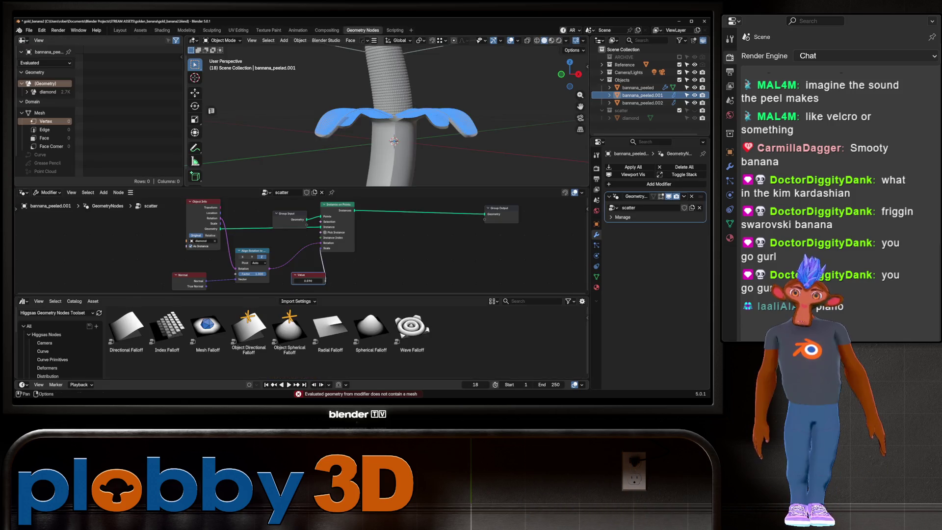
Insert a Realize Instances node before Group Output and apply bannana_peeled.001's scatter modifier
left_click(362, 30)
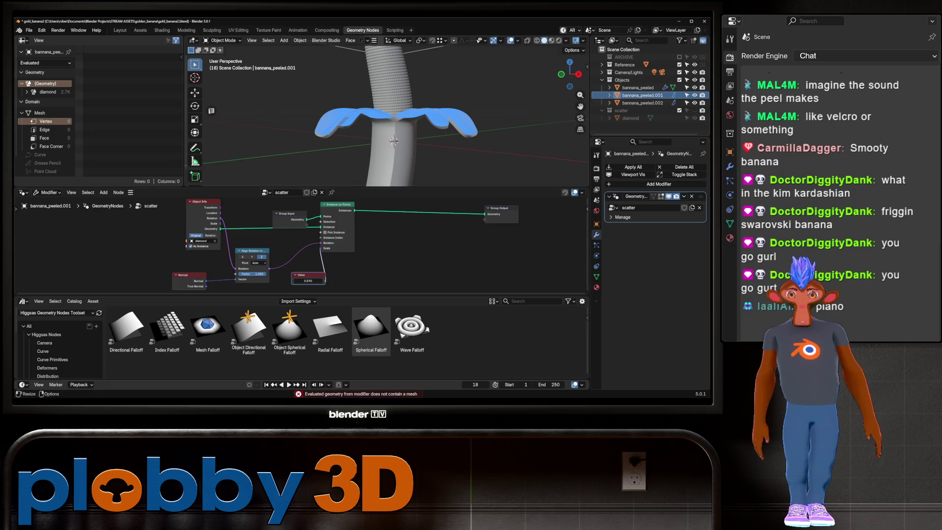
key("shift+a")
mouse_move(437, 258)
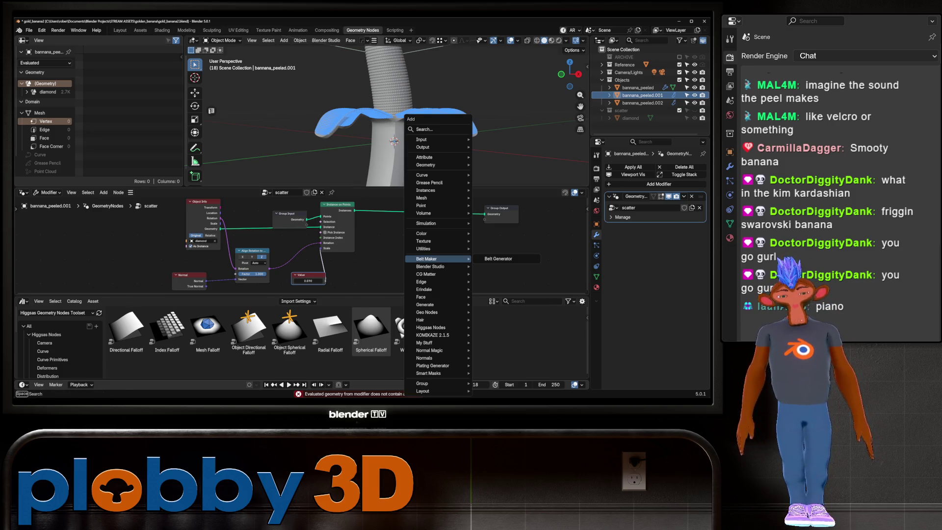
type("realize")
key("Return")
left_click(420, 212)
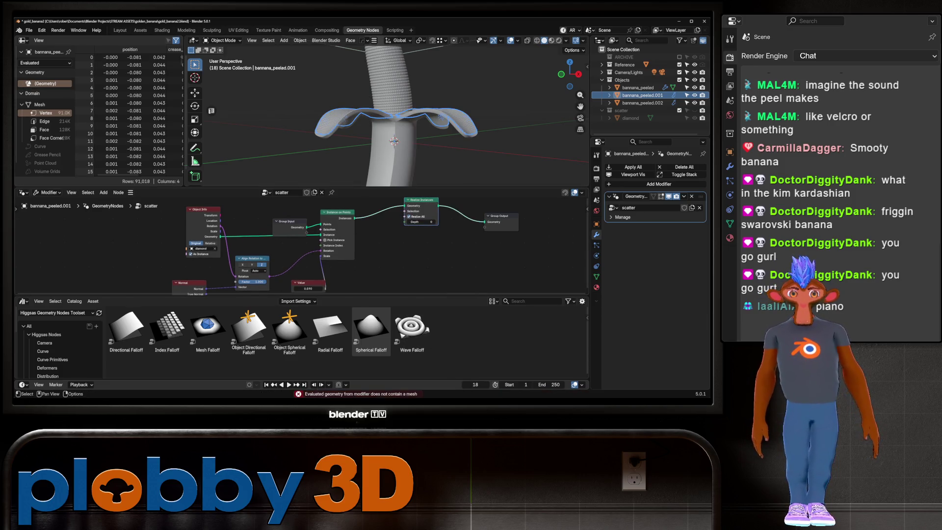
left_click(632, 167)
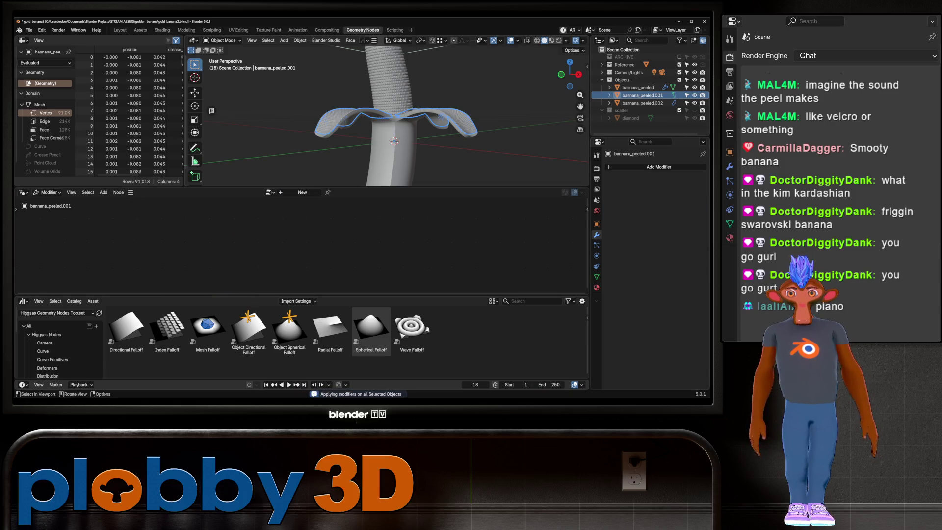
scroll(393, 122, "up", 2)
Add Realize Instances to bannana_peeled.002's scatter nodes and apply its modifier
left_click(642, 103)
key("shift+a")
type("real")
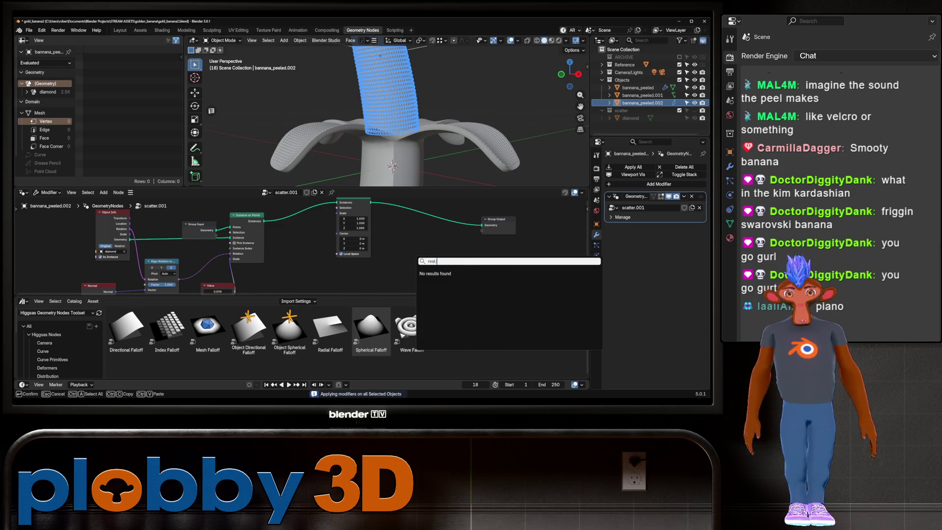
key("Return")
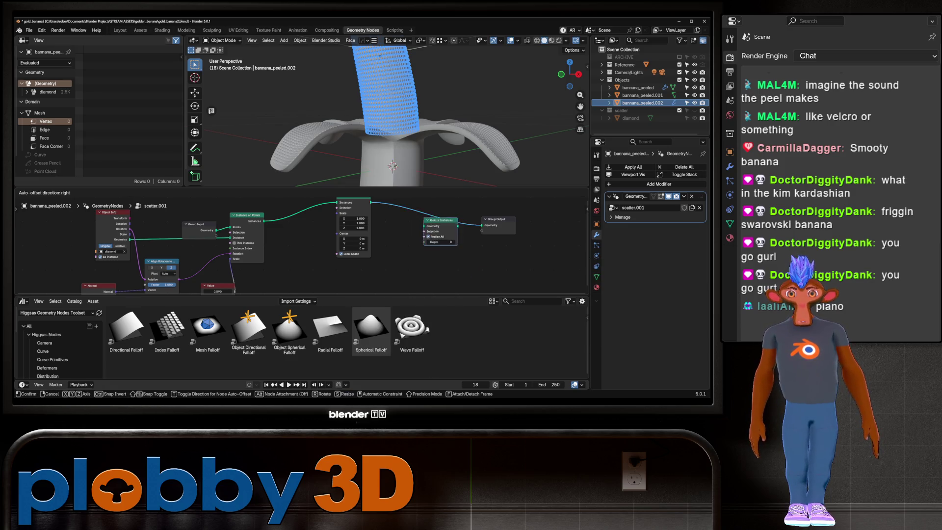
left_click(440, 229)
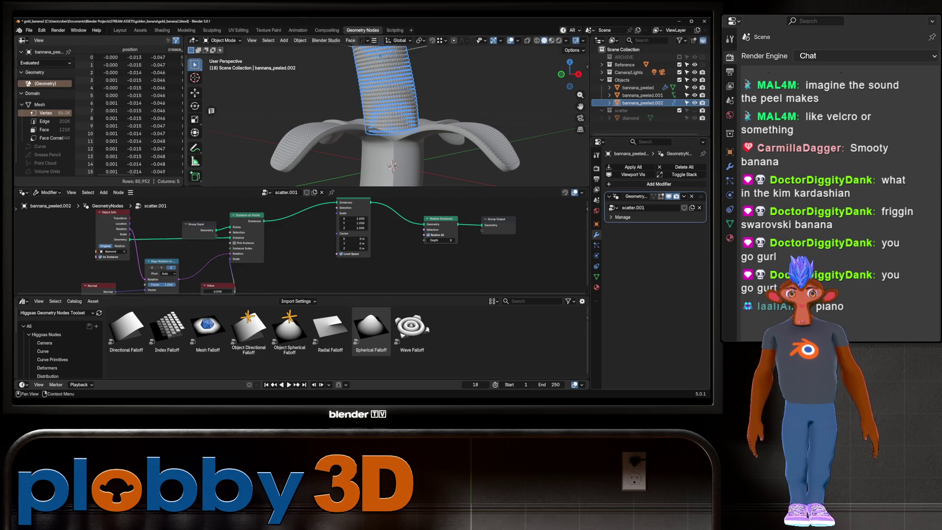
left_click(630, 167)
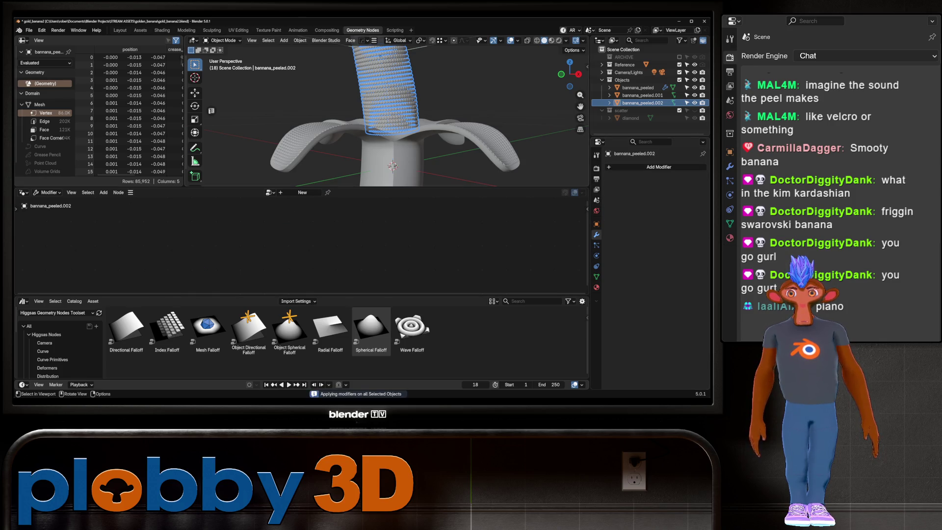
left_click(120, 30)
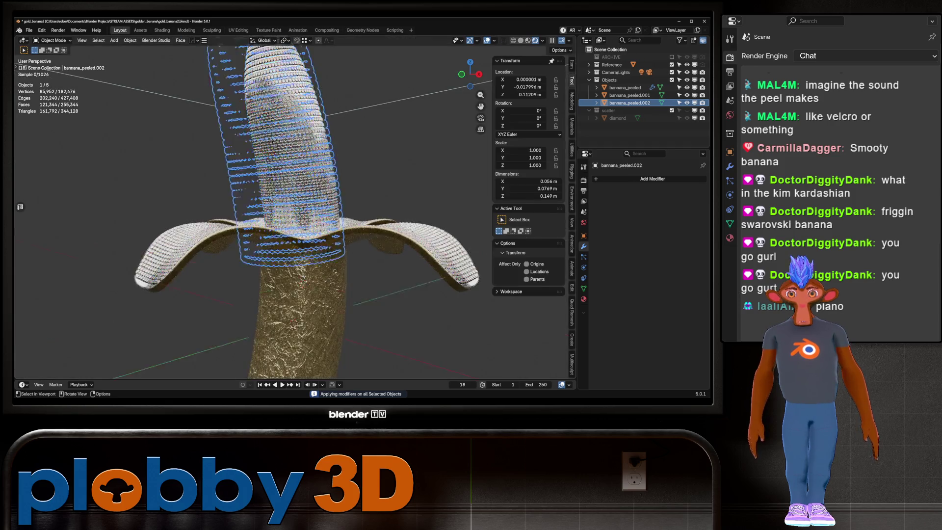
left_click(630, 103)
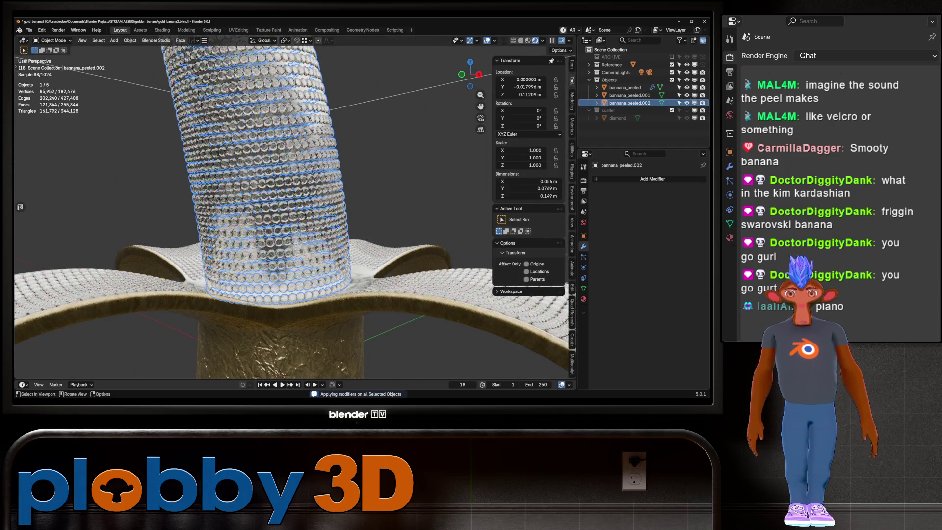
scroll(289, 206, "down", 5)
mouse_move(289, 206)
middle_mouse_down()
mouse_move(338, 192)
mouse_move(356, 236)
mouse_move(328, 201)
middle_mouse_up()
key("alt+a")
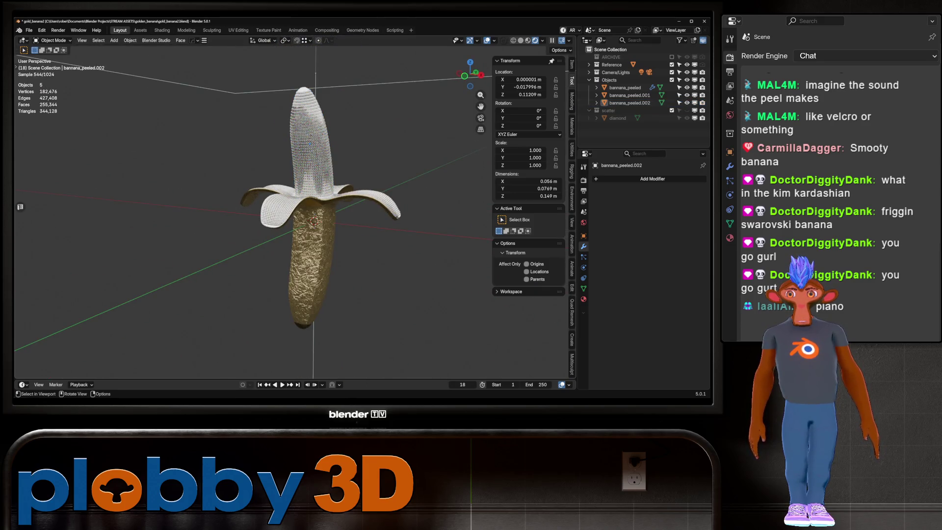
middle_click_drag(329, 202, 313, 206)
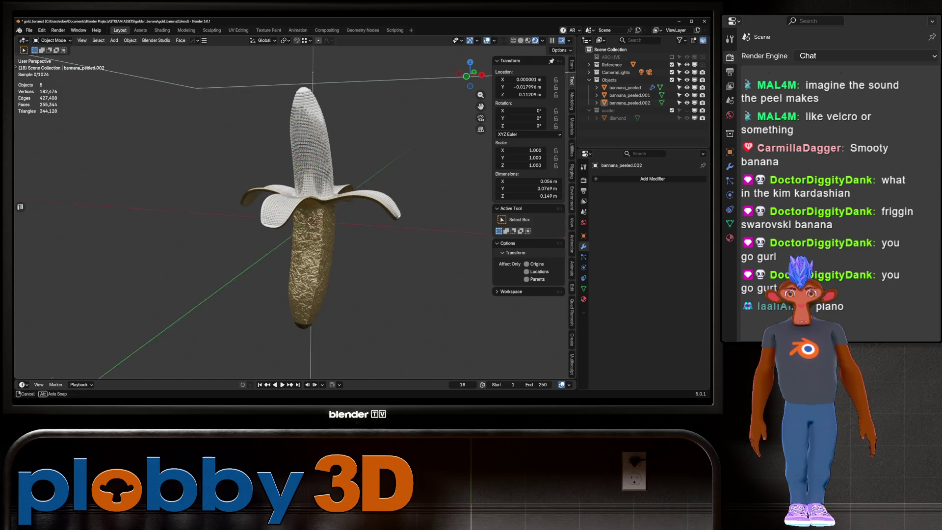
scroll(302, 211, "up", 5)
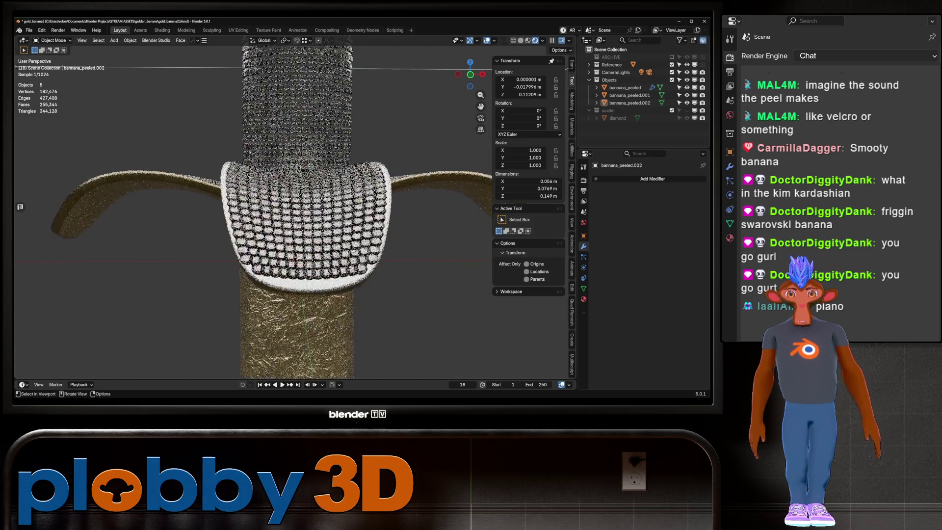
middle_click_drag(302, 211, 353, 172)
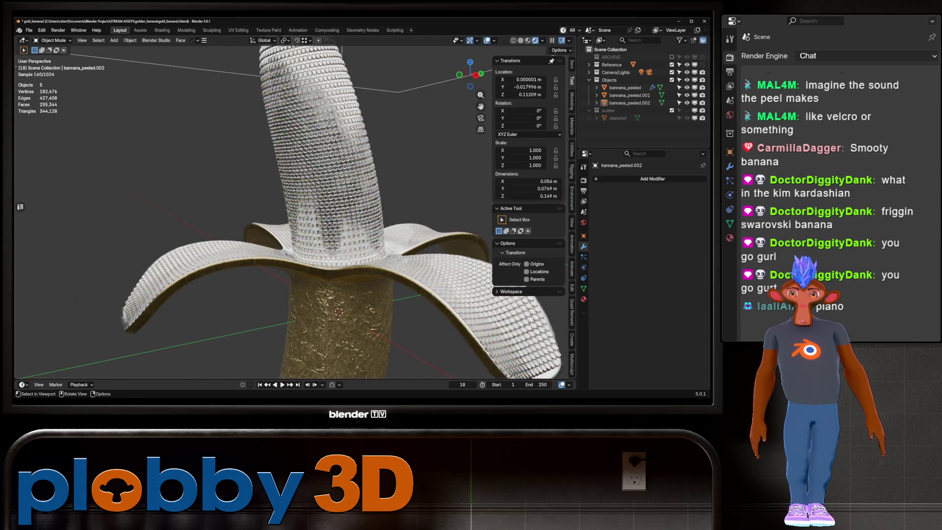
mouse_move(315, 127)
middle_mouse_down()
mouse_move(322, 176)
mouse_move(314, 142)
middle_mouse_up()
scroll(316, 138, "down", 4)
scroll(314, 249, "up", 10)
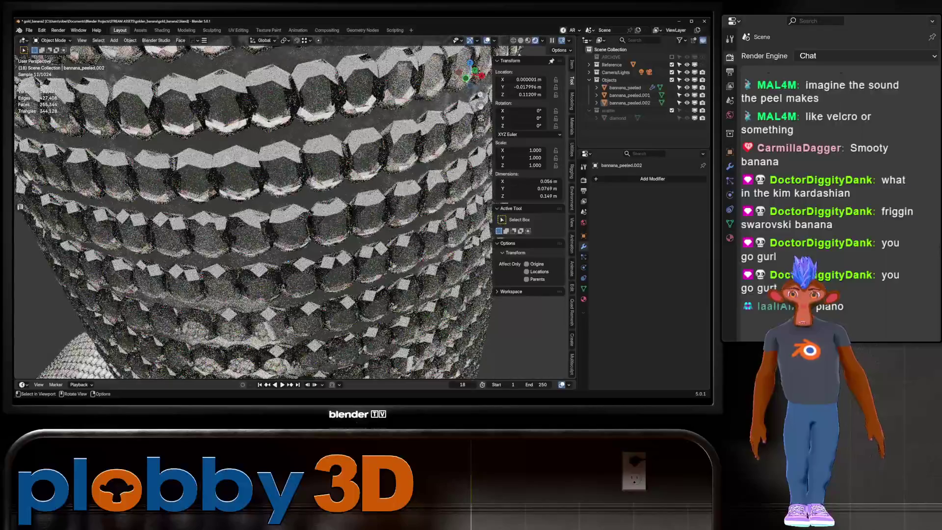
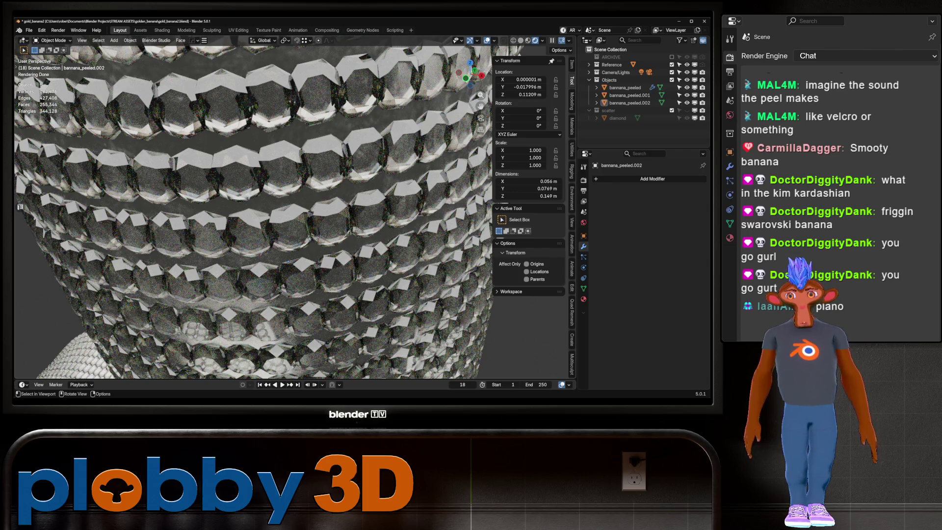
Inspect the gem-covered peel banana_peeled.001 in Edit Mode with all geometry selected, then exit
scroll(252, 211, "down", 10)
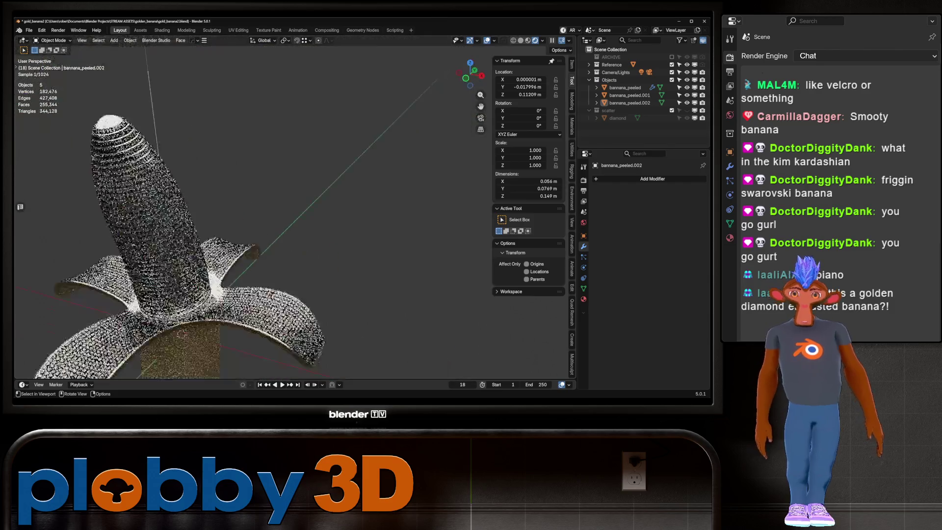
scroll(252, 211, "up", 5)
middle_click_drag(252, 211, 295, 196)
scroll(252, 211, "up", 4)
left_click(630, 95)
key("Tab")
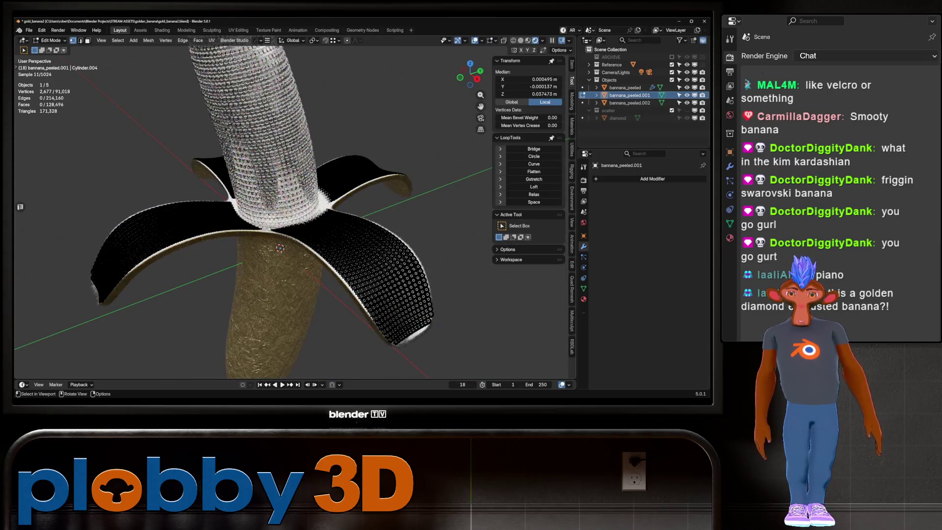
key("a")
scroll(253, 211, "up", 5)
middle_click_drag(147, 201, 196, 194)
scroll(157, 198, "down", 8)
key("Tab")
middle_click_drag(350, 197, 349, 53, "ctrl")
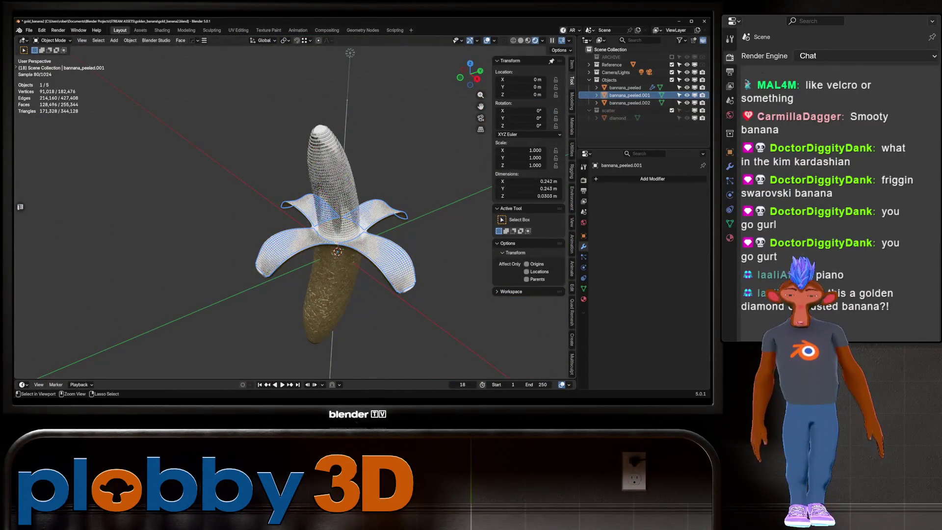
Save the scene incrementally as gold_banana3.blend and stand the banana upright in view
key("ctrl+alt+s")
scroll(353, 235, "up", 6)
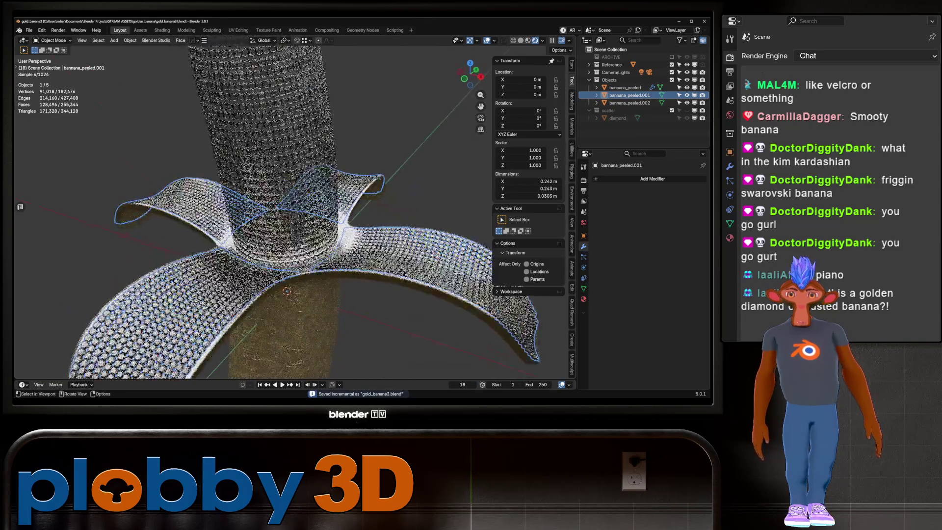
scroll(295, 211, "down", 8)
middle_click_drag(294, 210, 303, 62)
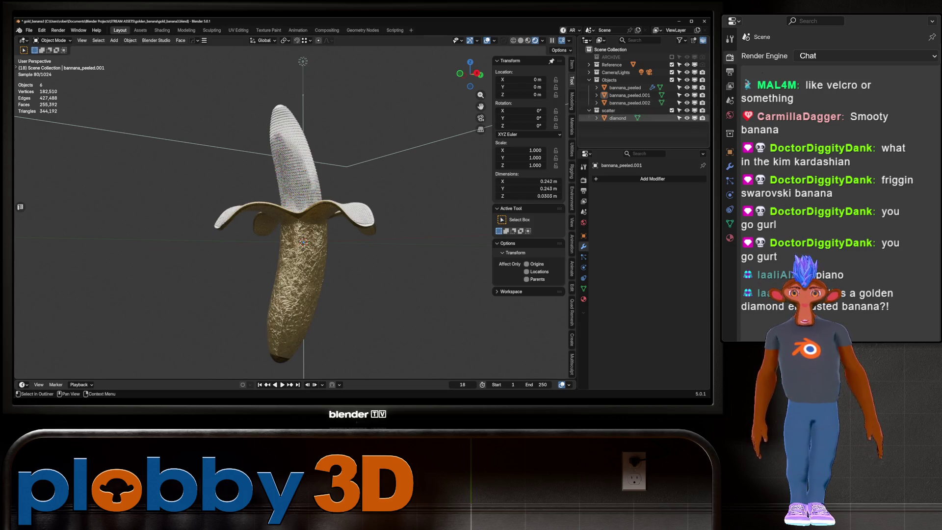
Move the scatter collection into Camera/Lights and duplicate banana_peeled in place
left_click_drag(609, 110, 613, 70)
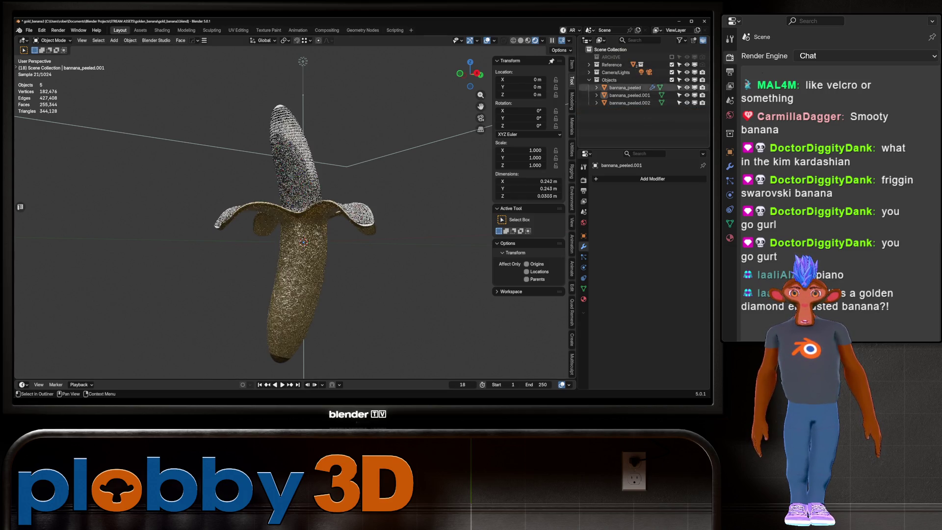
left_click(625, 87)
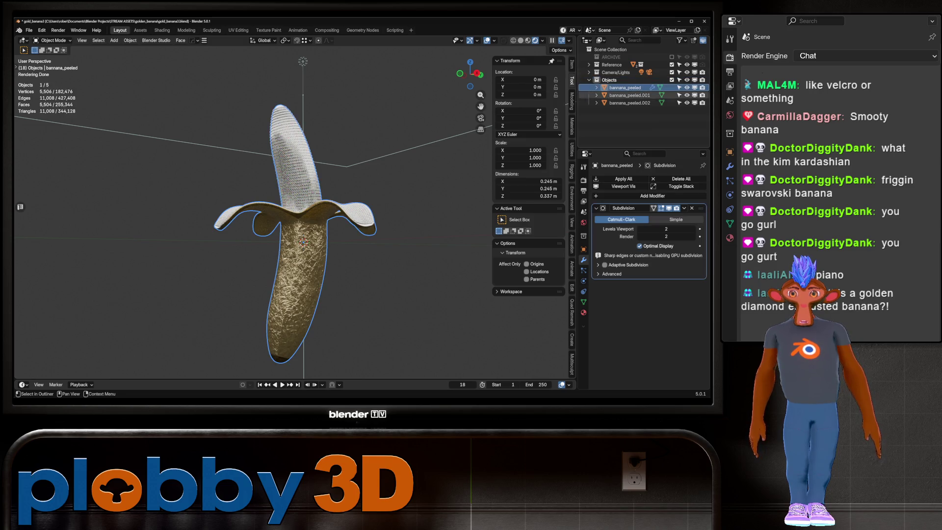
key("shift+d")
key("Escape")
mouse_move(343, 221)
middle_mouse_down()
mouse_move(363, 216)
mouse_move(353, 225)
mouse_move(324, 216)
mouse_move(363, 221)
middle_mouse_up()
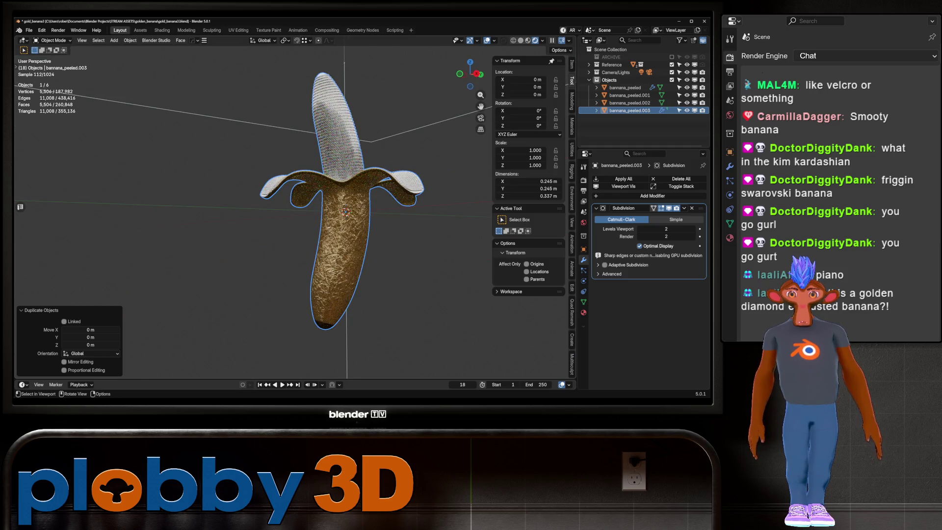
scroll(344, 221, "up", 3)
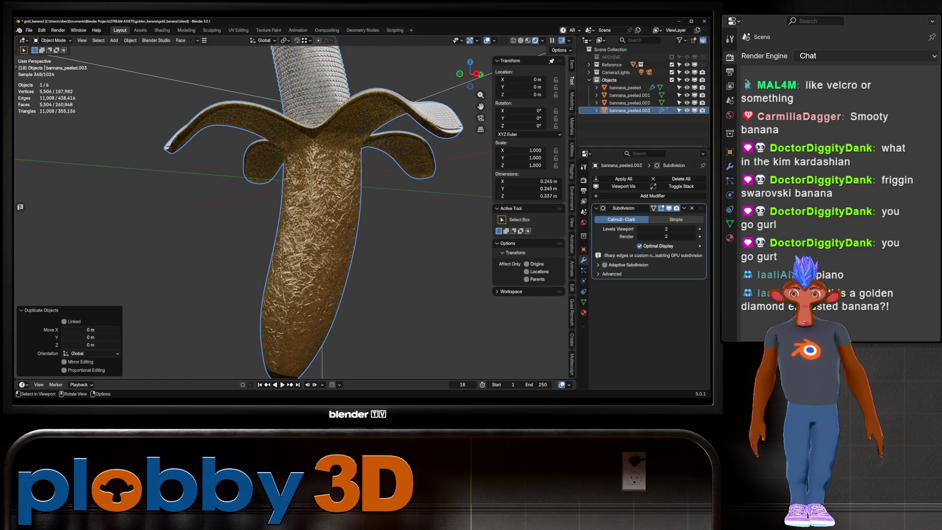
scroll(343, 221, "down", 3)
middle_click_drag(343, 221, 373, 211)
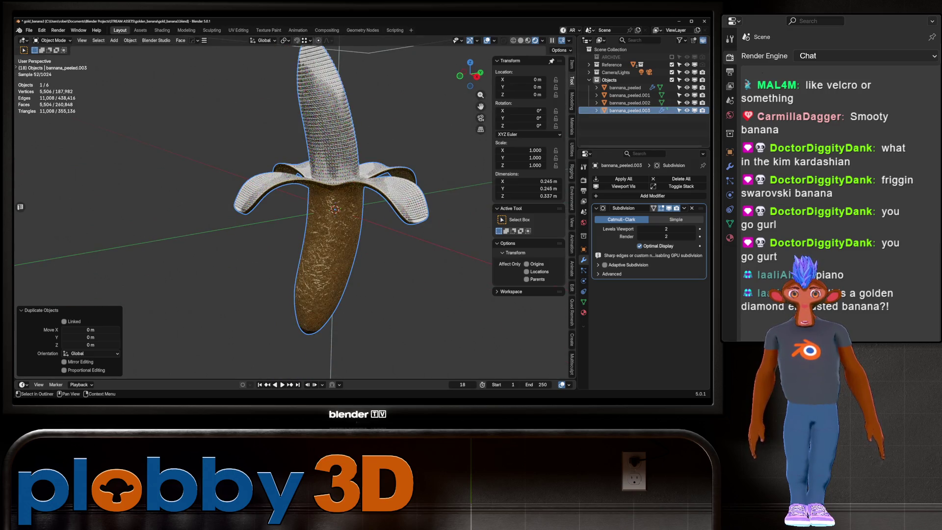
Remove all materials from the copy banana_peeled.003 and save the file
left_click(633, 110)
left_click(583, 312)
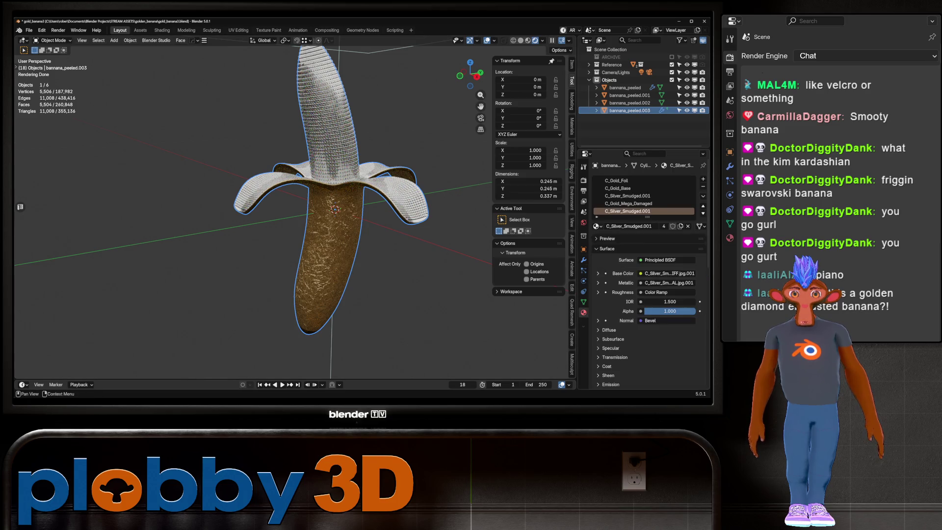
left_click(703, 196)
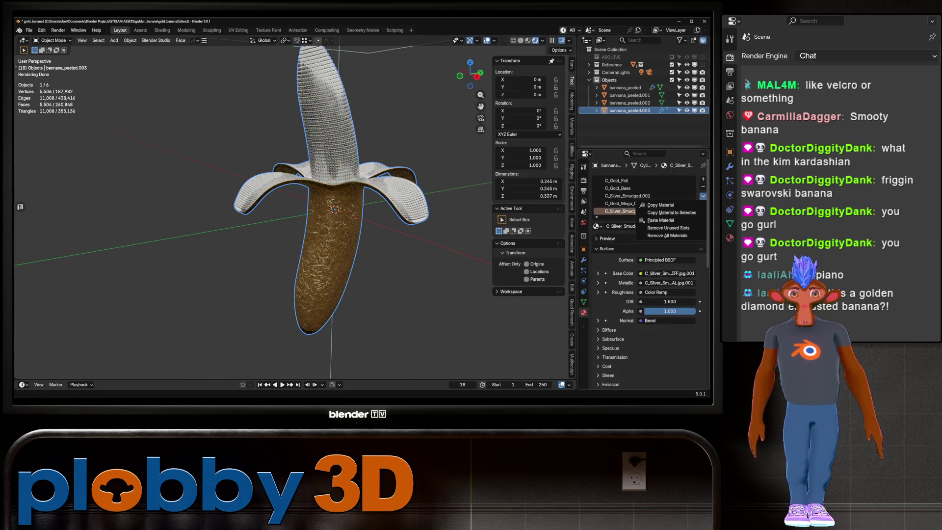
left_click(669, 235)
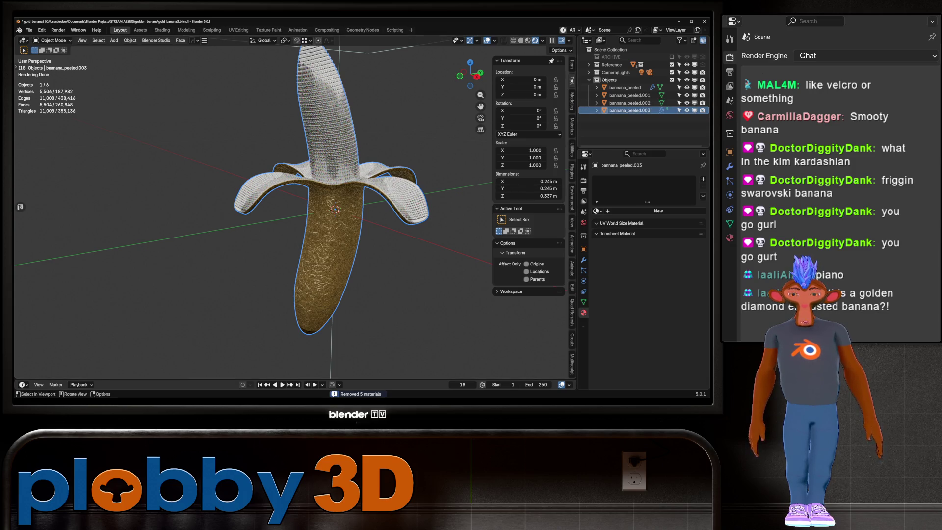
key("ctrl+s")
Select the peel banana_peeled.001 and frame a top-down view over the diamond mesh
left_click(255, 198)
key("KP_Decimal")
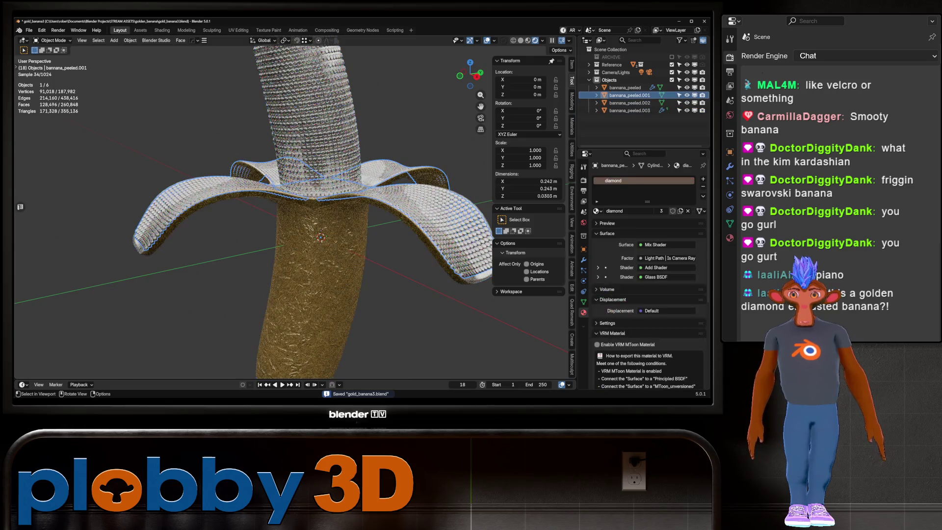
middle_click_drag(318, 206, 311, 250)
scroll(290, 211, "up", 5)
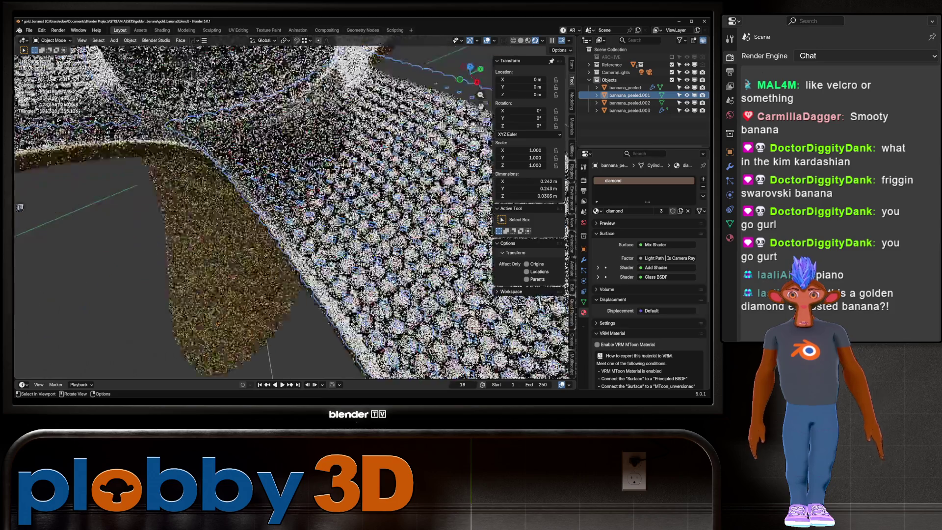
middle_click_drag(290, 211, 295, 225)
scroll(290, 211, "down", 5)
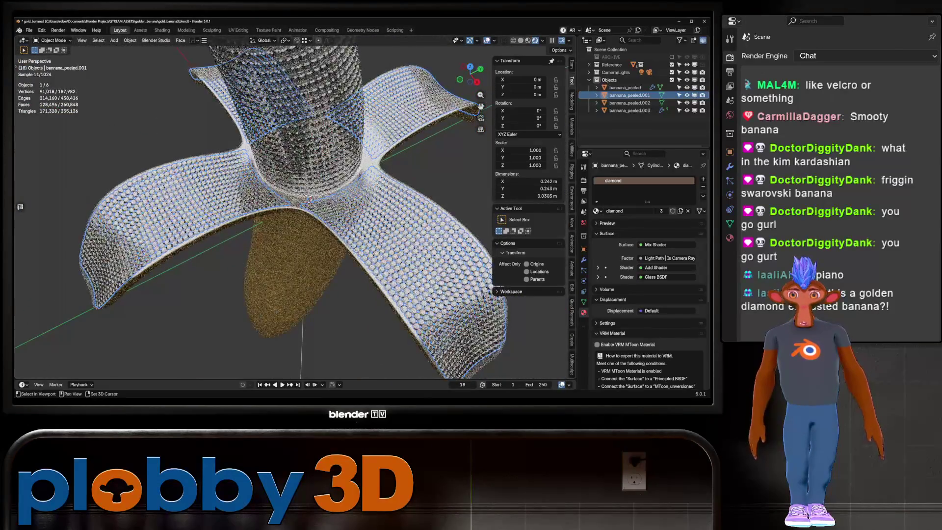
Add banana_peeled.002 and banana_peeled to the selection, then close the frozen Blender
left_click(265, 150, "shift")
left_click(275, 255, "shift")
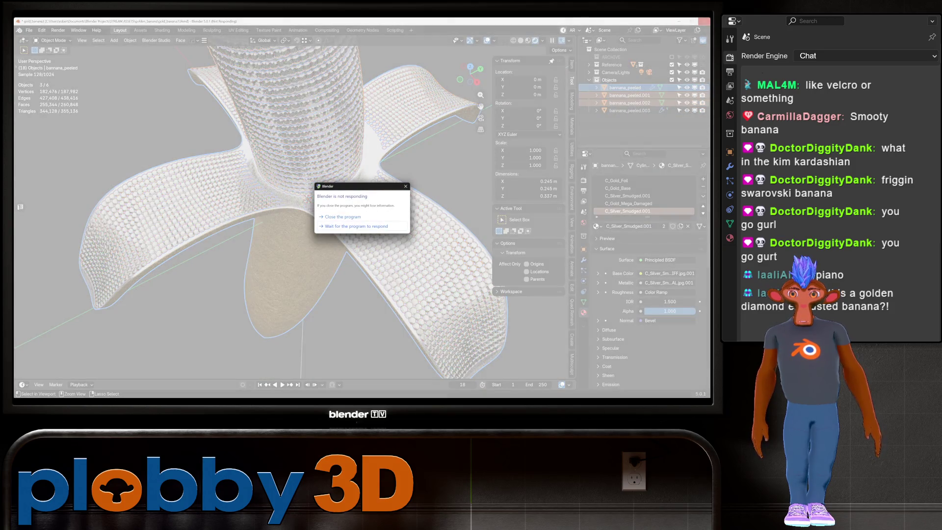
left_click(342, 216)
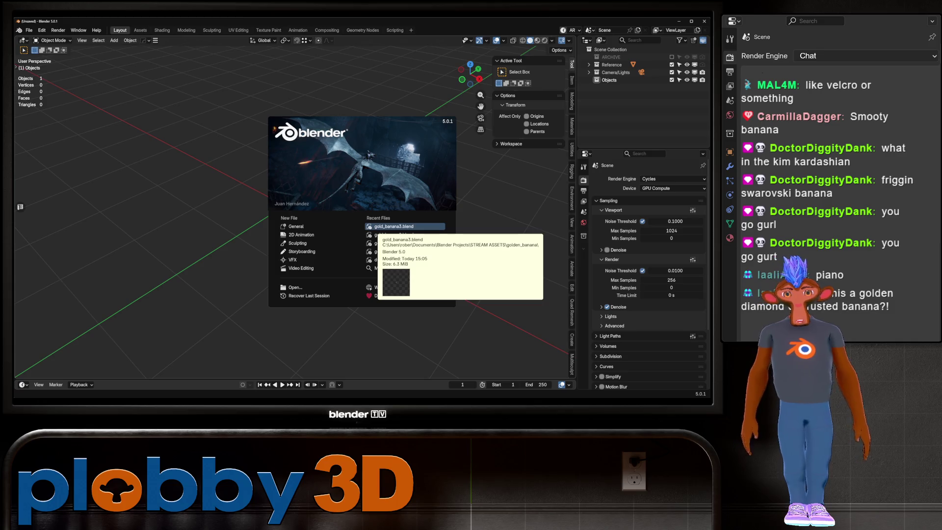
Reopen gold_banana3.blend from the recent files list
left_click(393, 227)
Rename the copy banana_peeled.003 to 'low'
scroll(314, 206, "up", 10)
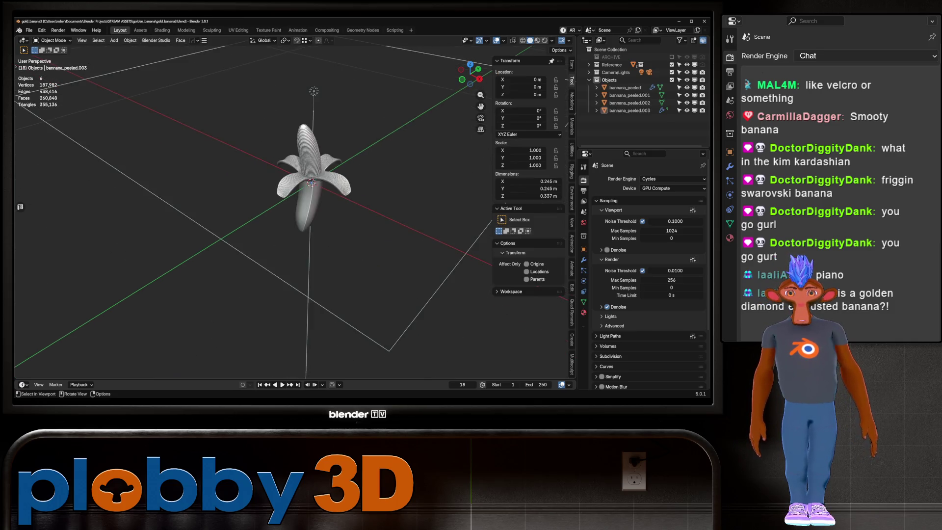
left_click(221, 148)
mouse_move(314, 206)
middle_mouse_down()
mouse_move(294, 196)
mouse_move(304, 211)
mouse_move(294, 221)
mouse_move(309, 230)
middle_mouse_up()
left_click(625, 87)
left_click(630, 110)
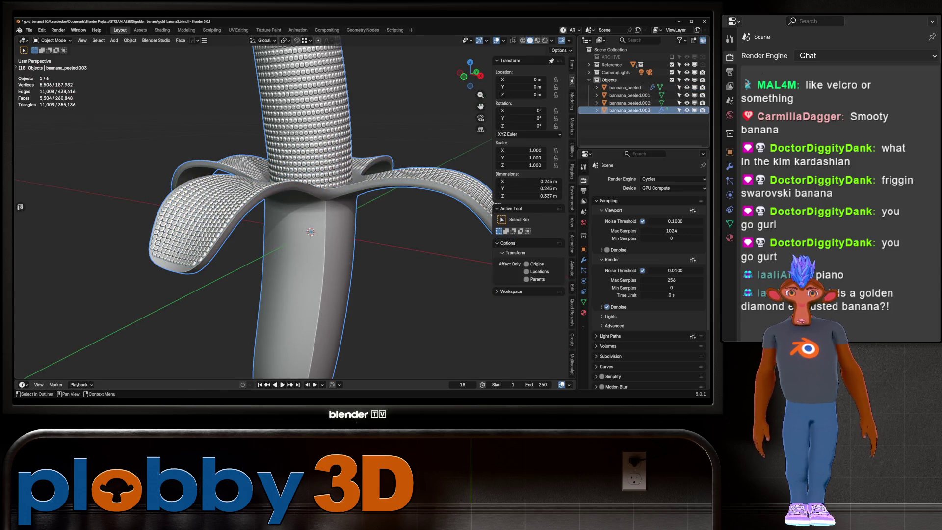
key("F2")
type("low")
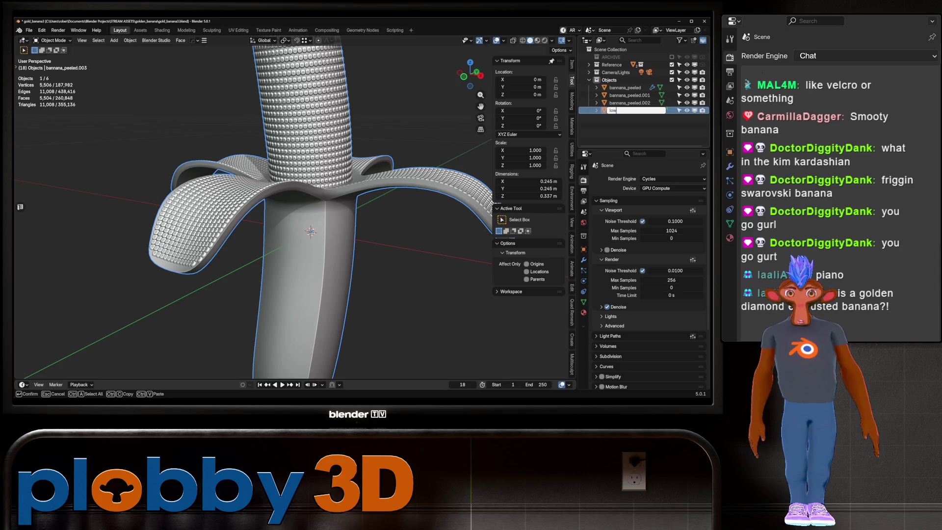
key("Return")
Apply the Subdivision modifier on the banana body banana_peeled
left_click(629, 95)
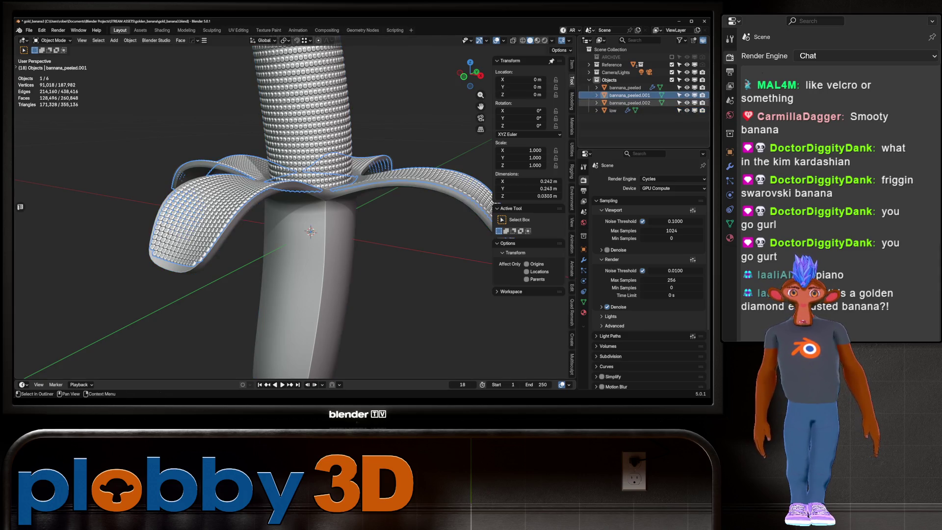
left_click(625, 87)
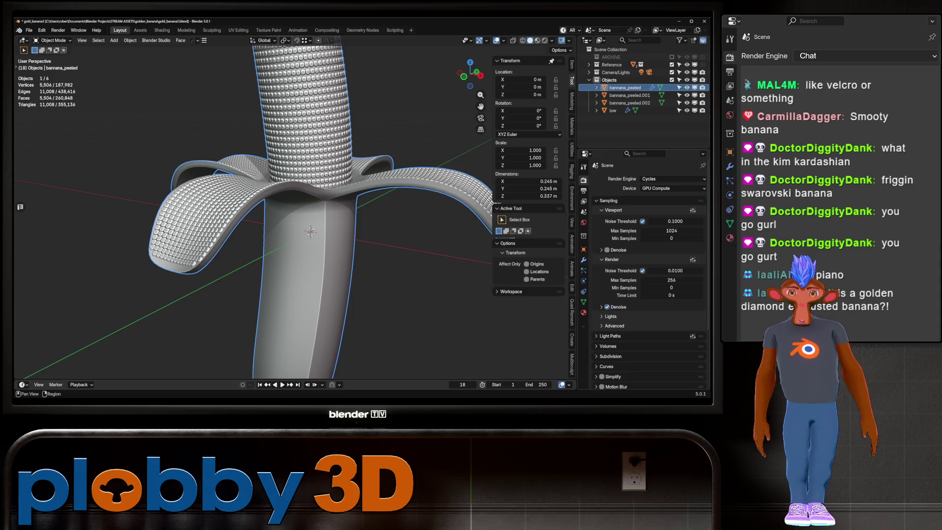
left_click(583, 259)
key("ctrl+a")
Join the peel and diamond mesh into banana_peeled and switch to Material Preview
left_click(630, 96)
left_click(630, 102, "shift")
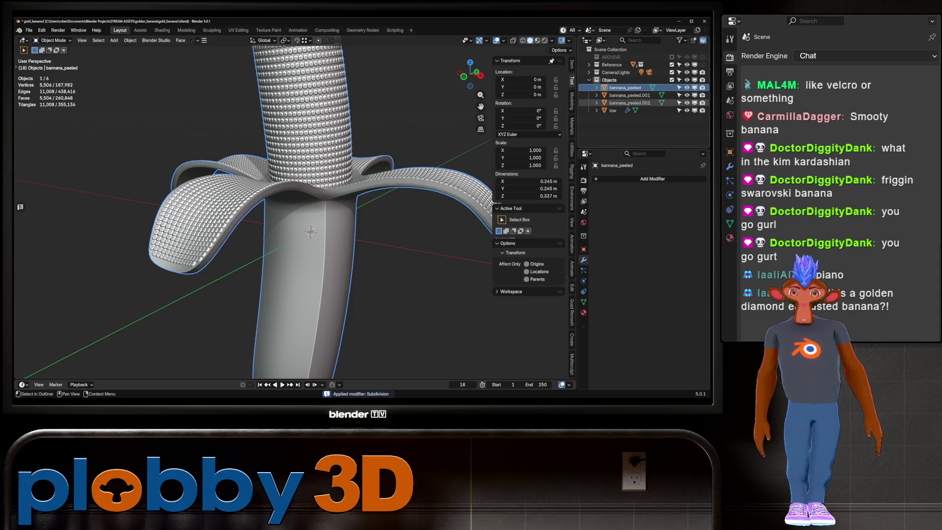
left_click(629, 103, "ctrl")
left_click(625, 87, "shift")
left_click(625, 87, "ctrl")
key("ctrl+j")
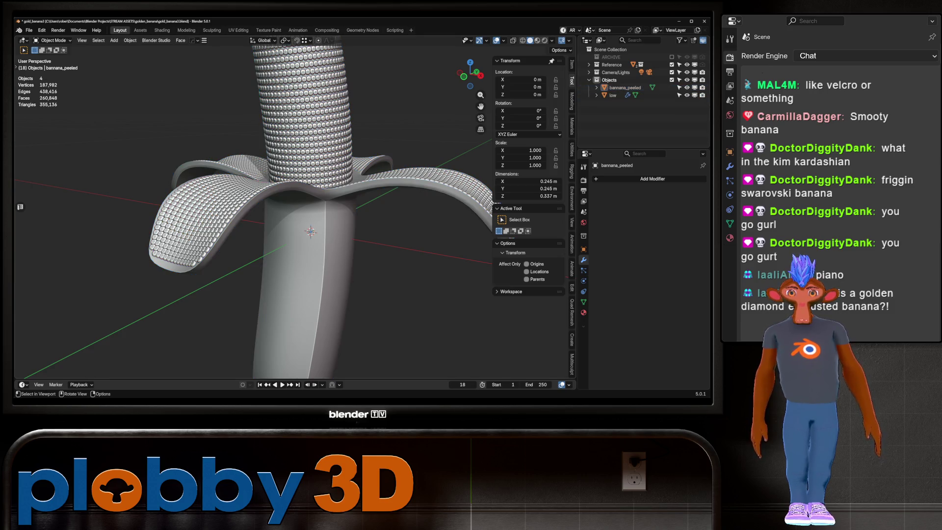
left_click(537, 40)
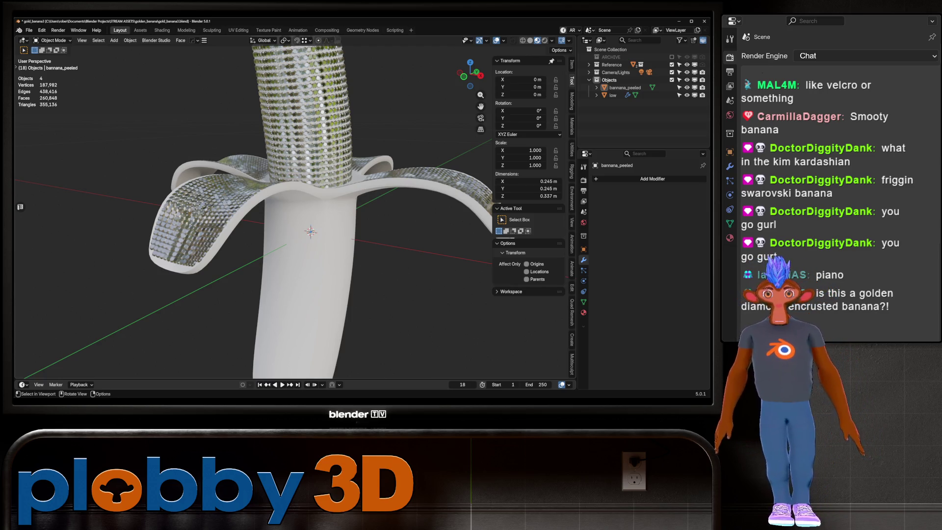
left_click(613, 95)
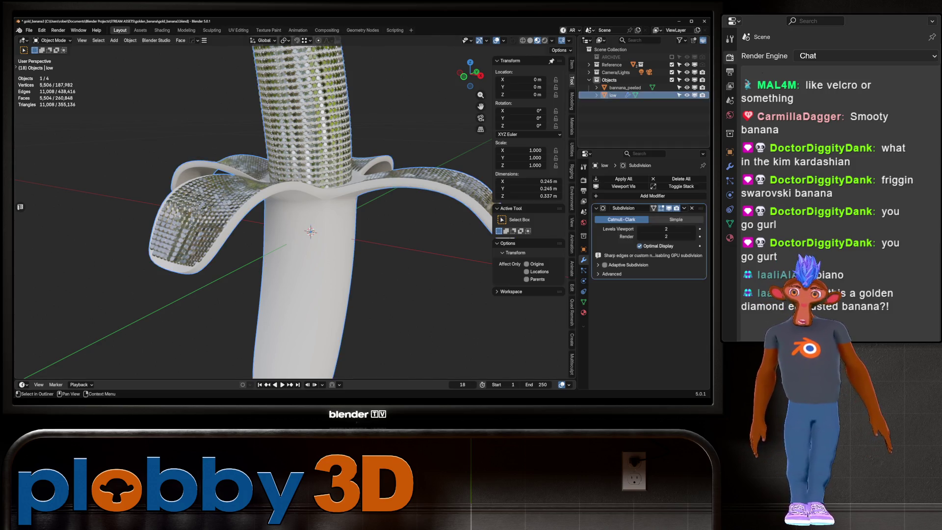
In Edit Mode on the low copy, select the exposed fruit faces and grow the selection
mouse_move(314, 220)
middle_mouse_down()
mouse_move(343, 216)
mouse_move(295, 221)
middle_mouse_up()
key("Tab")
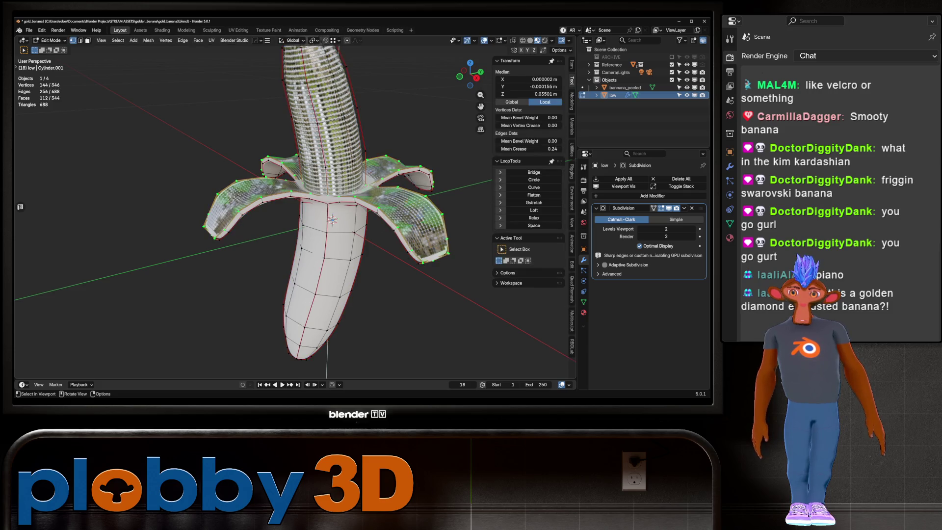
key("3")
left_click(333, 179, "alt")
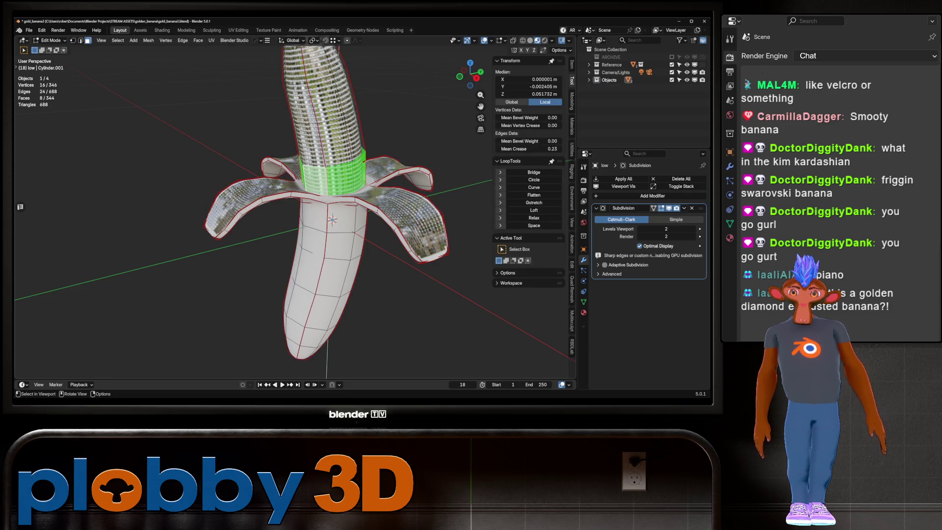
key("l")
mouse_move(304, 147)
middle_mouse_down()
mouse_move(333, 147)
mouse_move(298, 199)
mouse_move(319, 196)
mouse_move(326, 181)
middle_mouse_up()
left_click(333, 148)
left_click(298, 198, "alt")
scroll(298, 199, "up", 1)
scroll(319, 196, "down", 3)
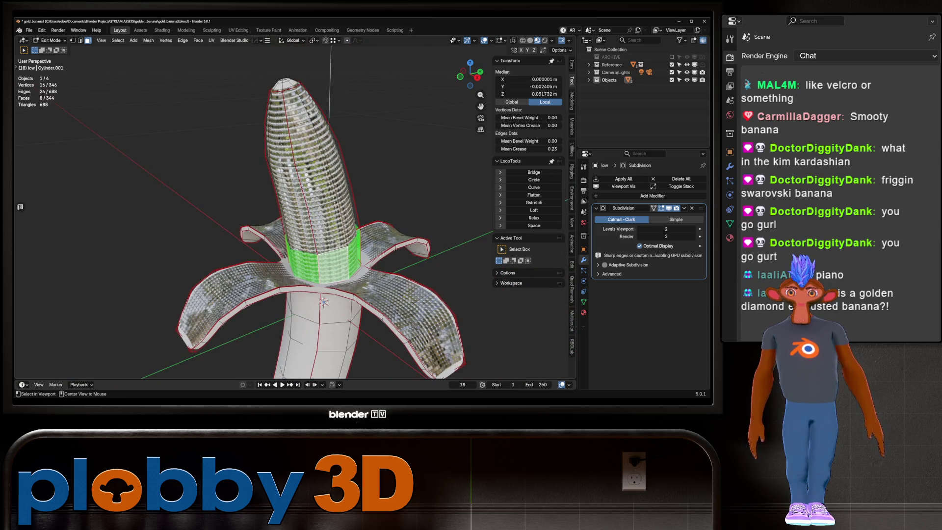
left_click(278, 87)
key("ctrl+KP_Add")
key("ctrl+KP_Add")
key("ctrl+KP_Add")
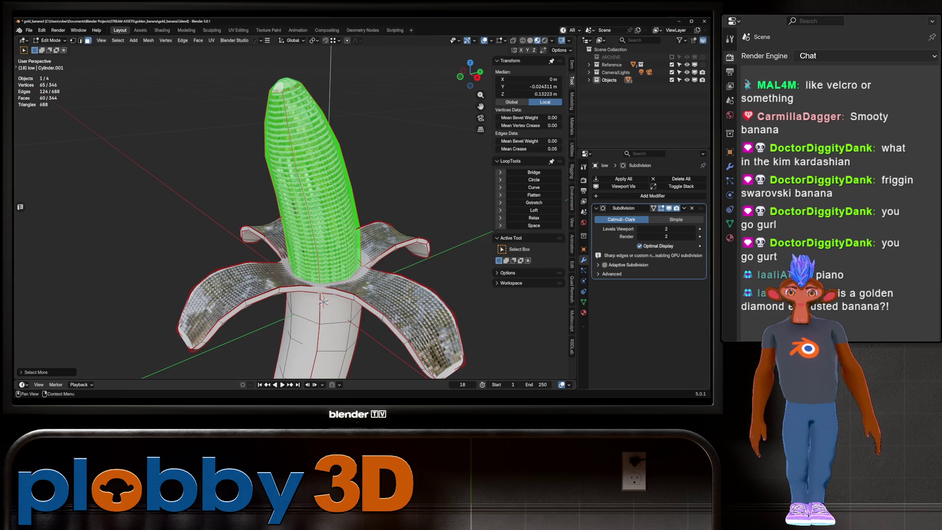
Extend the selection across the peels and re-unwrap the selected faces' UVs
left_click(583, 312)
middle_click_drag(319, 206, 315, 183)
key("l")
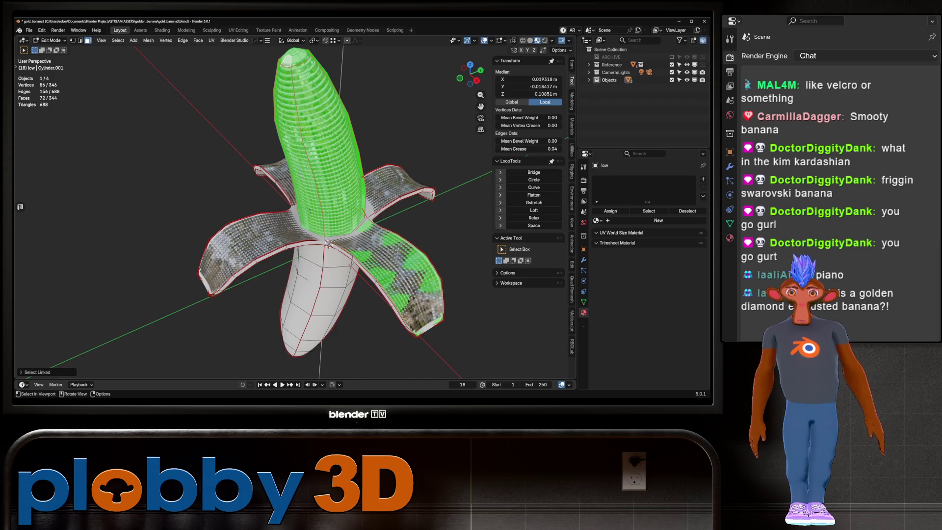
key("l")
key("l")
key("l")
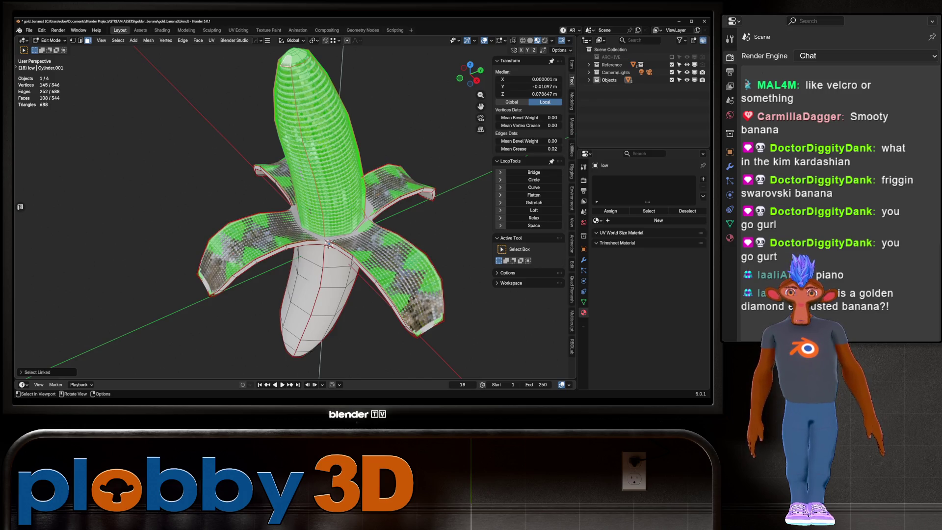
key("u")
left_click(383, 330)
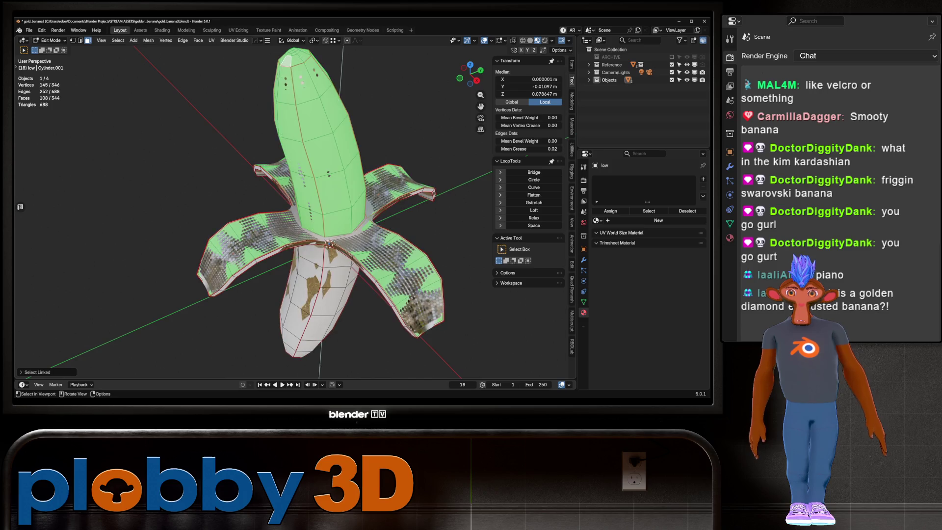
scroll(332, 253, "up", 4)
mouse_move(332, 253)
middle_mouse_down()
mouse_move(335, 156)
mouse_move(329, 178)
mouse_move(369, 178)
mouse_move(373, 167)
mouse_move(375, 174)
mouse_move(356, 169)
middle_mouse_up()
key("u")
left_click(336, 252)
Isolate the banana, grow the selection one ring, and assign it to a new vertex group
key("KP_Divide")
scroll(335, 155, "up", 5)
key("ctrl+KP_Add")
scroll(335, 156, "down", 4)
key("ctrl+g")
left_click(368, 178)
Push the selected vertices slightly outward, exit Edit Mode, and remove the low mesh's material slot
key("KP_Divide")
key("alt+s")
left_click(375, 174)
key("Tab")
scroll(331, 254, "down", 3)
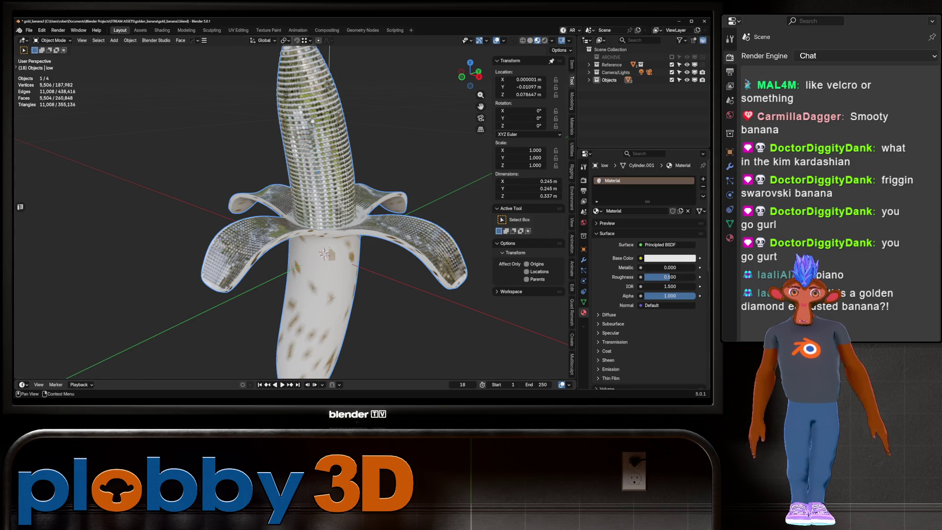
left_click(703, 187)
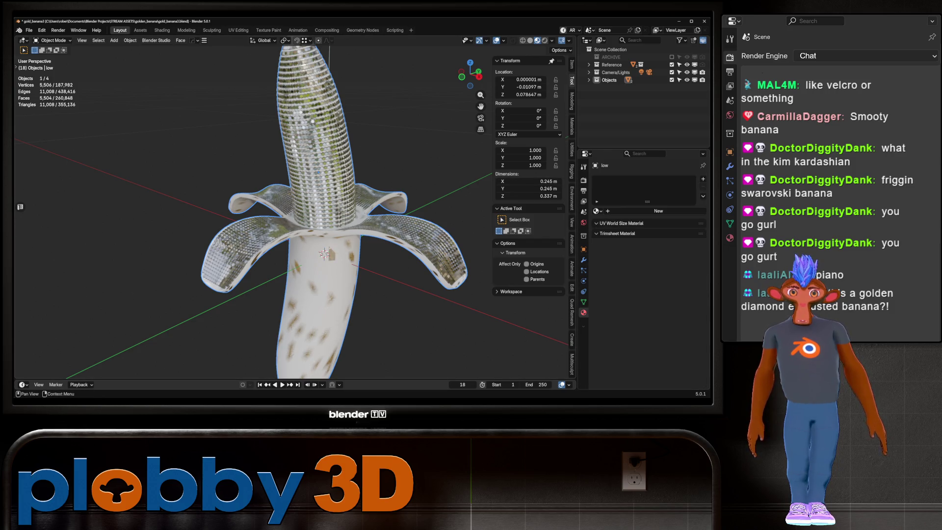
Add a Shrinkwrap modifier and apply the Subdivision modifier at level 1
left_click(584, 260)
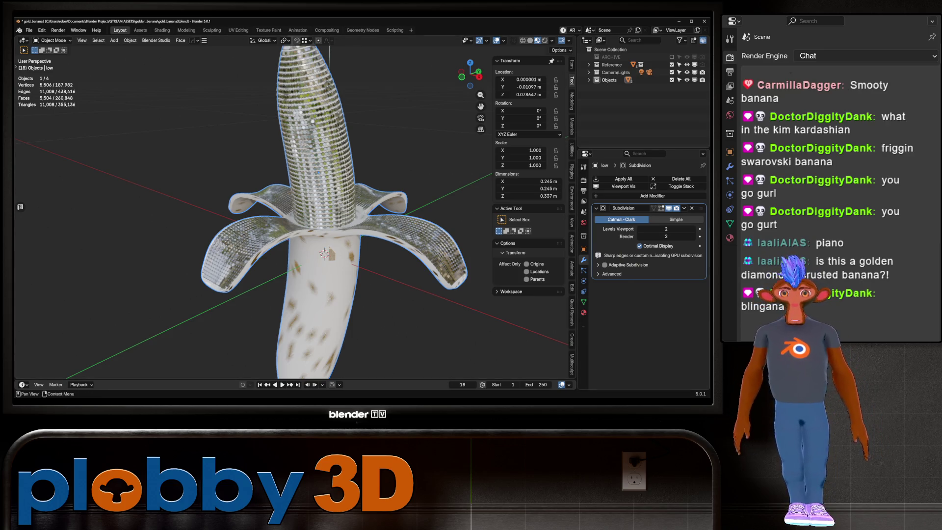
left_click(684, 207)
key("Escape")
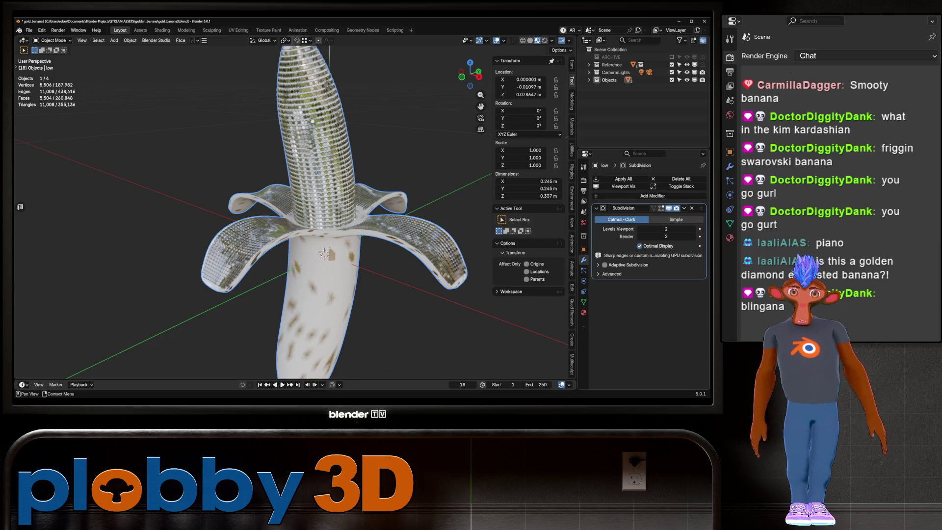
left_click(652, 196)
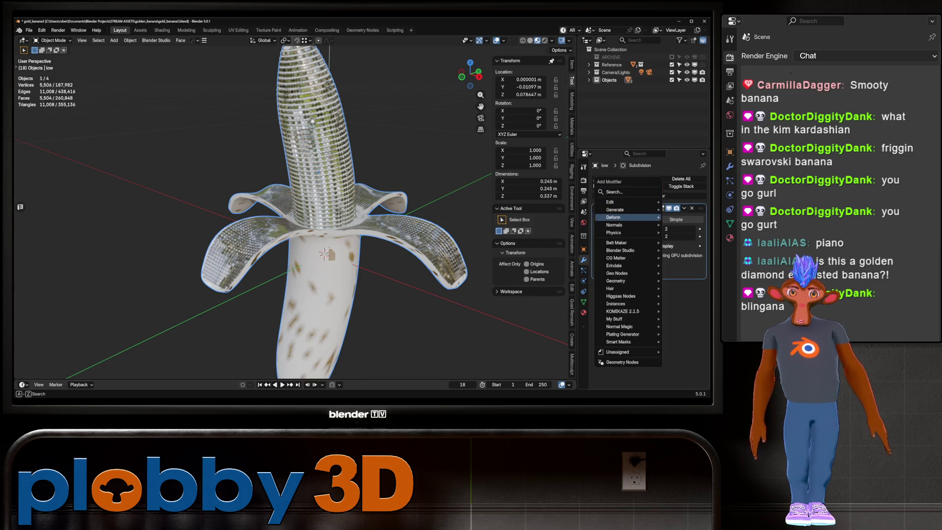
mouse_move(619, 209)
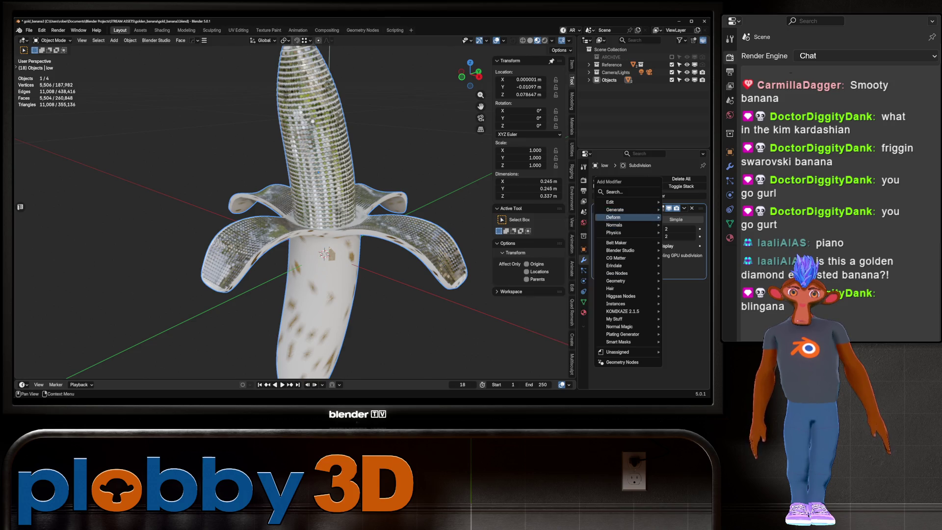
left_click(549, 278)
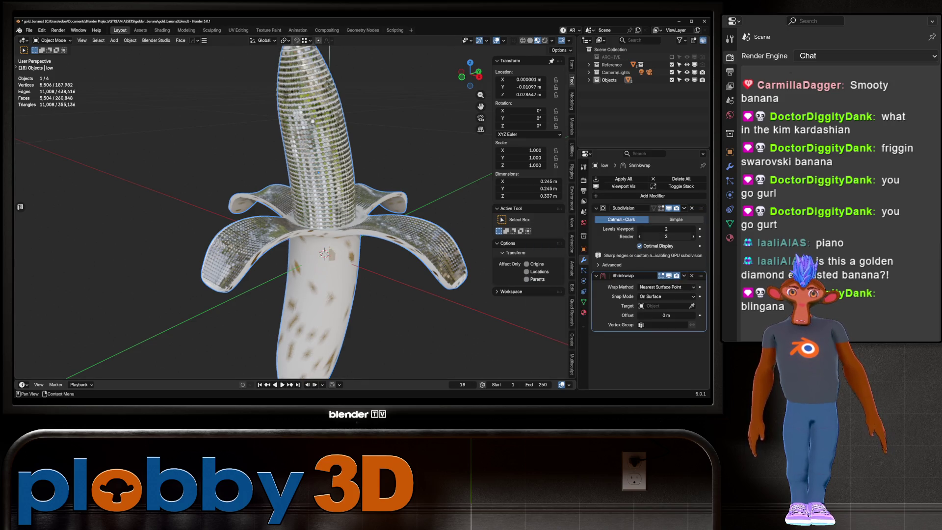
left_click(638, 208)
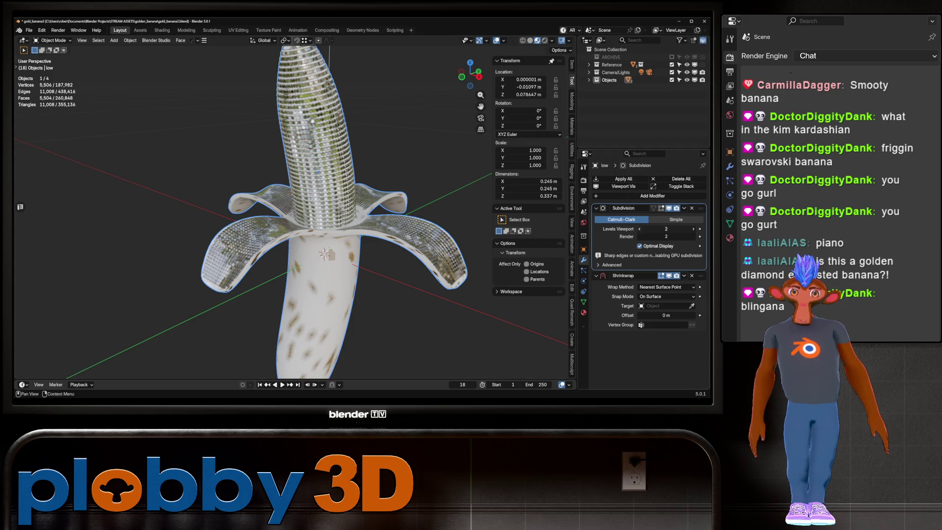
key("ctrl+1")
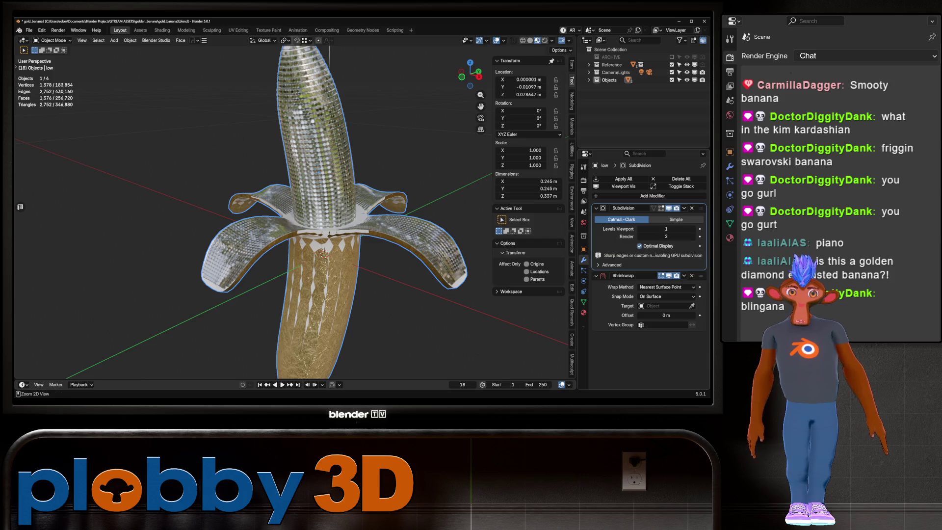
key("ctrl+a")
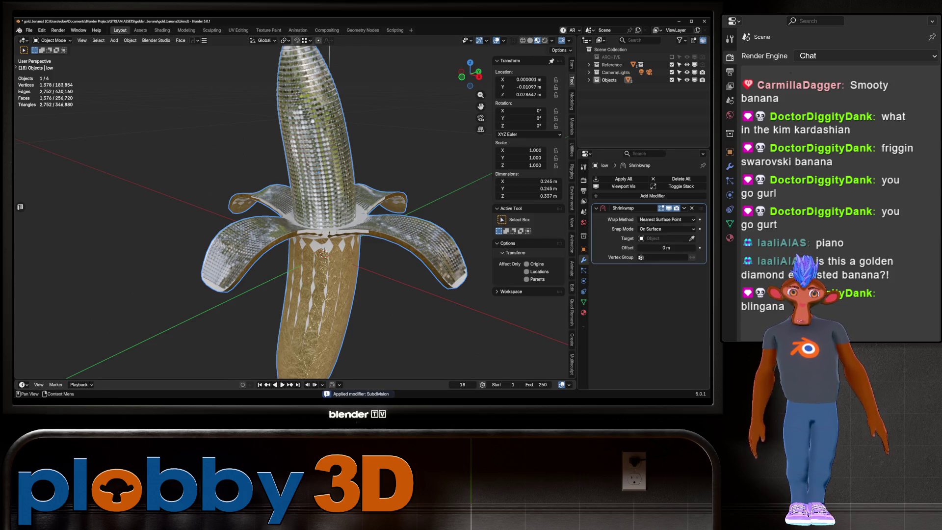
Set bannana_peeled as the Shrinkwrap target with Project wrap method and negative direction
left_click(589, 80)
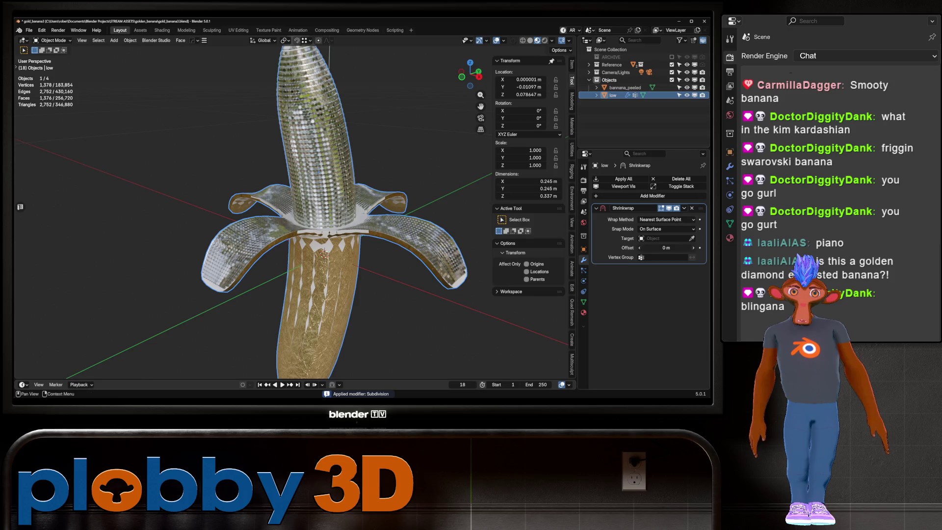
left_click(691, 238)
left_click(625, 87)
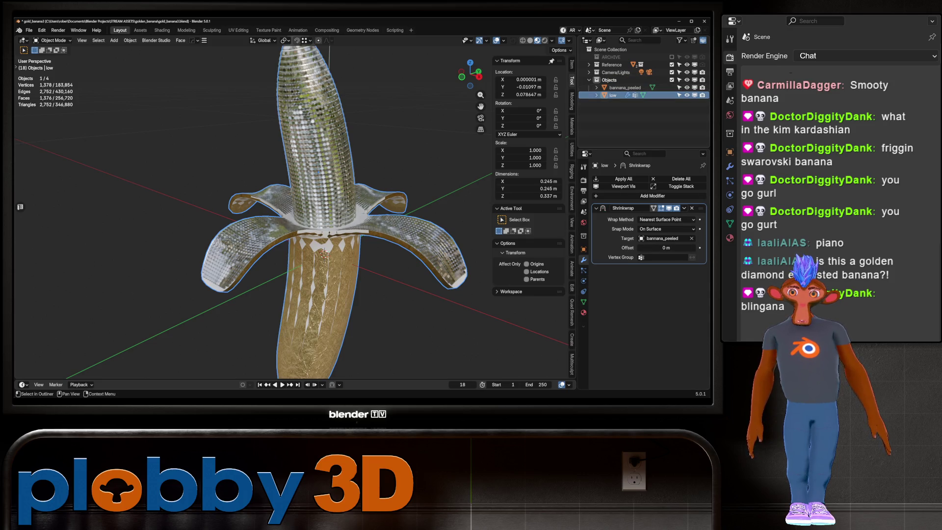
mouse_move(295, 221)
middle_mouse_down()
mouse_move(270, 216)
mouse_move(314, 211)
middle_mouse_up()
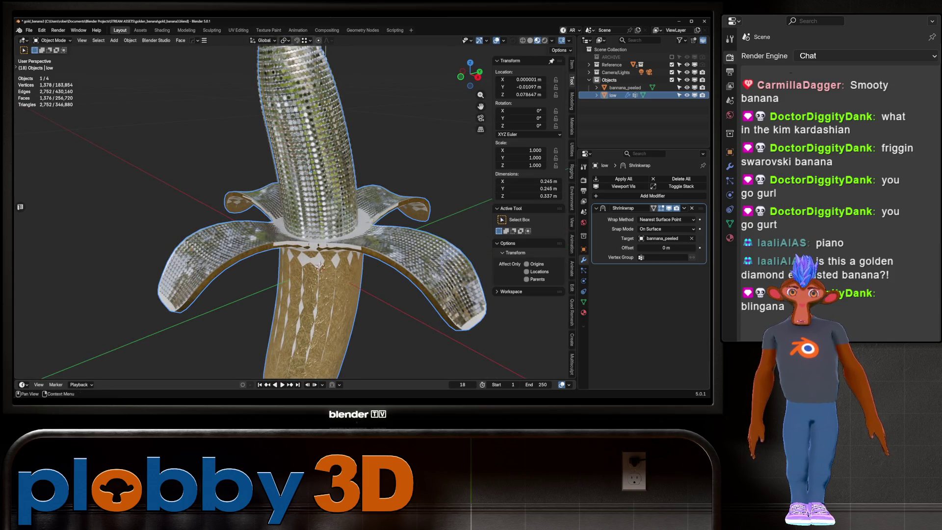
left_click(666, 219)
left_click(662, 237)
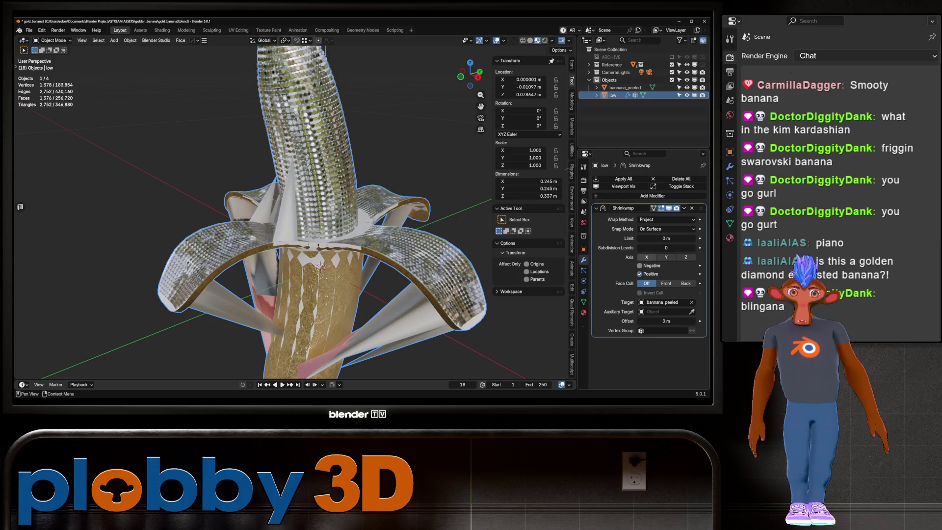
left_click(639, 265)
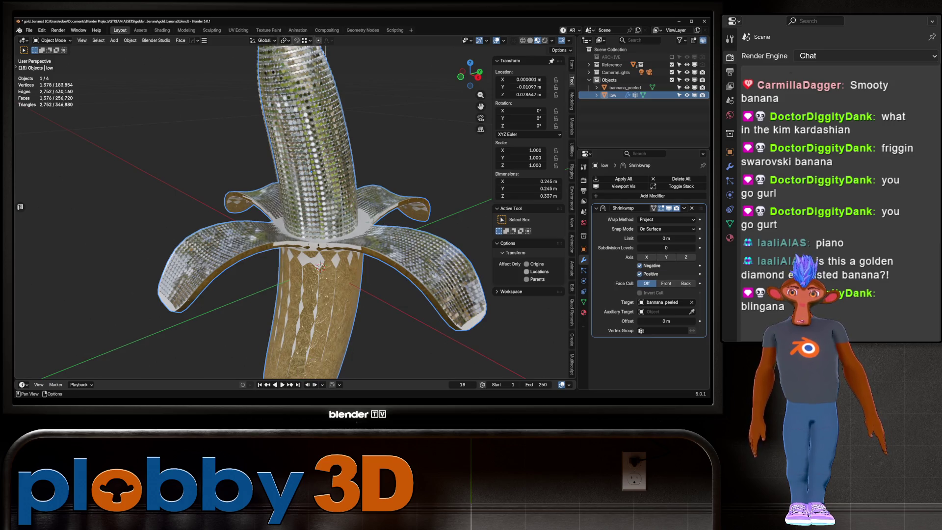
Change the Shrinkwrap wrap method to Target Normal Project and inspect the result
scroll(343, 221, "down", 2)
middle_click_drag(340, 253, 324, 255)
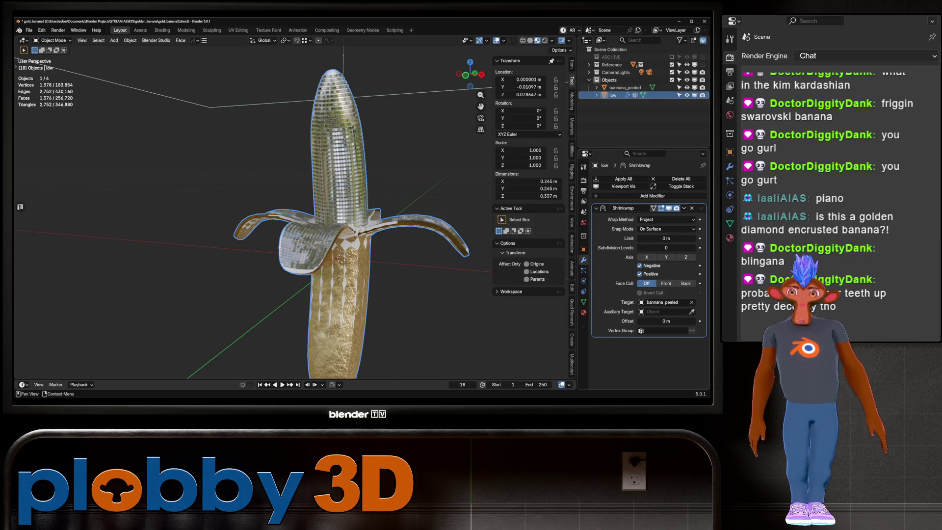
middle_click_drag(339, 184, 265, 204)
scroll(328, 187, "up", 8)
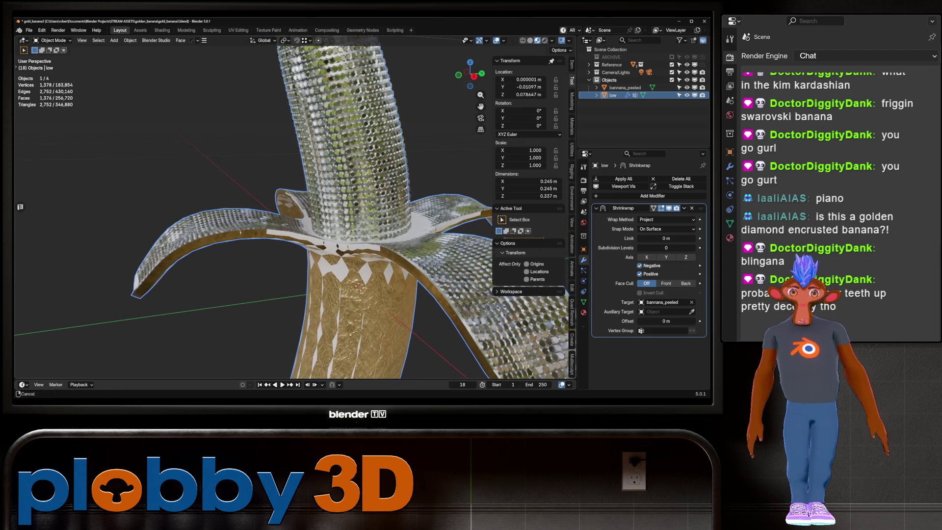
left_click(666, 228)
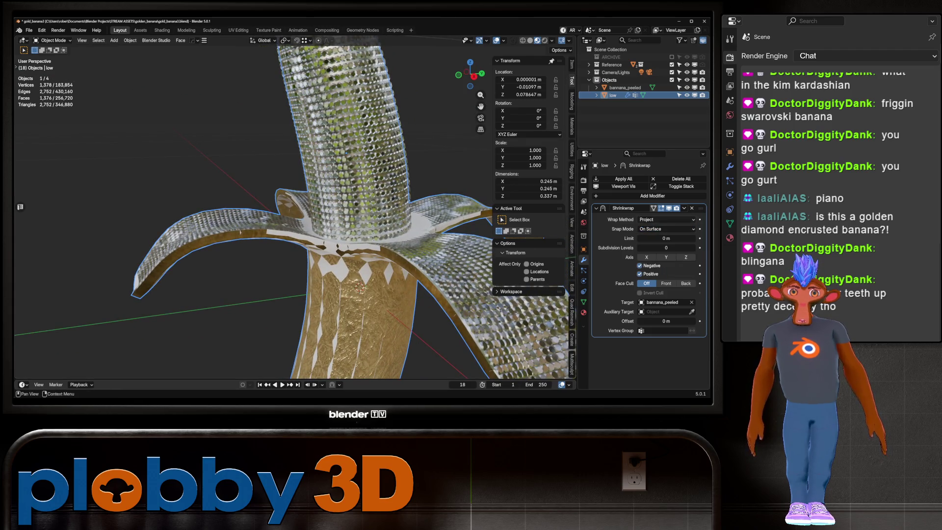
left_click(665, 220)
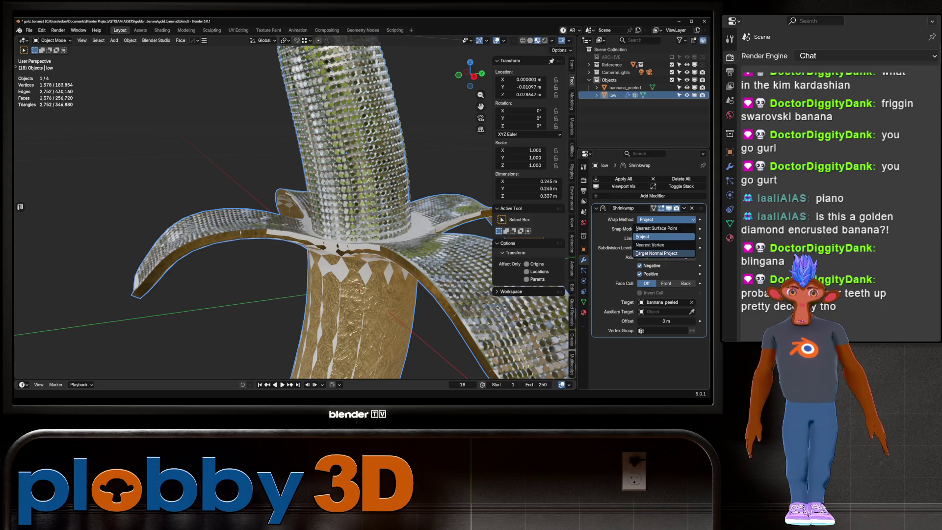
left_click(657, 253)
middle_click_drag(343, 221, 363, 231)
scroll(343, 221, "up", 4)
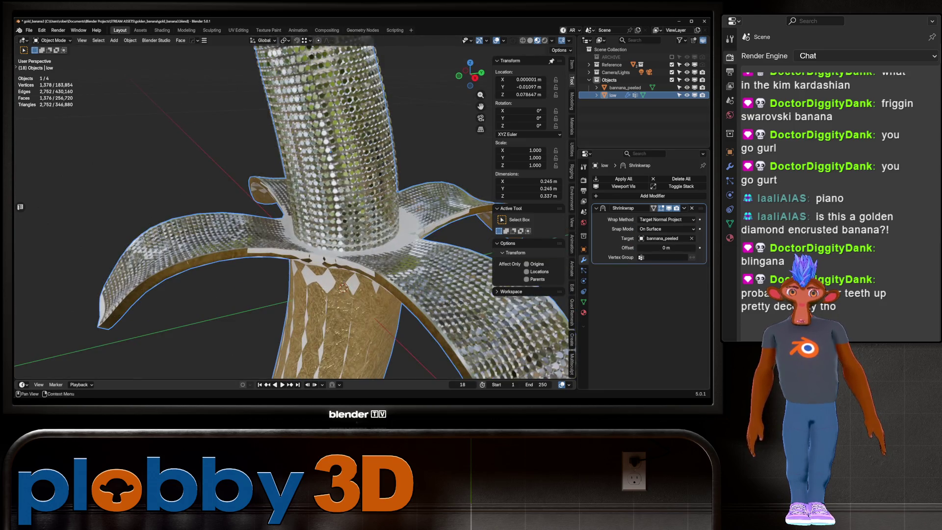
Check the low mesh and bannana_peeled in Edit Mode, then reselect the low mesh
key("Tab")
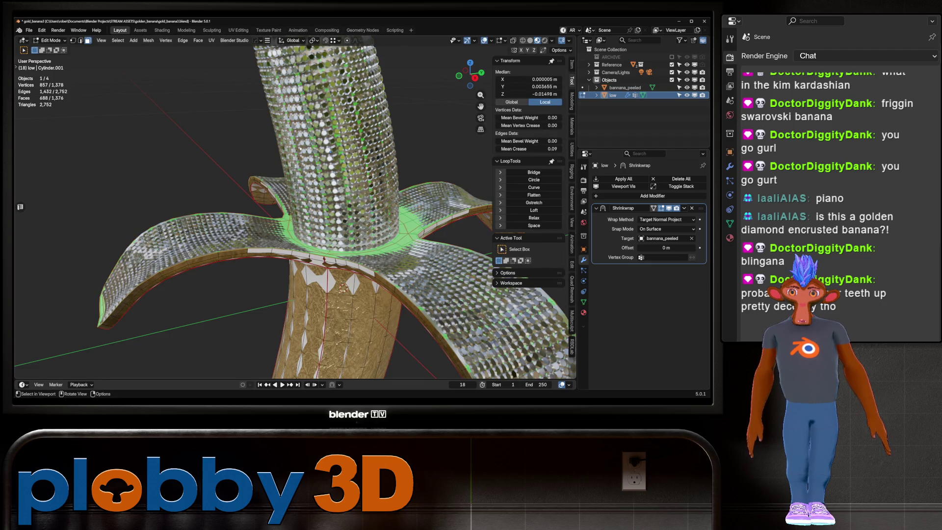
middle_click_drag(344, 221, 373, 206)
scroll(343, 221, "down", 3)
key("Tab")
left_click(625, 87)
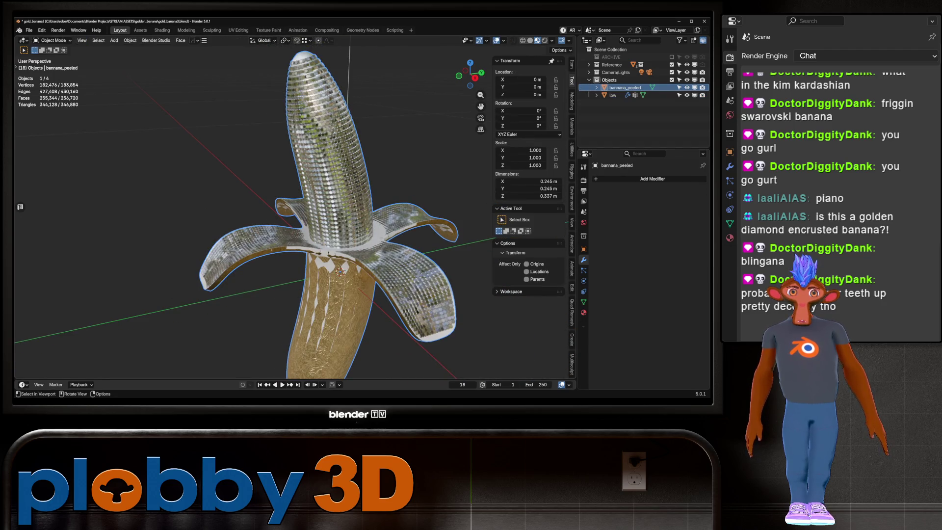
key("Tab")
key("Tab")
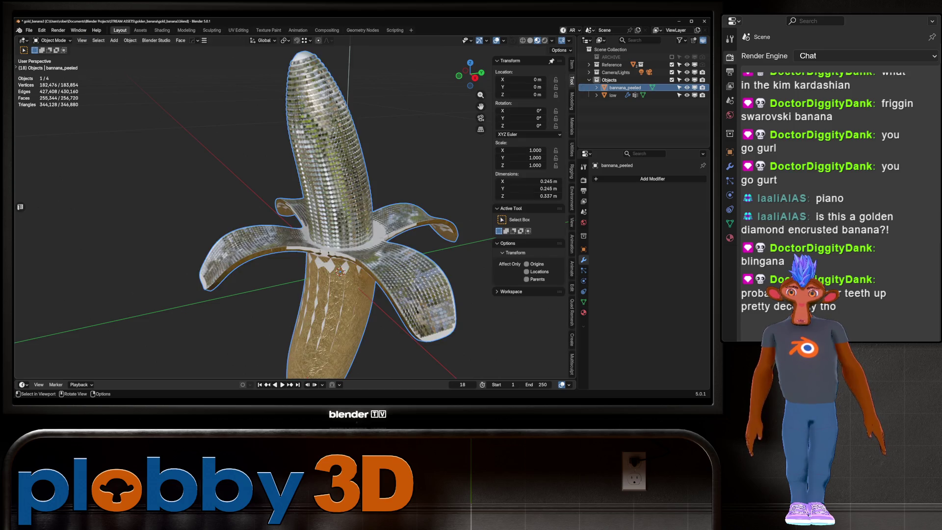
left_click(613, 95)
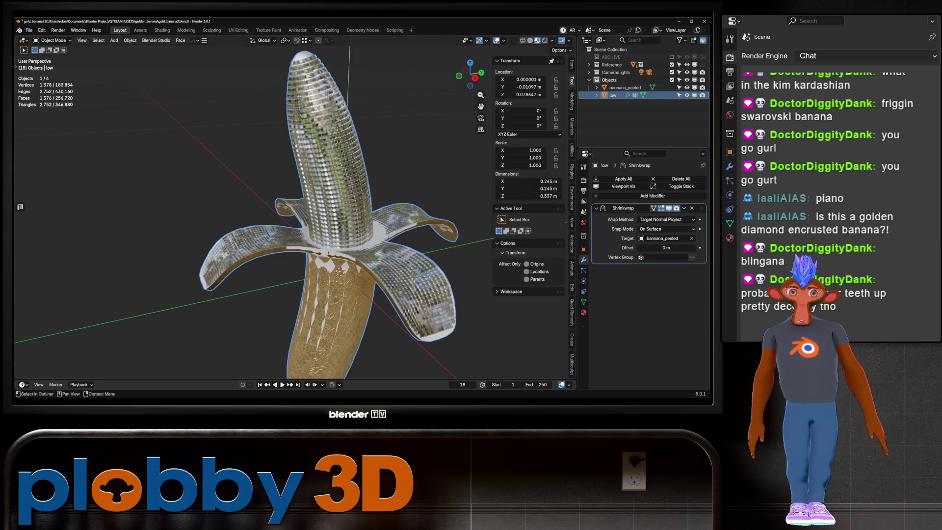
Switch the Shrinkwrap back to Project, positive direction, with snap mode Outside
left_click(666, 220)
left_click(662, 237)
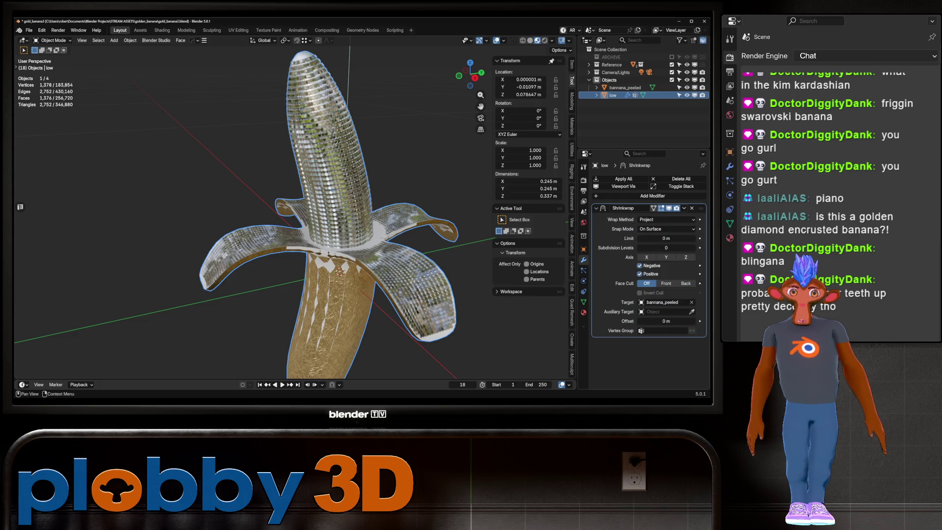
left_click(640, 273)
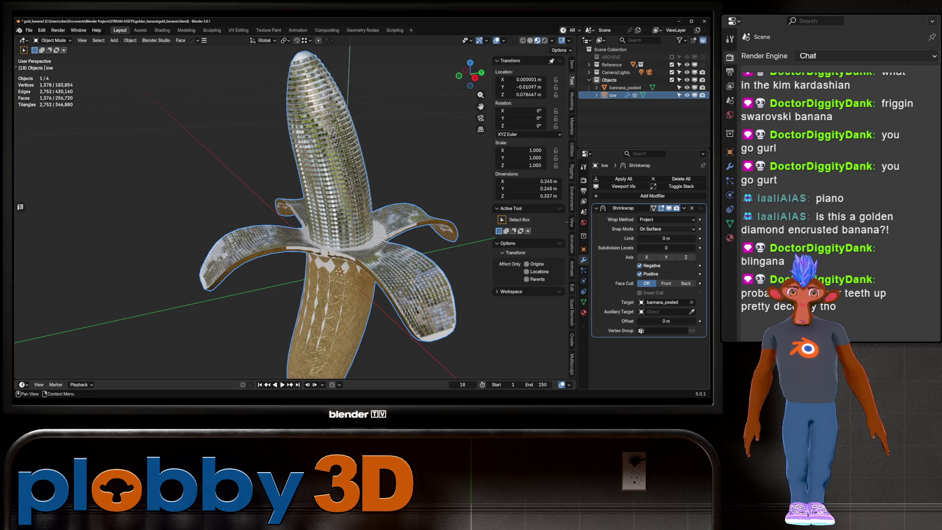
left_click(666, 229)
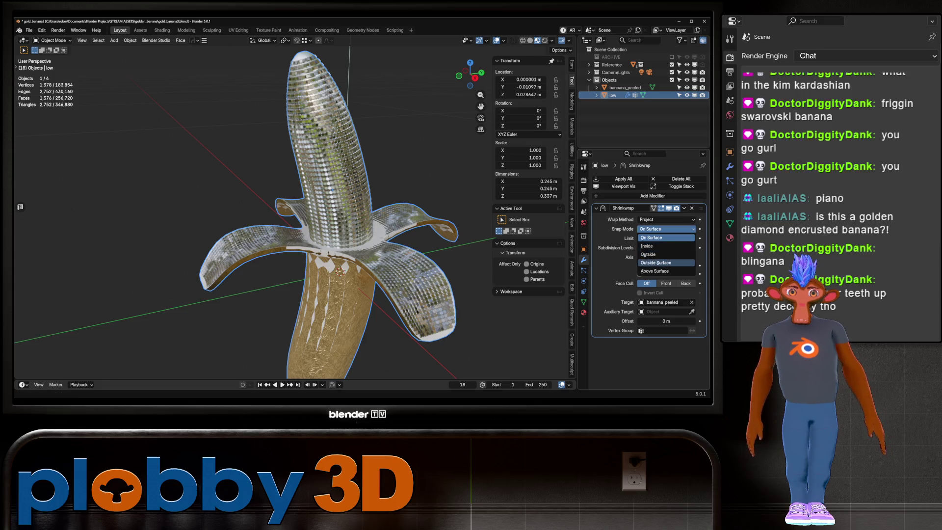
left_click(657, 262)
left_click(666, 229)
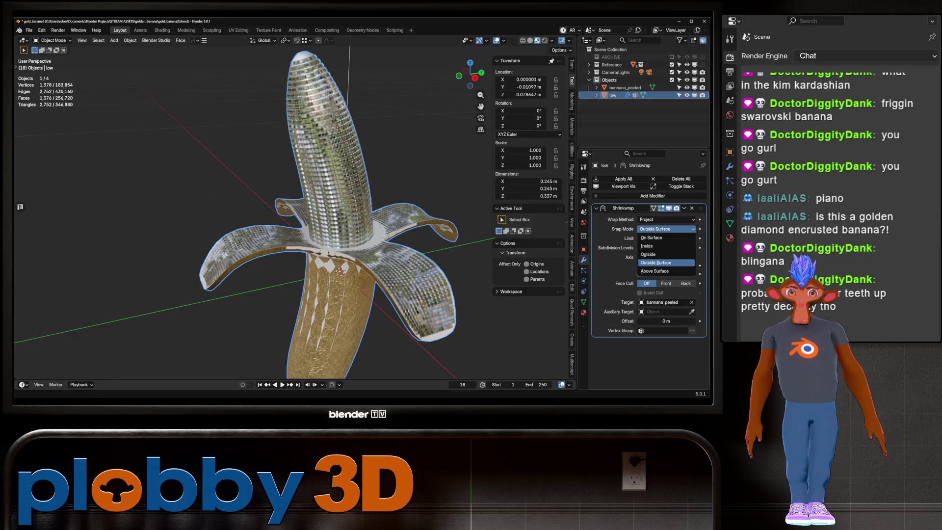
left_click(658, 271)
left_click(666, 229)
left_click(657, 254)
Hide bannana_peeled, inspect the low banana, and apply its Shrinkwrap modifier
scroll(368, 265, "up", 5)
middle_click_drag(285, 197, 294, 191)
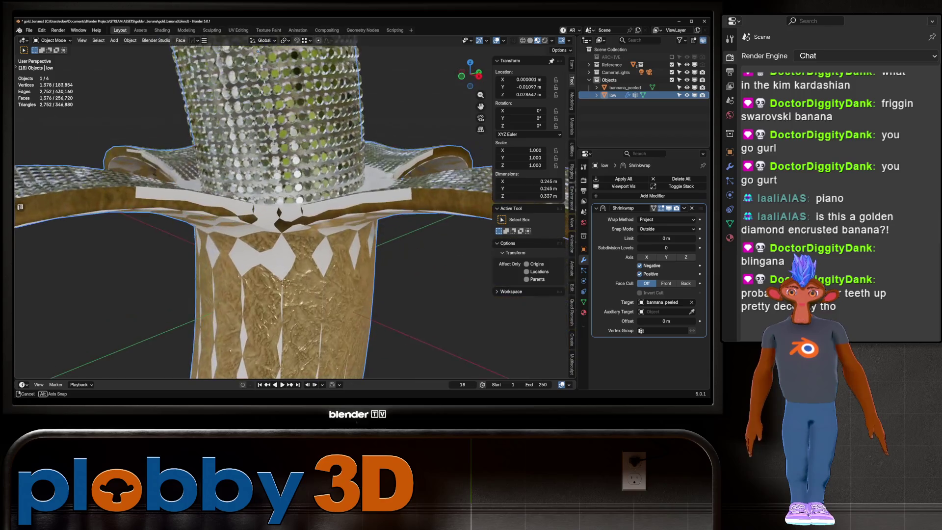
left_click(687, 87)
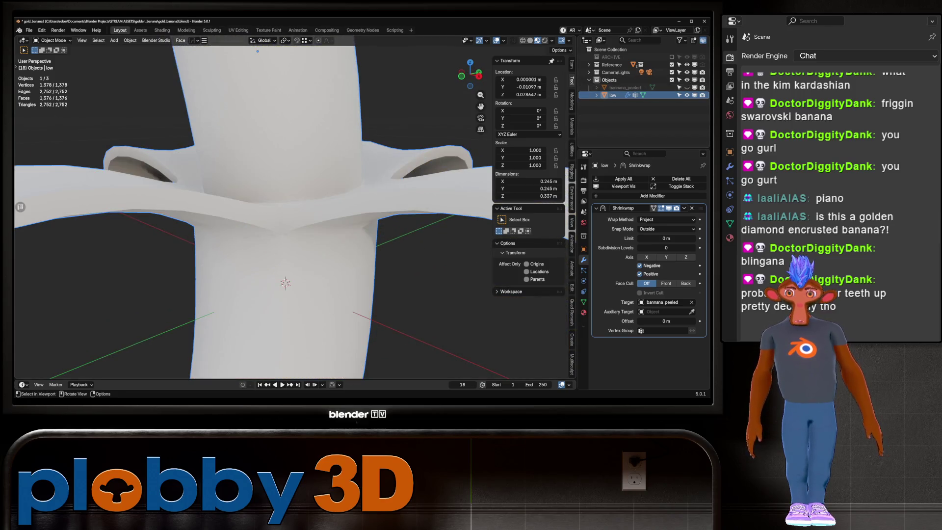
scroll(285, 206, "down", 5)
mouse_move(284, 206)
middle_mouse_down()
mouse_move(314, 197)
mouse_move(299, 211)
mouse_move(314, 206)
middle_mouse_up()
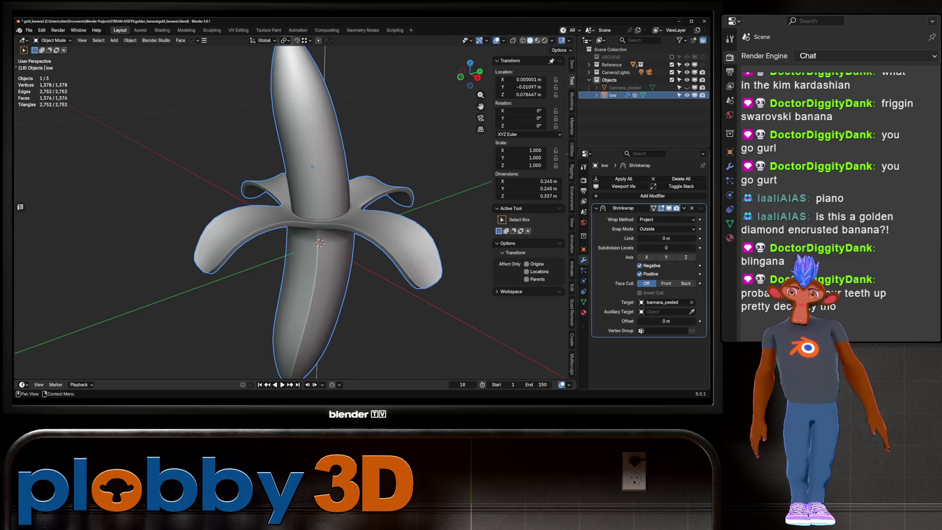
key("ctrl+a")
Unhide bannana_peeled and inspect the low banana's UV layout in the UV Editing workspace
left_click(625, 88)
left_click(613, 95)
key("Tab")
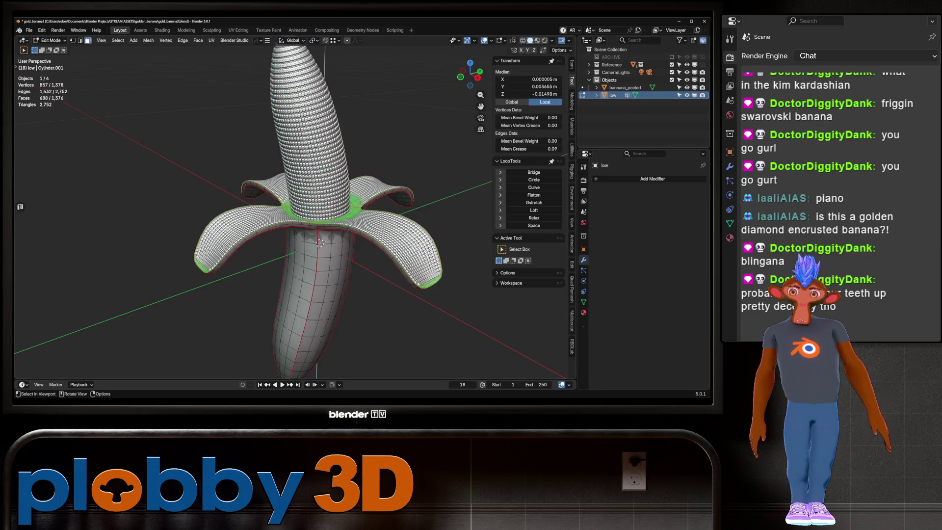
key("ctrl+Page_Down")
key("ctrl+Page_Down")
key("ctrl+Page_Down")
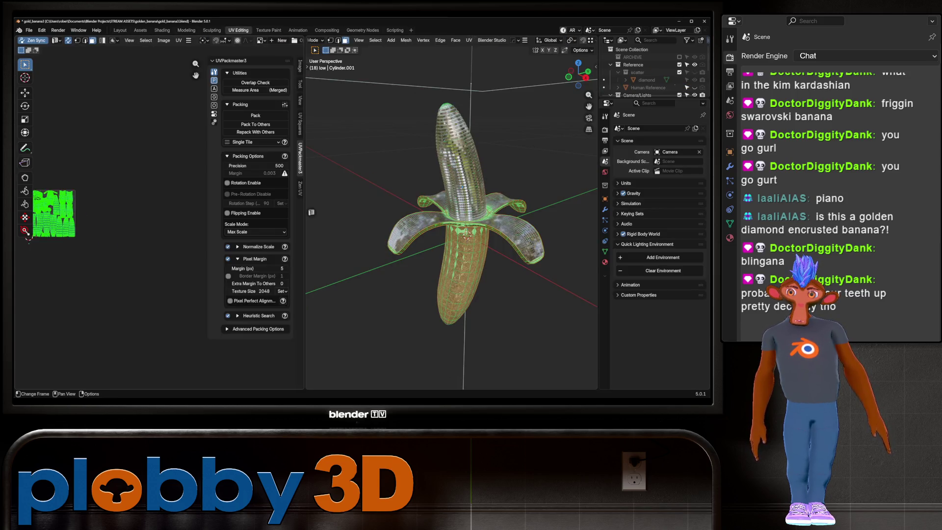
key("Tab")
key("ctrl+Page_Up")
key("ctrl+Page_Up")
key("ctrl+Page_Up")
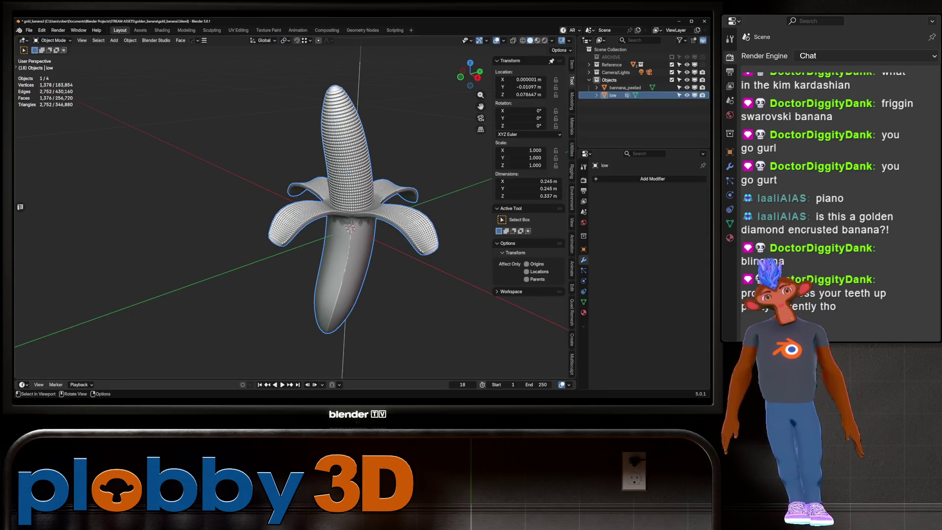
key("shift")
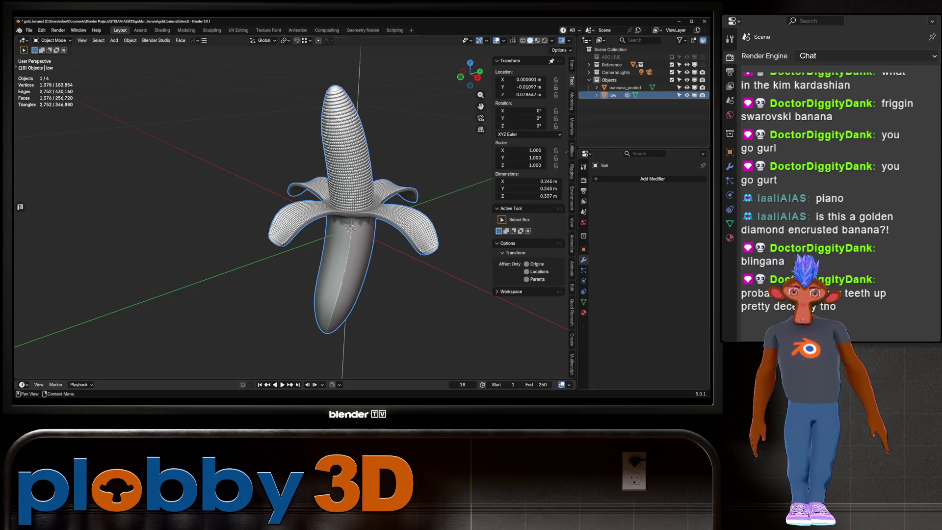
left_click(624, 88)
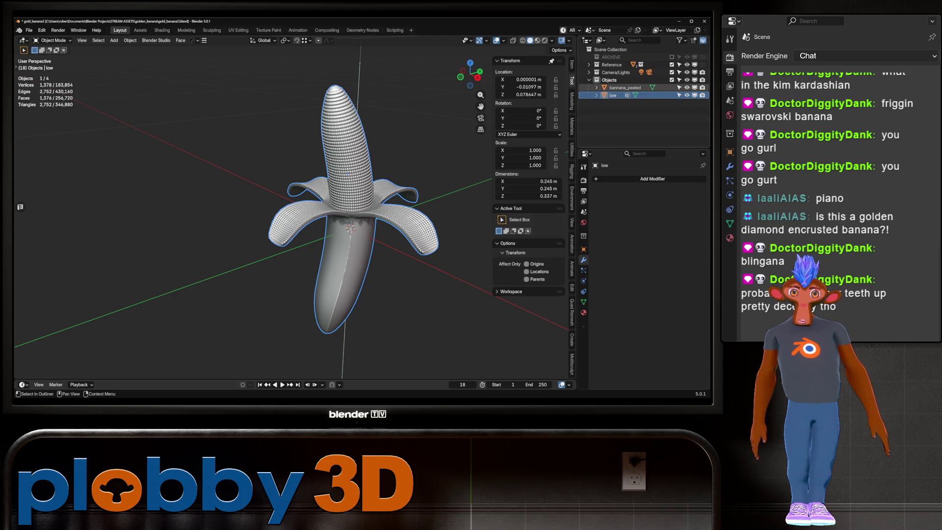
Expand SimpleBake in Render properties and load the Bake to Targ preset
left_click(584, 180)
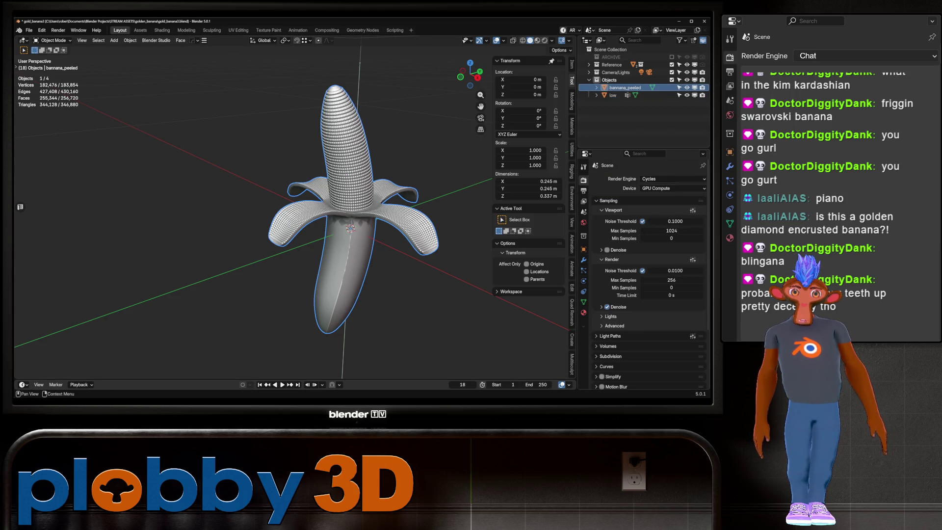
scroll(647, 275, "down", 5)
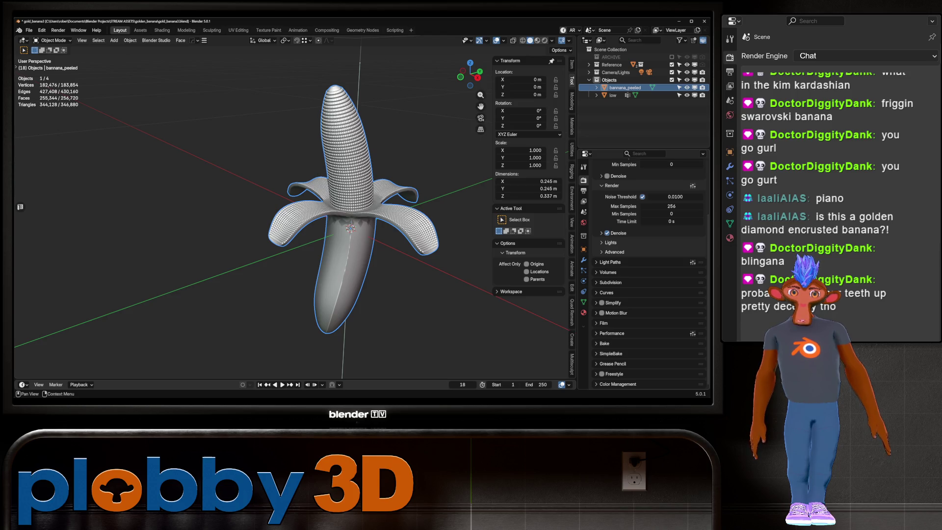
left_click(610, 354)
scroll(647, 275, "down", 12)
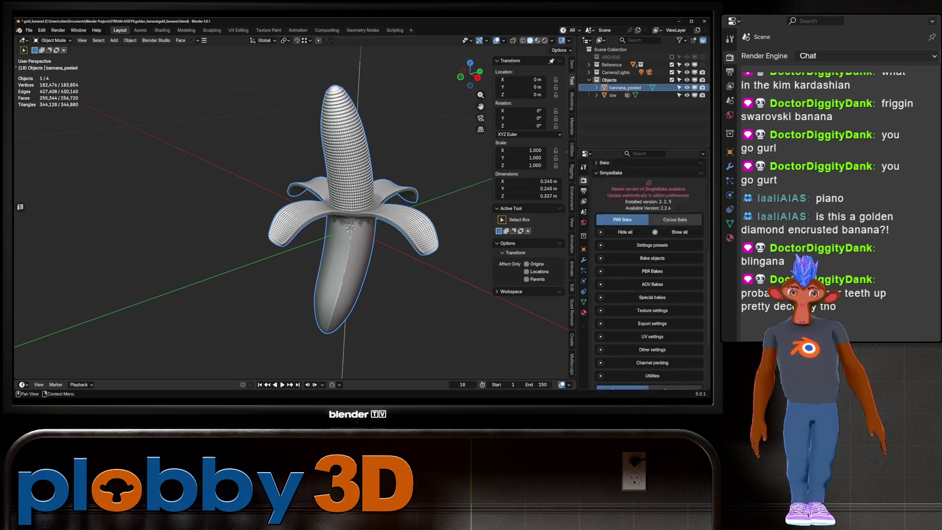
left_click(653, 200)
scroll(647, 275, "down", 3)
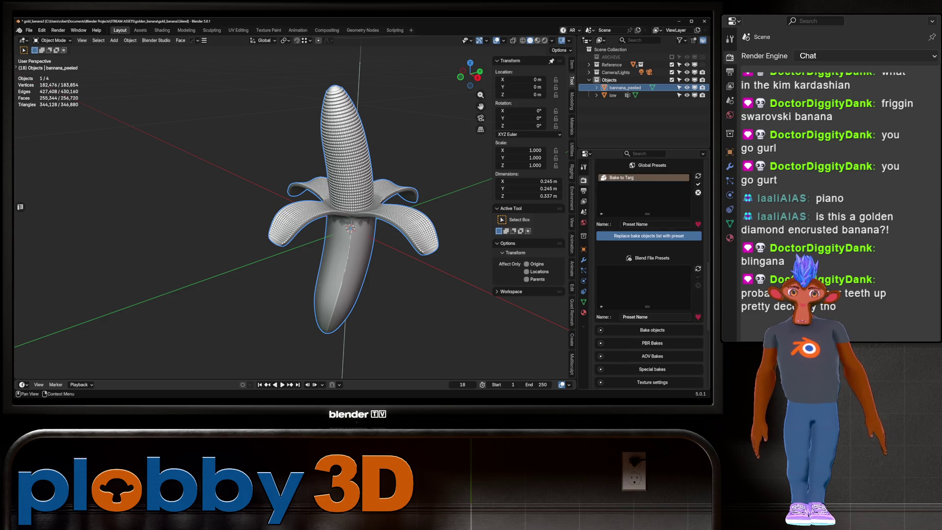
scroll(647, 275, "up", 6)
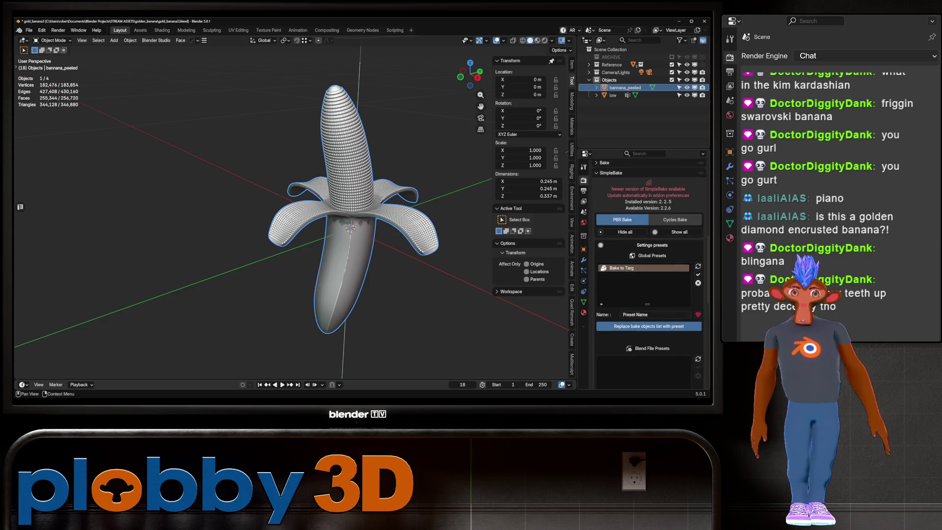
left_click(642, 268)
Add banana_peeled as bake object, pick low as target, and auto-generate a cage
scroll(648, 274, "down", 4)
scroll(615, 314, "down", 2)
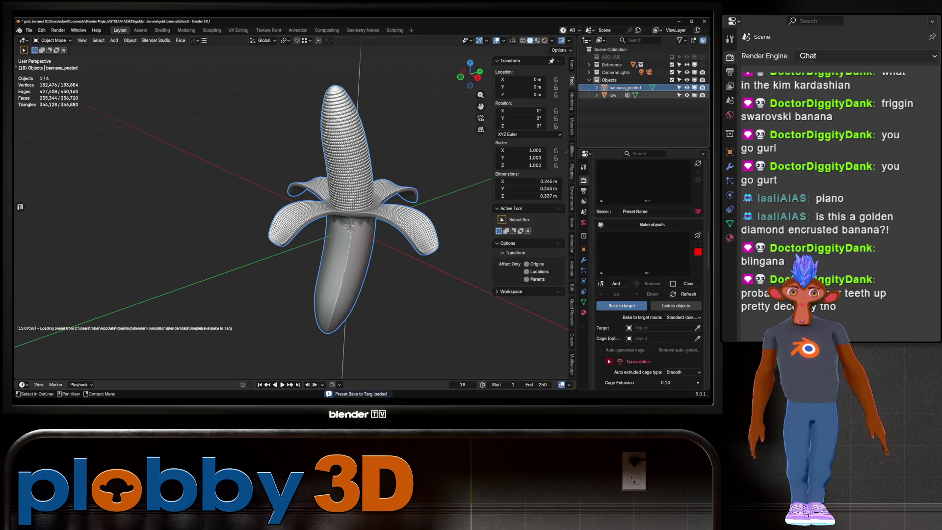
left_click(614, 283)
left_click(698, 328)
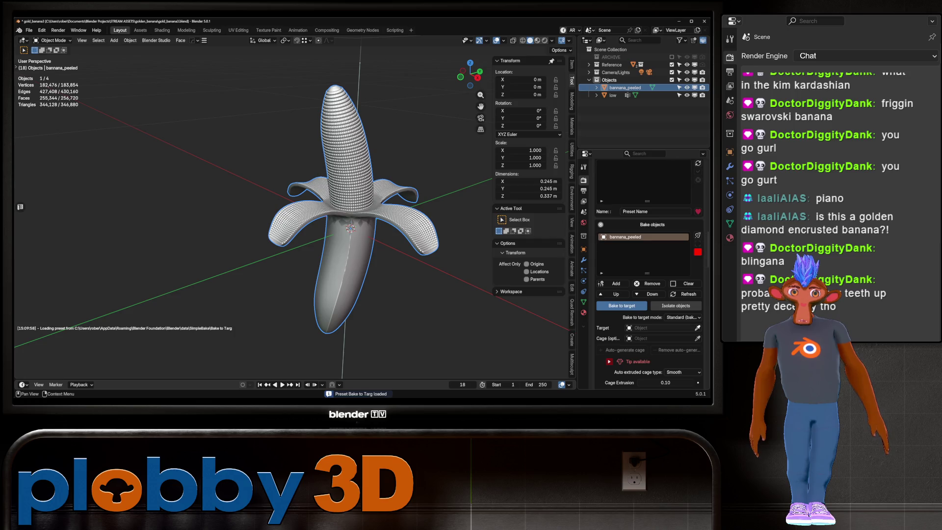
left_click(612, 95)
left_click(622, 350)
scroll(344, 220, "up", 2)
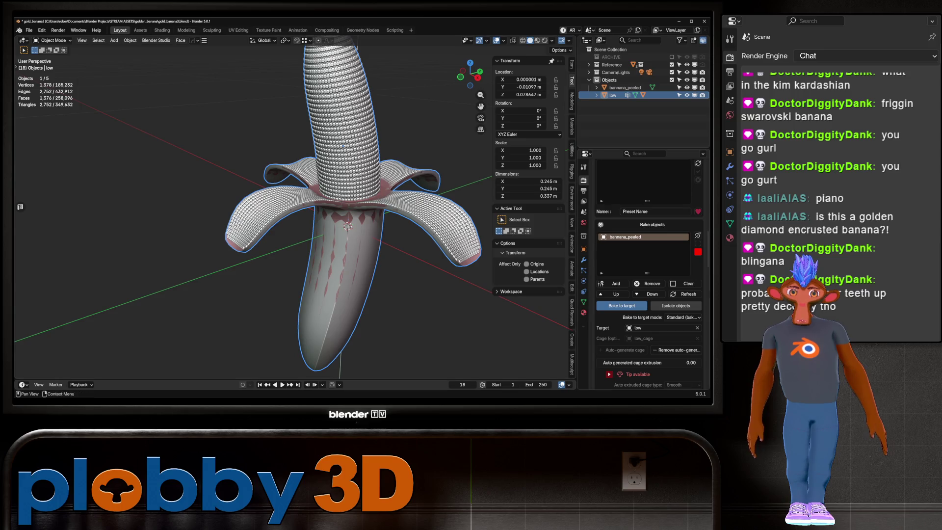
Set the bake cage extrusion to 0.002
left_click(648, 362)
type("wwwwwwwwwwww")
key("ctrl+a")
type("0")
key("Return")
left_click(647, 362)
type("0.002")
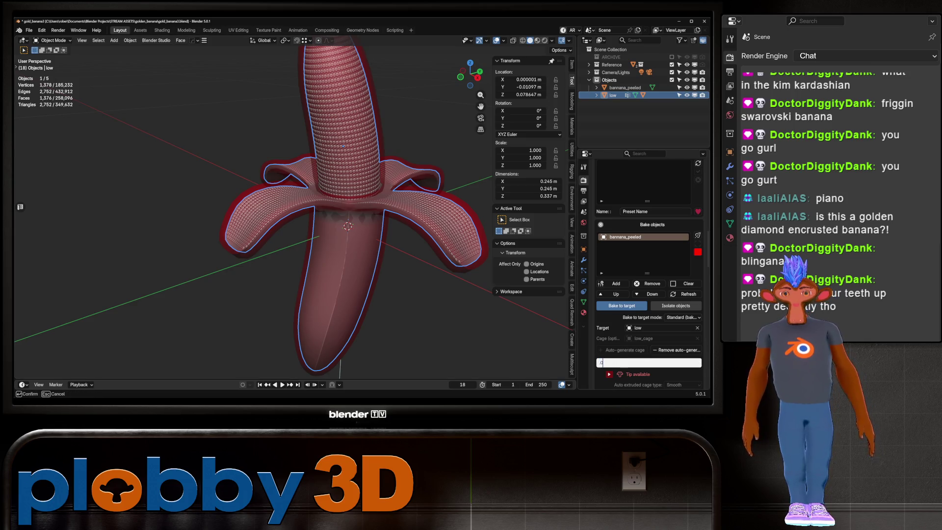
key("Return")
left_click(647, 363)
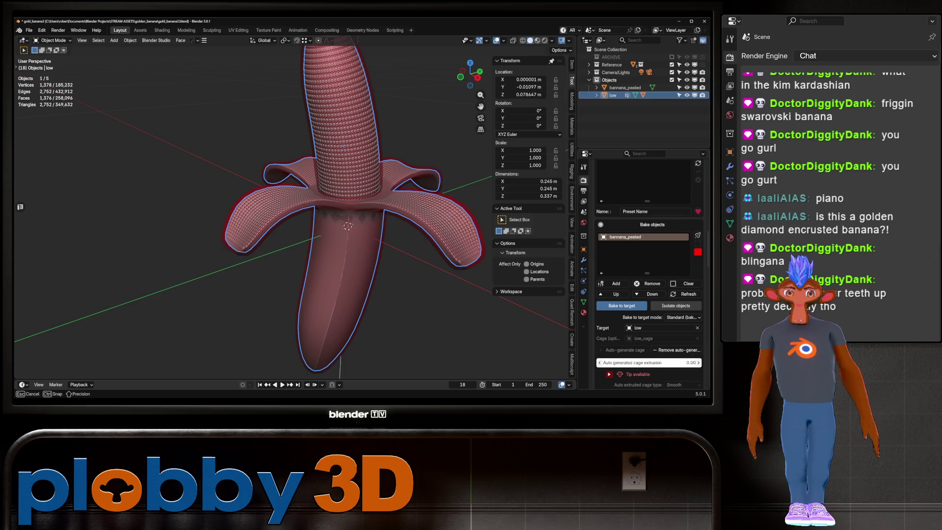
key("Return")
mouse_move(343, 221)
middle_mouse_down()
mouse_move(353, 255)
mouse_move(358, 216)
mouse_move(365, 223)
mouse_move(334, 222)
middle_mouse_up()
scroll(361, 218, "up", 4)
scroll(363, 226, "down", 5)
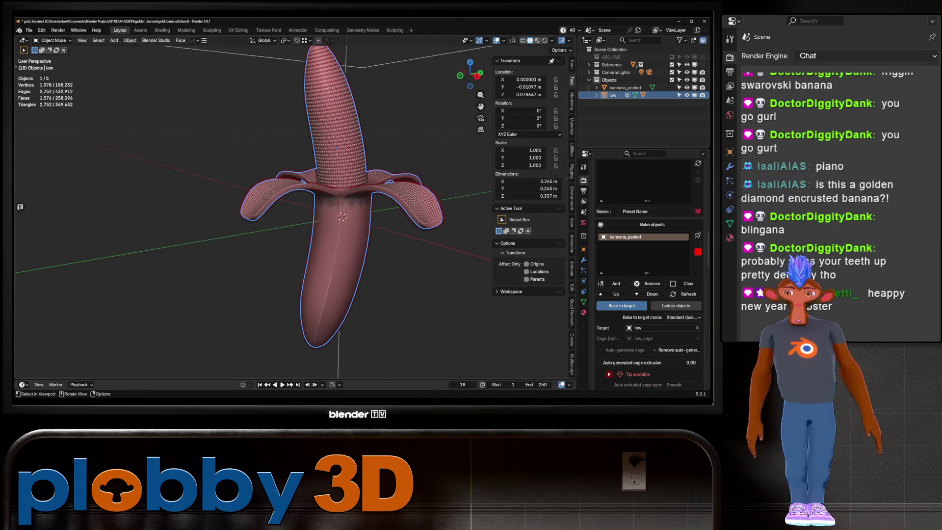
scroll(649, 270, "down", 5)
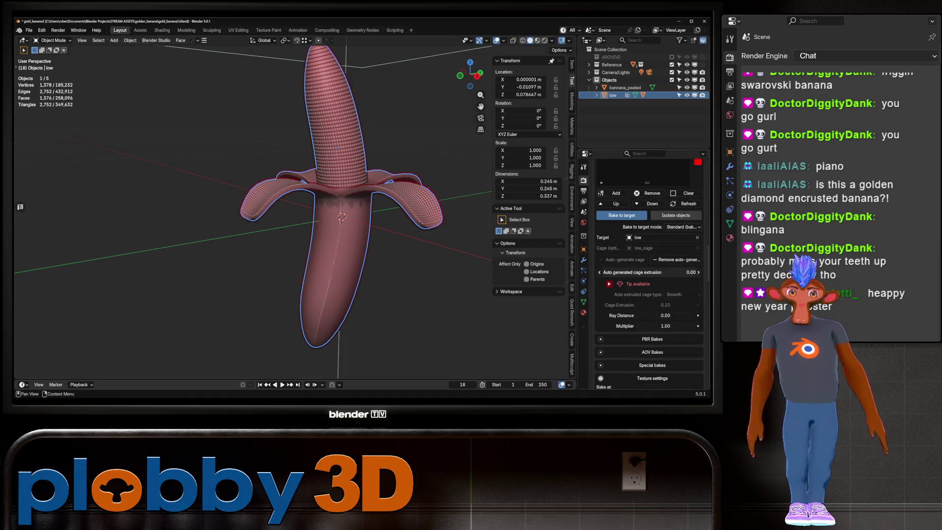
Enable PBR bakes at 4096 bake size, 2048 output, with a 4 px bake margin
left_click(601, 263)
scroll(649, 270, "down", 4)
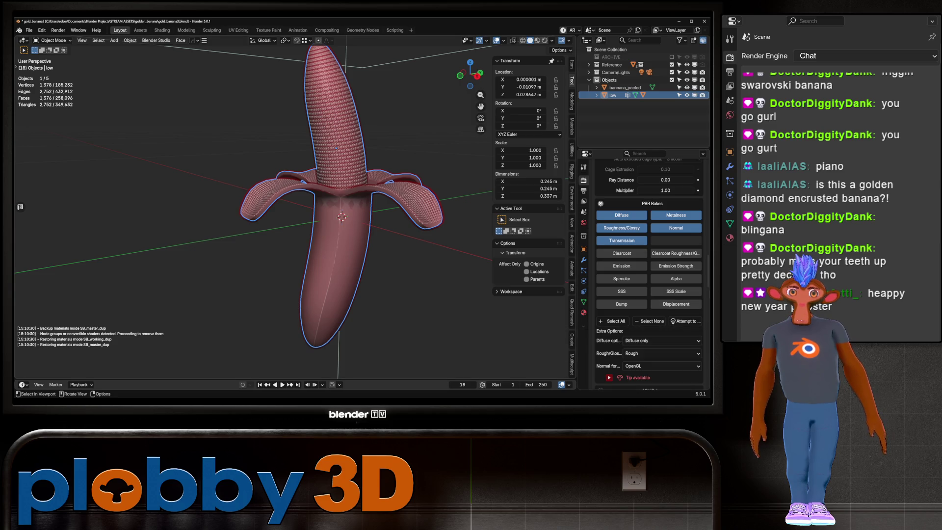
scroll(648, 270, "down", 8)
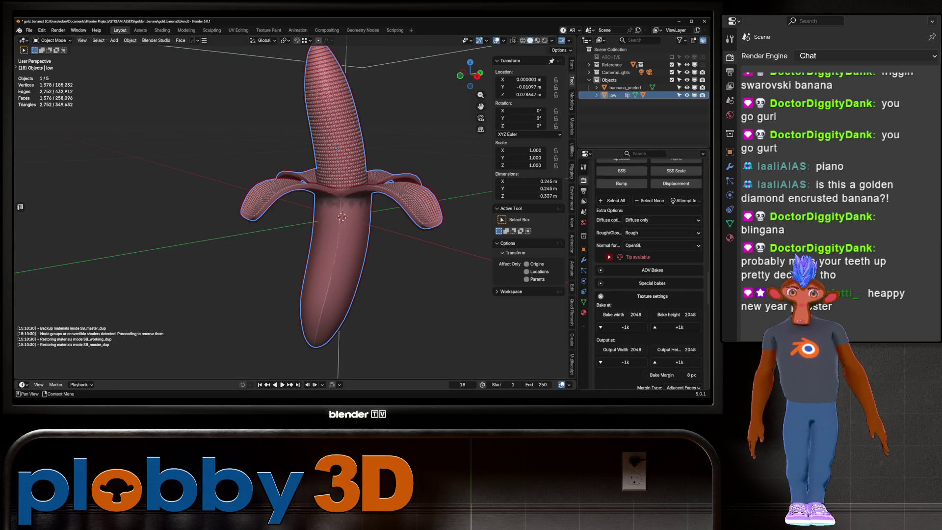
scroll(648, 270, "down", 4)
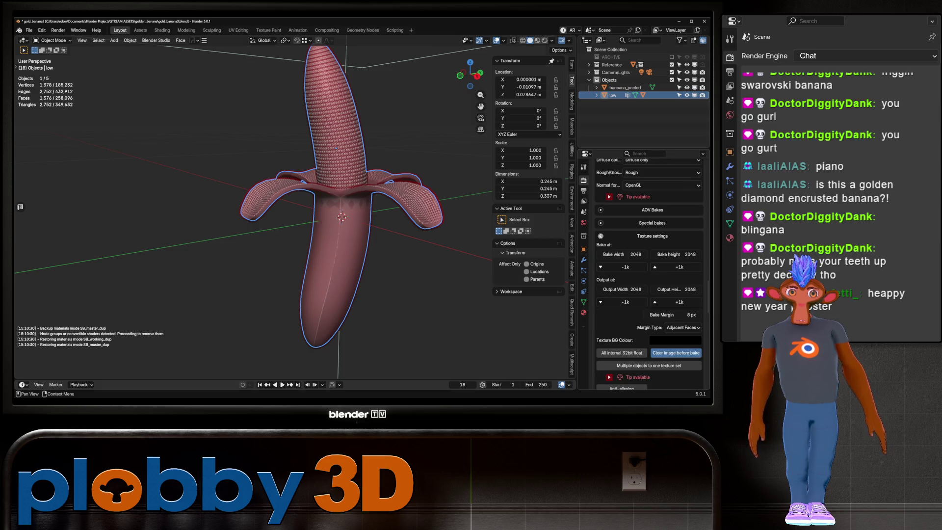
scroll(649, 270, "up", 2)
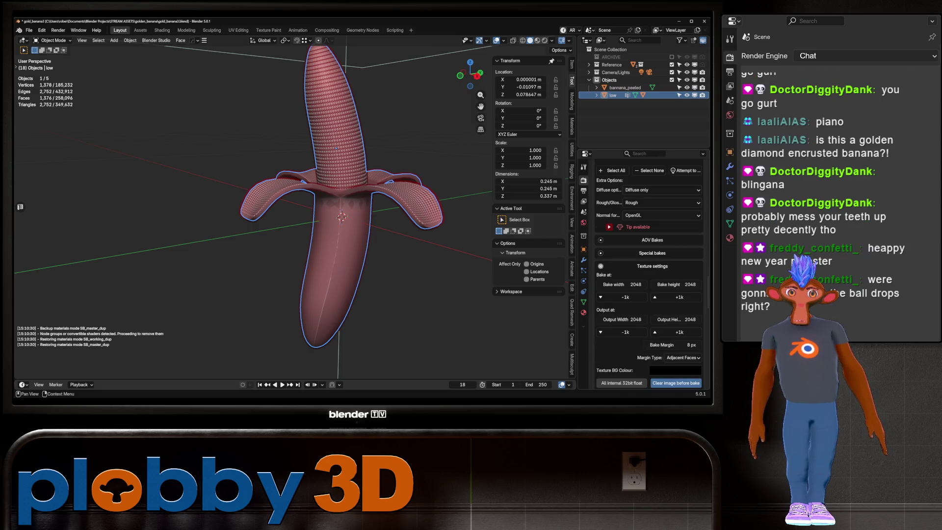
left_click(654, 297)
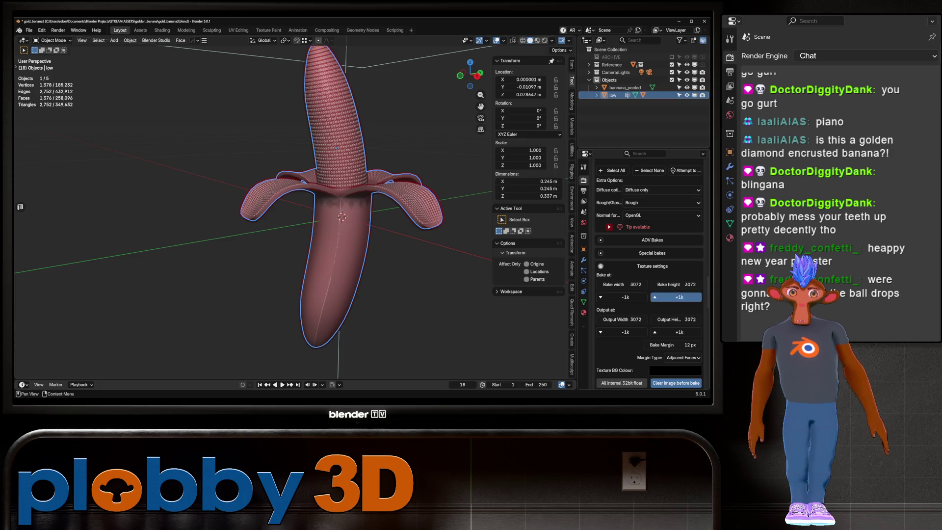
left_click(626, 332)
left_click(672, 345)
type("8")
key("BackSpace")
type("4")
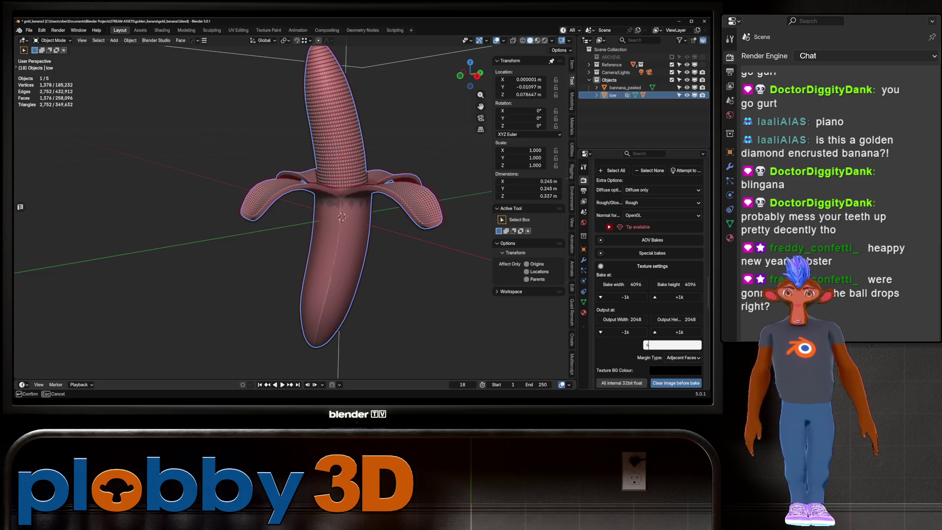
key("Return")
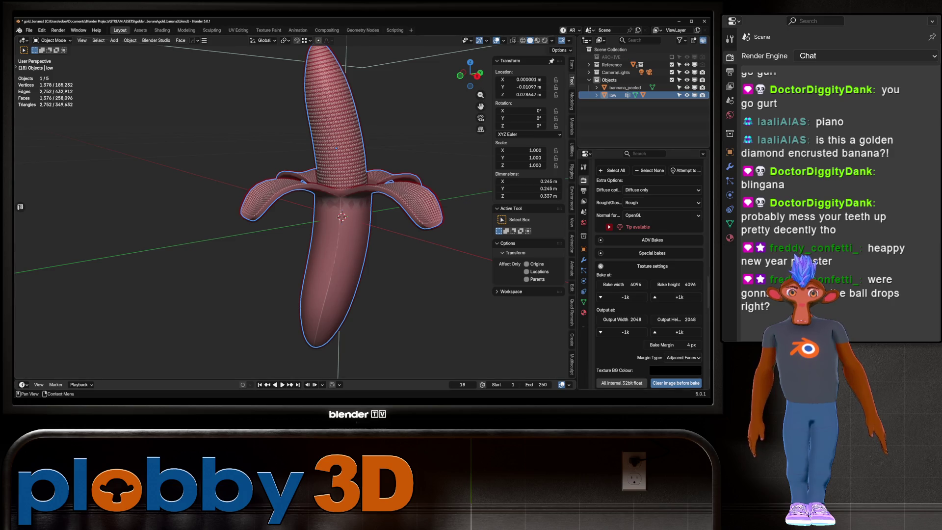
Add the Ambient Occlusion special bake with 128 samples
scroll(649, 274, "up", 2)
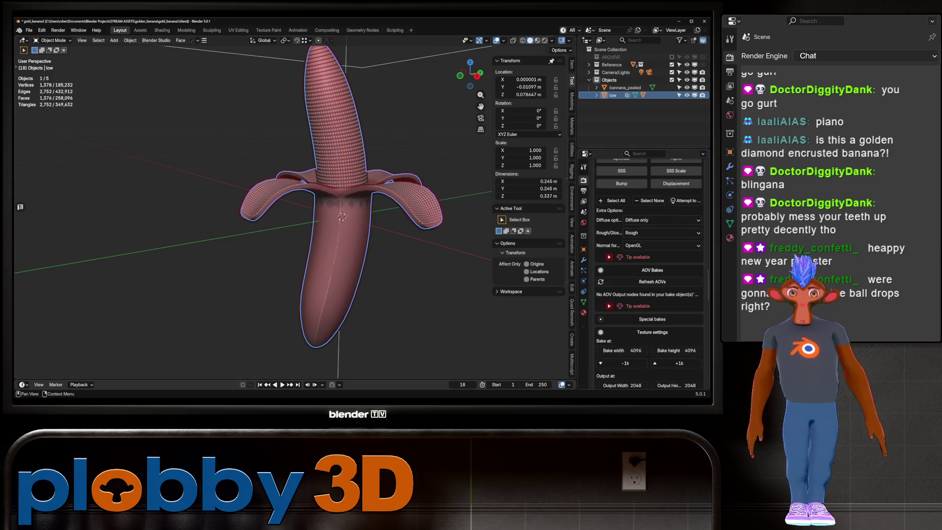
left_click(652, 283)
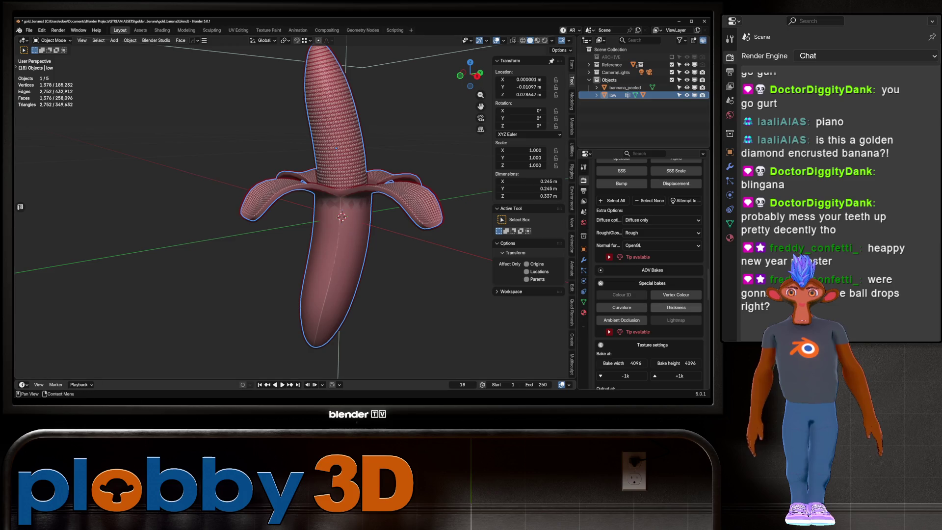
left_click(622, 320)
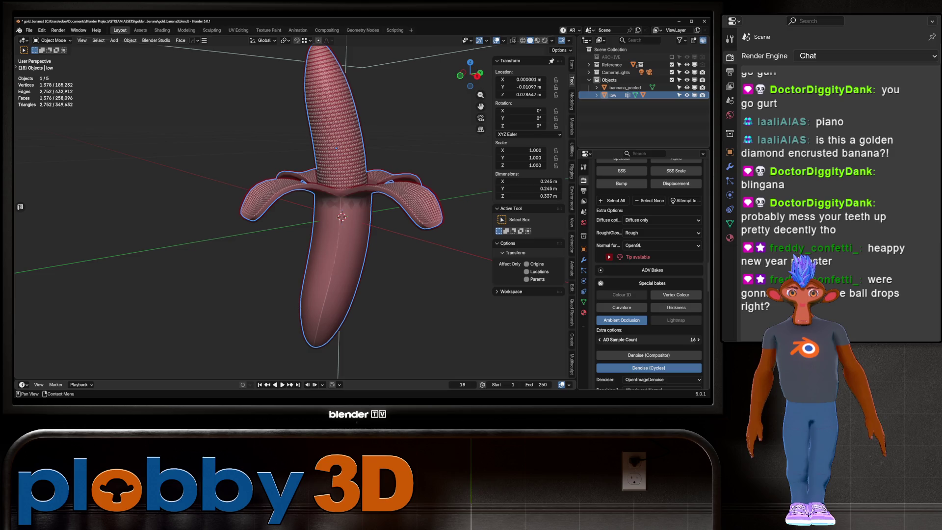
left_click(649, 340)
type("128")
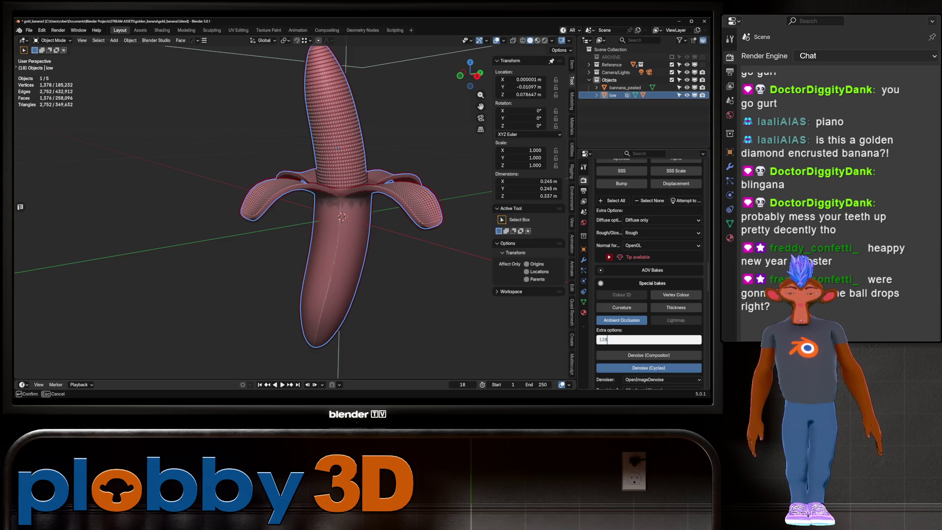
key("Return")
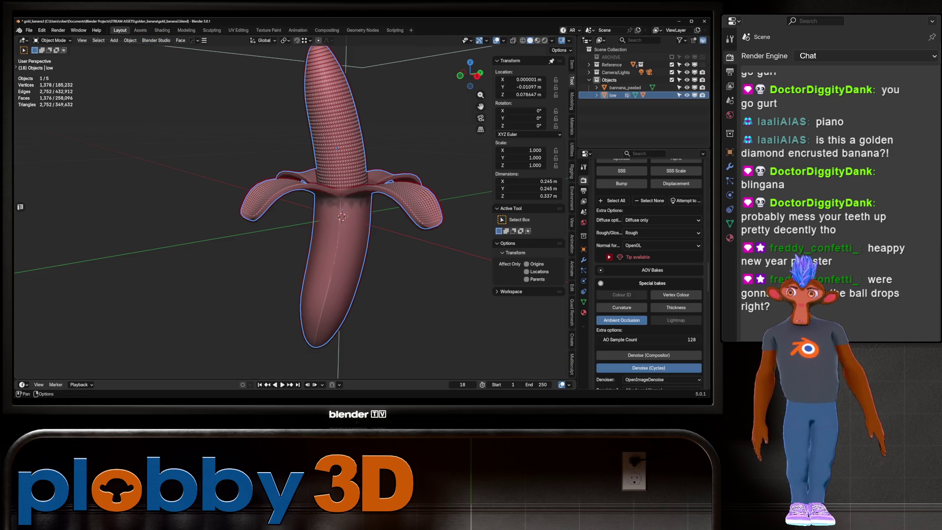
left_click(635, 95)
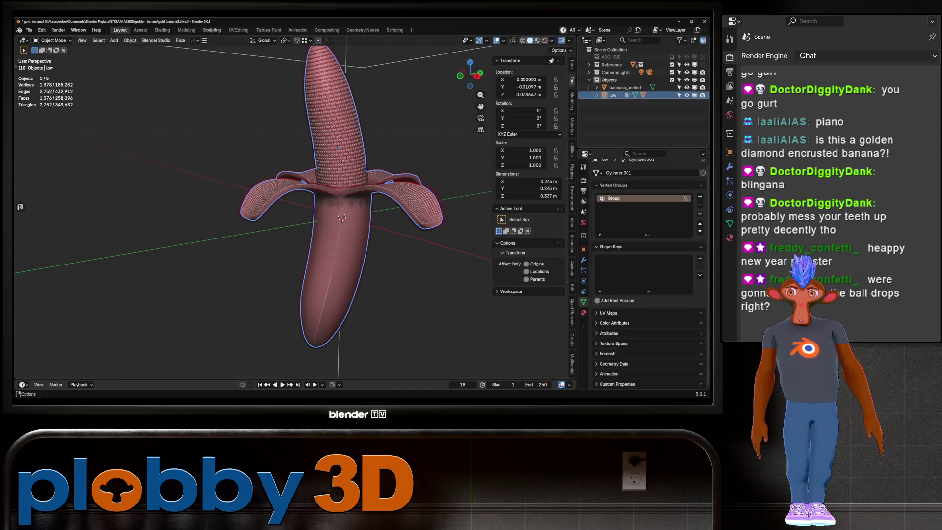
Pack the low banana's UVs with UVPackmaster at 4096, rotation on, precision 1000
left_click(239, 30)
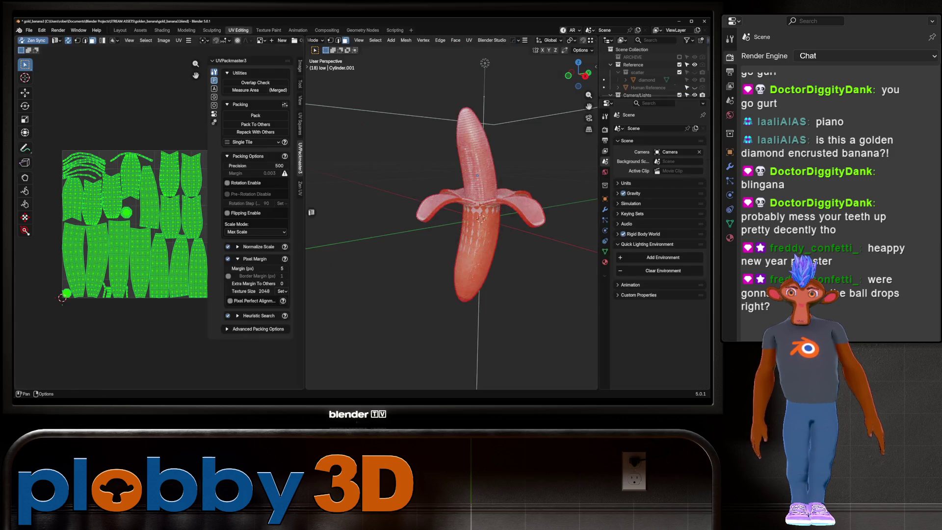
left_click(282, 291)
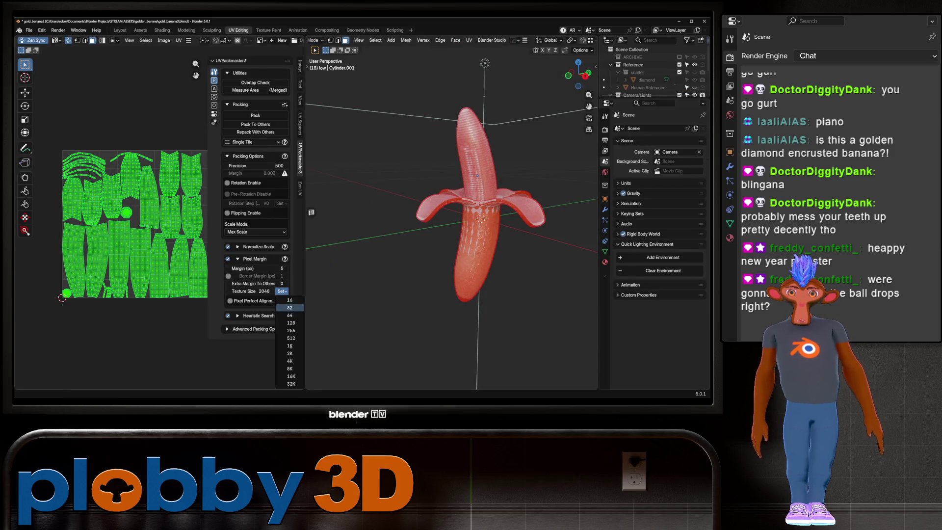
left_click(289, 356)
left_click(228, 183)
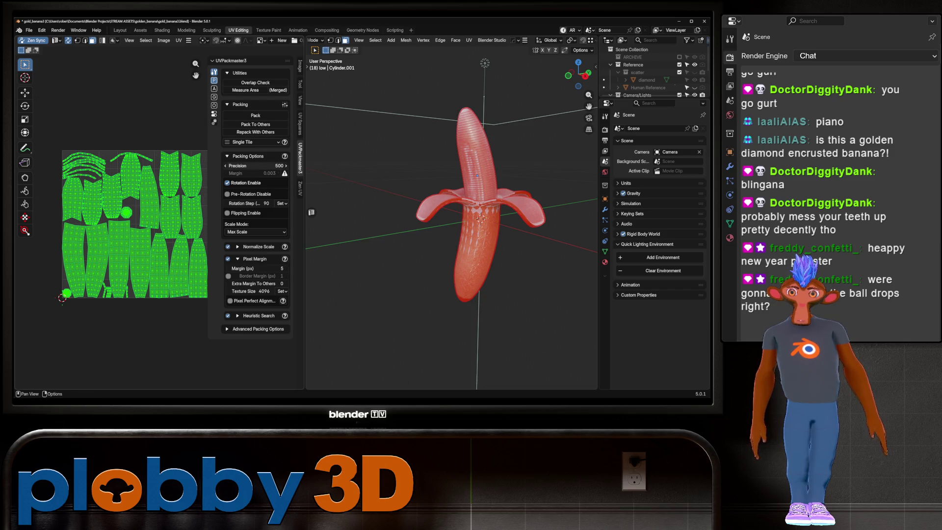
left_click(255, 166)
type("1000")
key("Return")
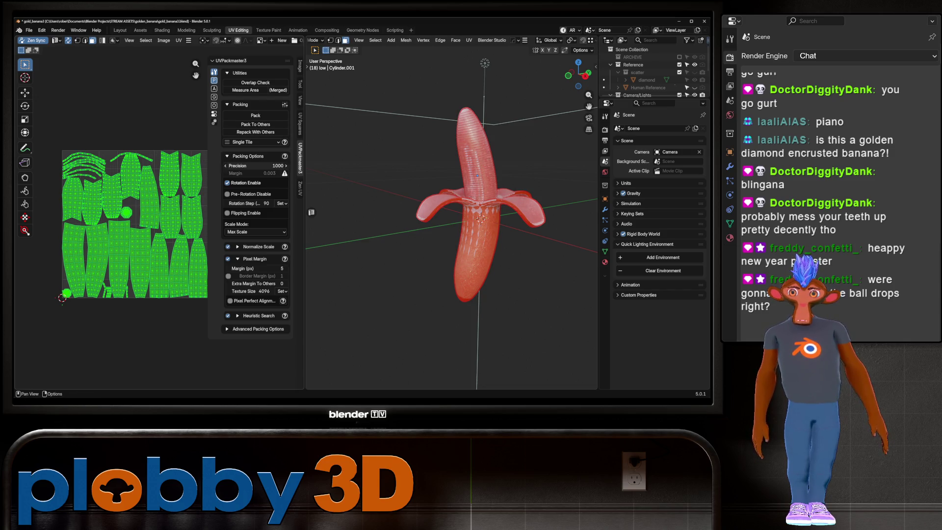
left_click(255, 115)
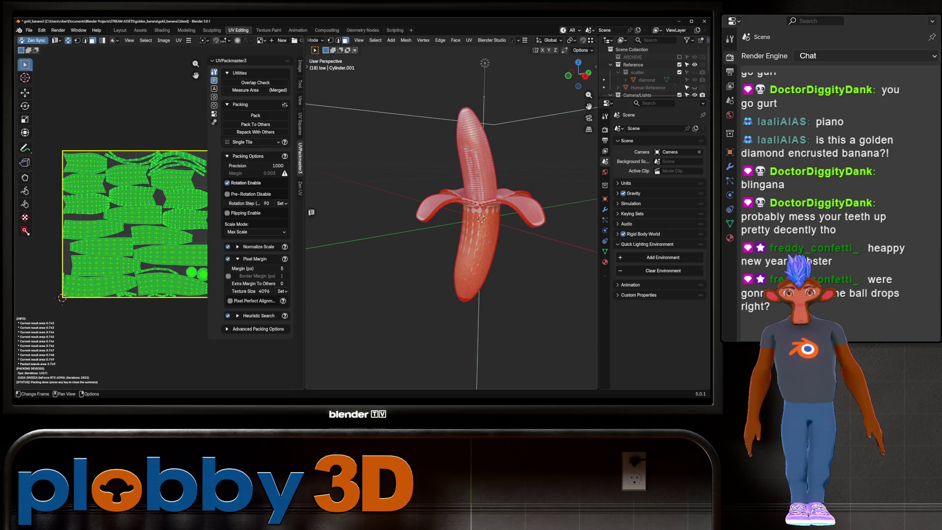
left_click(119, 30)
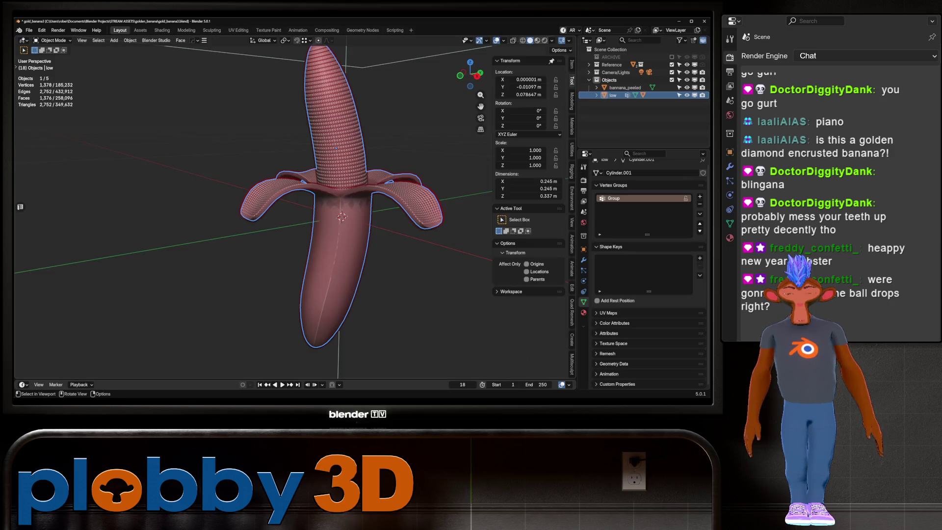
Save the banana file and set SimpleBake's export path to the bake folder
key("ctrl+s")
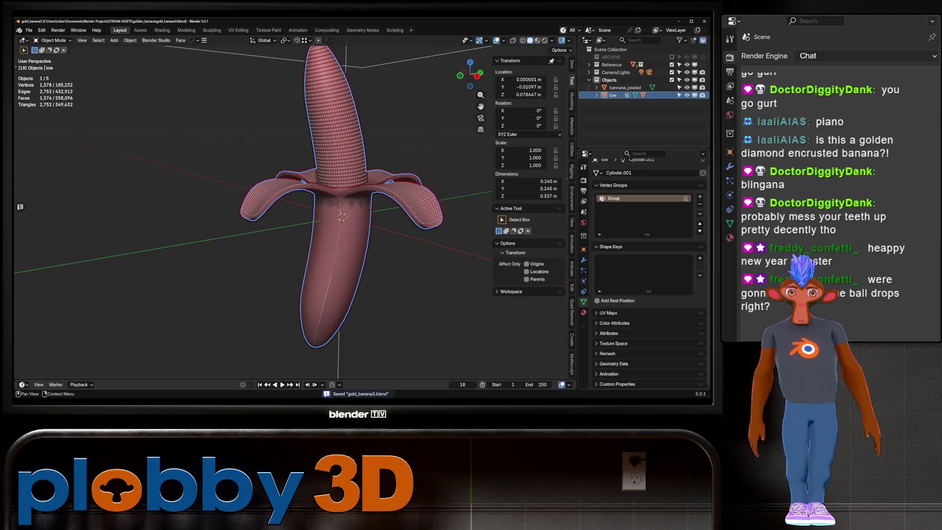
left_click(583, 180)
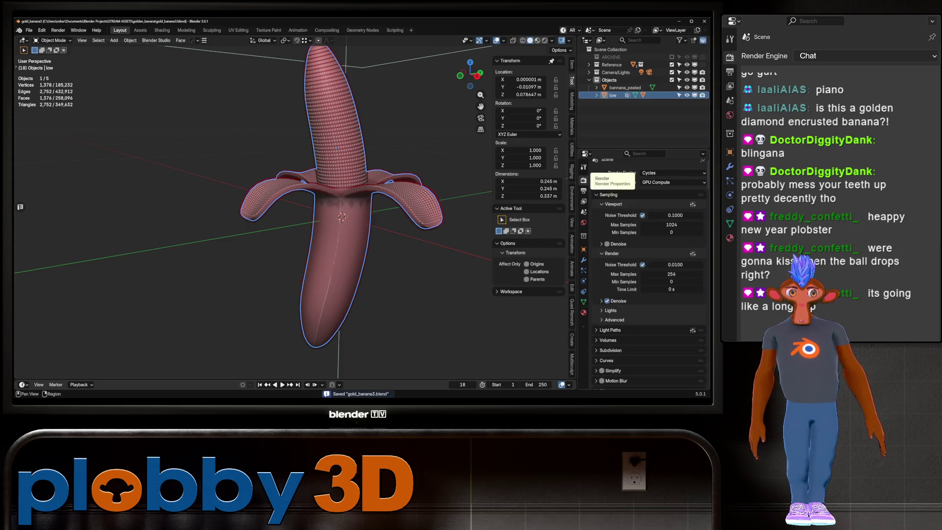
scroll(647, 269, "down", 20)
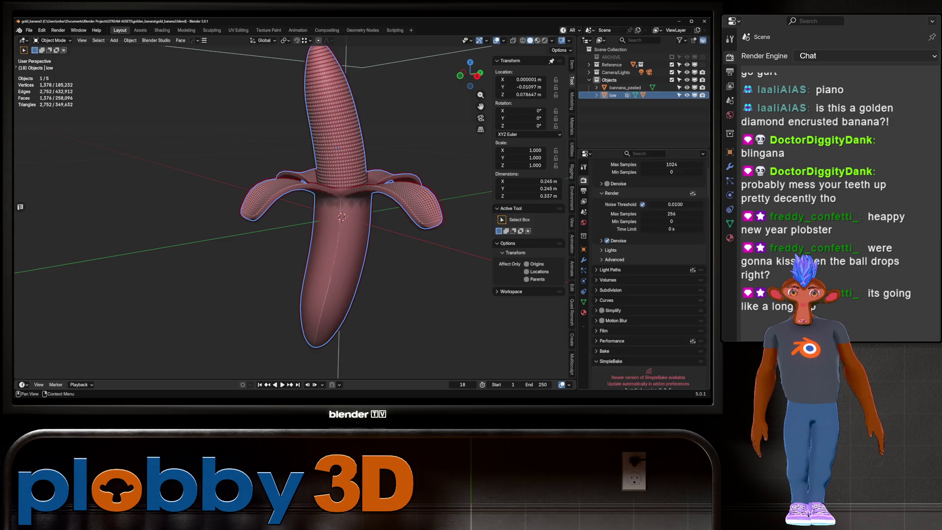
scroll(649, 272, "down", 15)
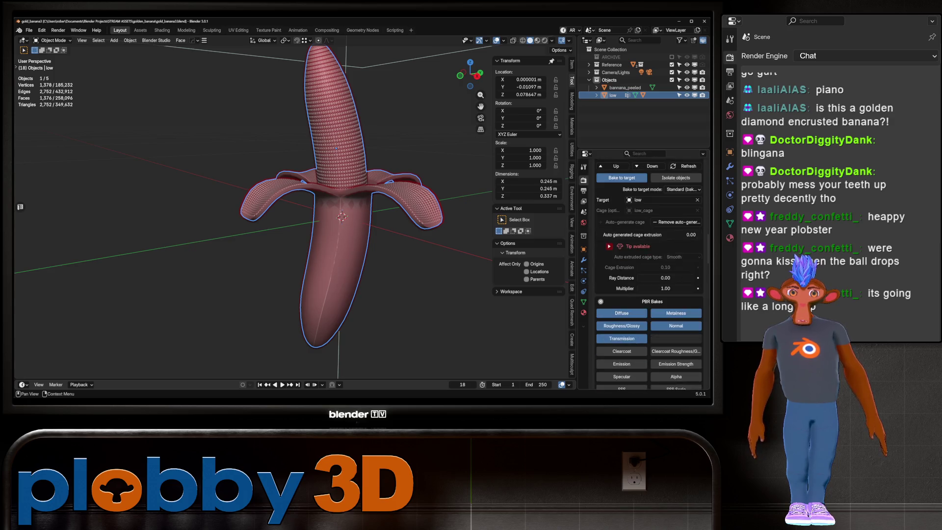
scroll(649, 272, "down", 15)
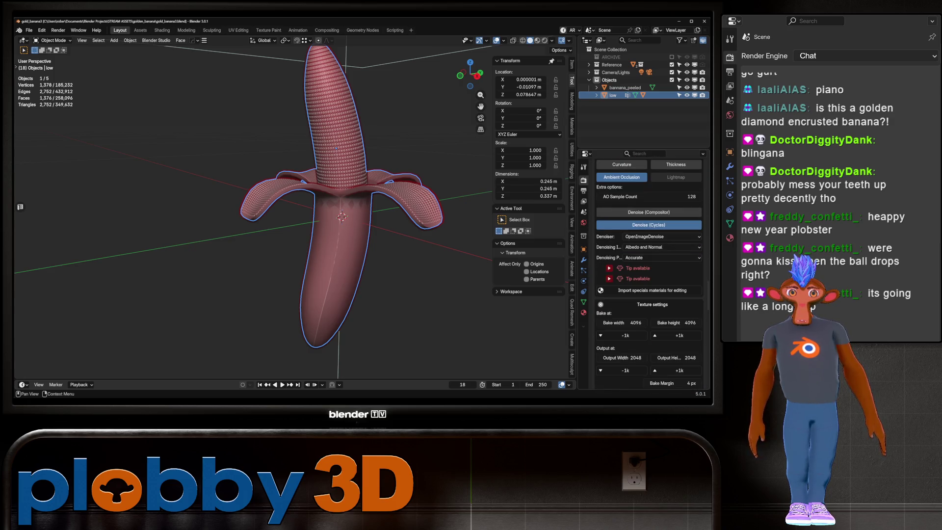
scroll(649, 273, "down", 4)
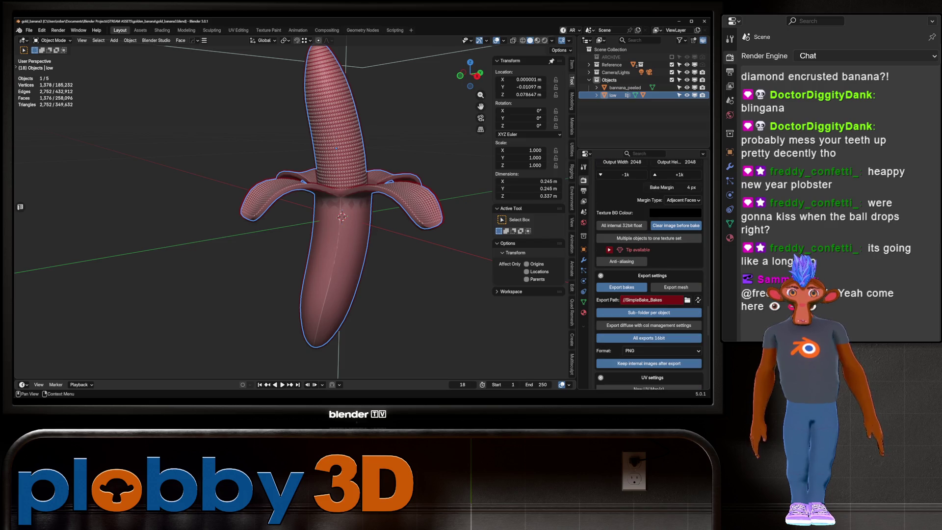
left_click(688, 300)
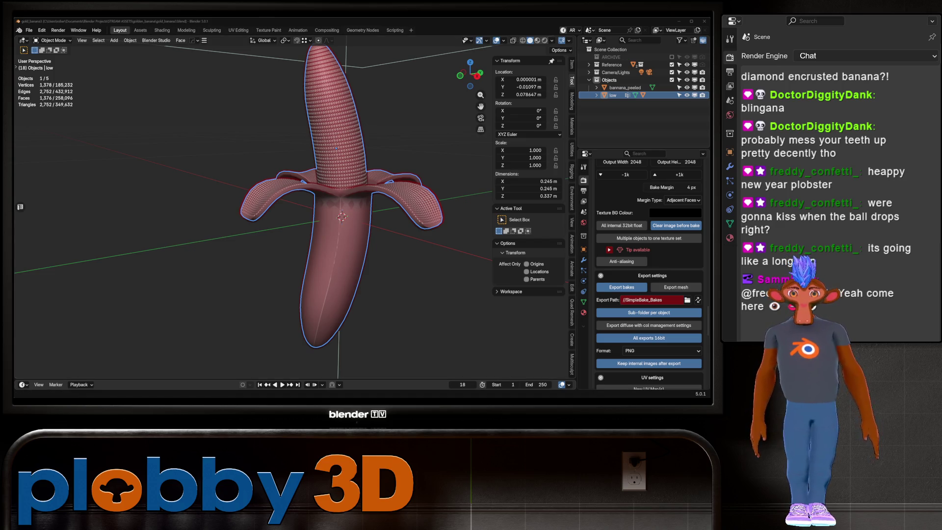
key("Return")
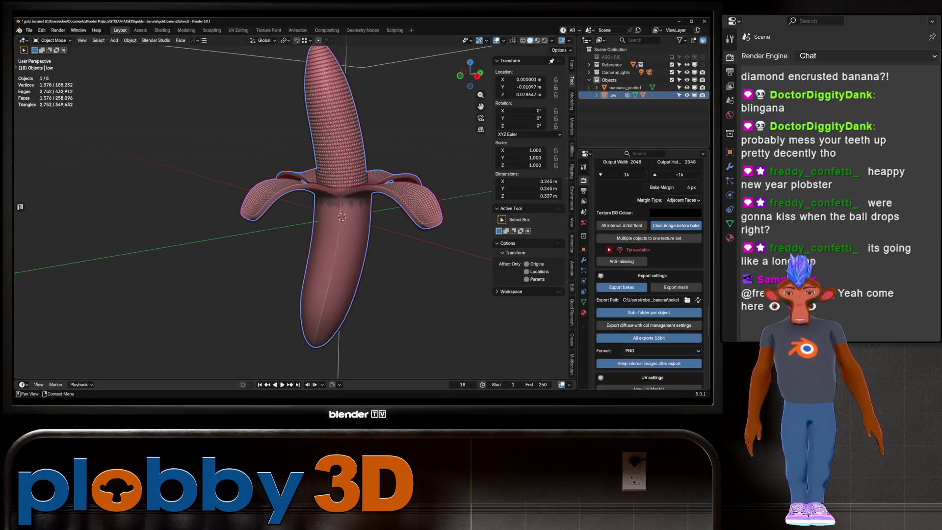
scroll(649, 274, "down", 5)
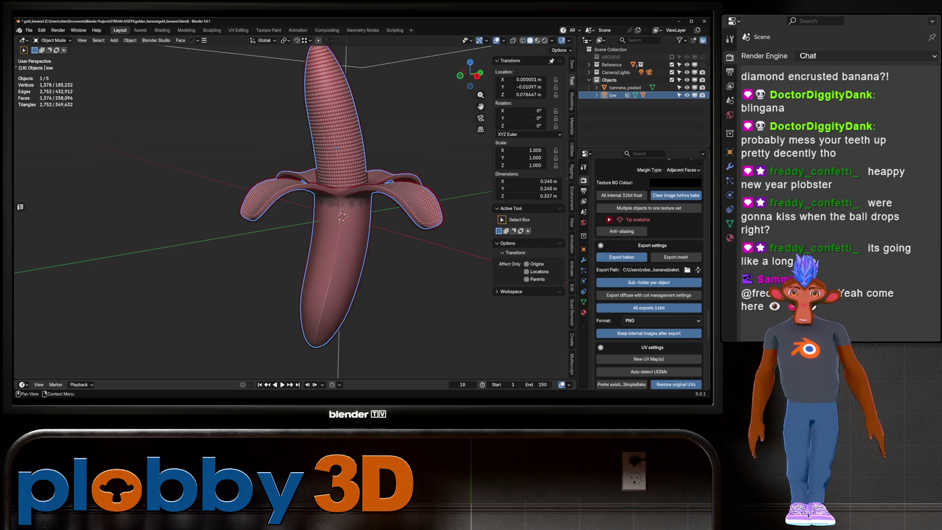
scroll(648, 275, "up", 3)
scroll(648, 274, "up", 2)
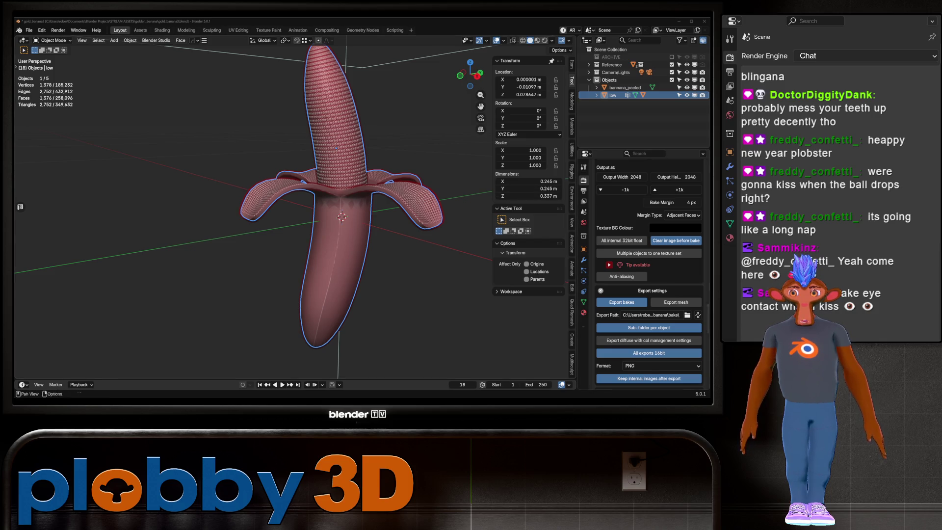
Name the bake batch 'banana' and start the bake to target
scroll(649, 274, "down", 5)
scroll(649, 265, "down", 8)
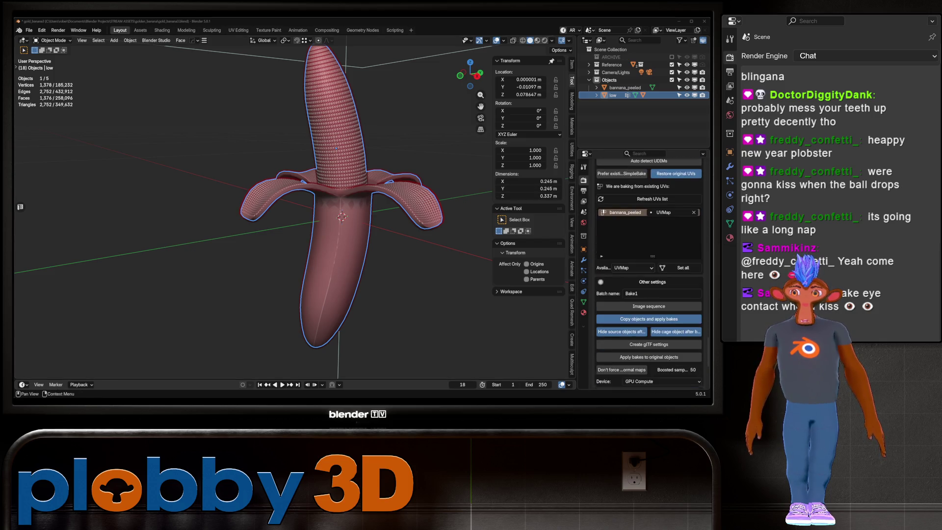
left_click(638, 218)
type("banana")
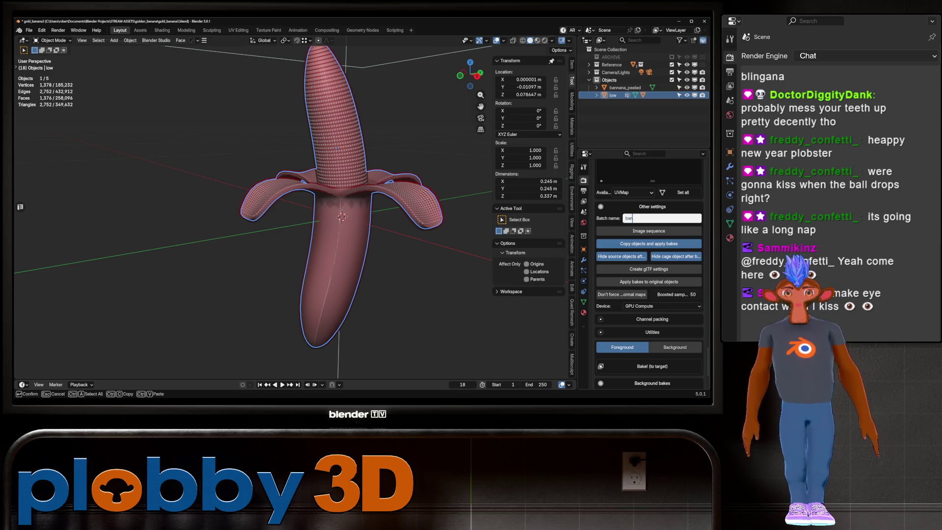
key("Return")
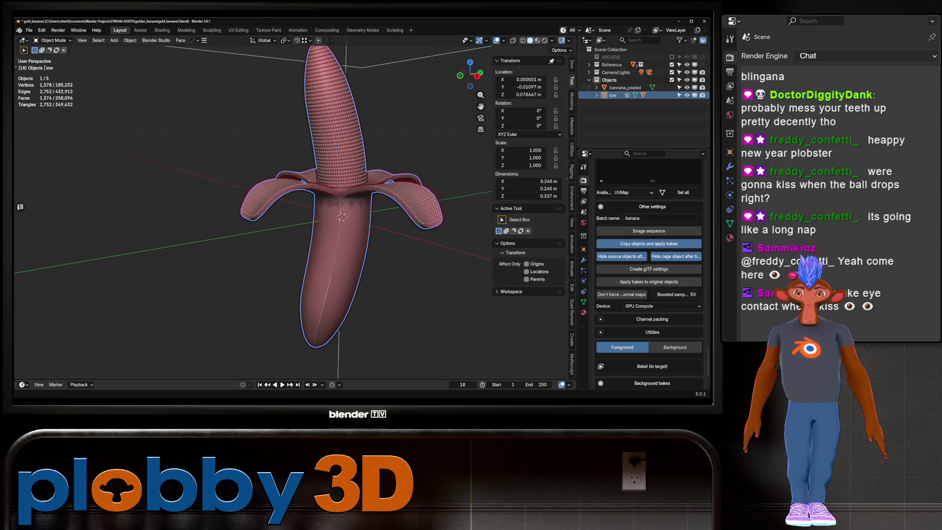
scroll(675, 347, "down", 2)
left_click(652, 320)
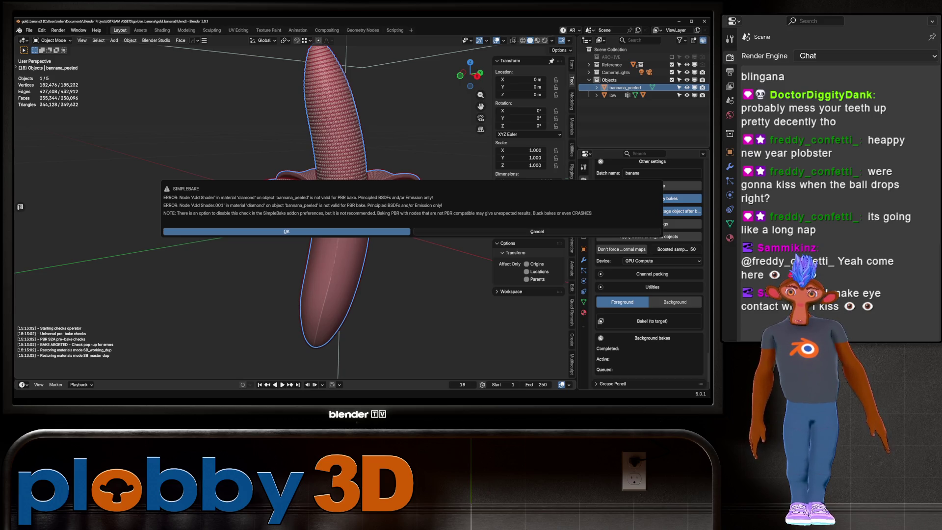
Dismiss the bake error and replace the diamond material with a new material
left_click(537, 231)
left_click(583, 312)
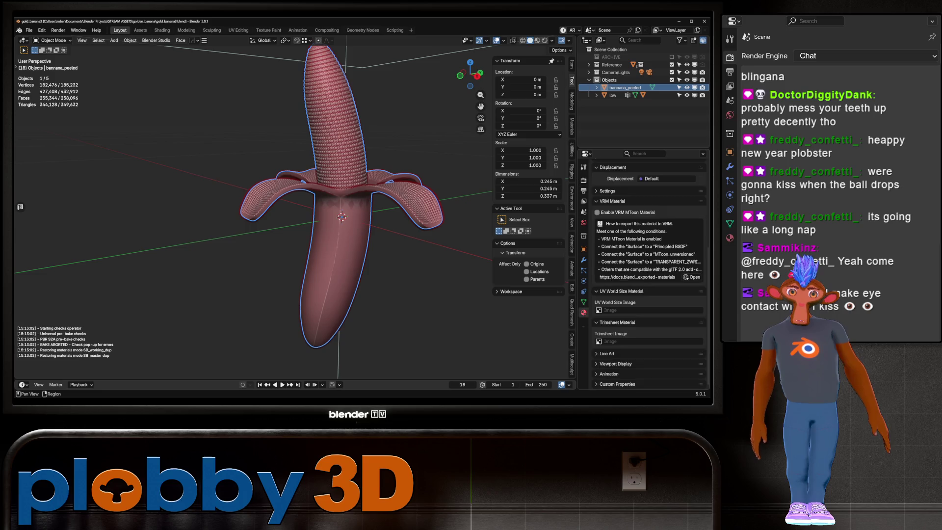
scroll(647, 275, "up", 6)
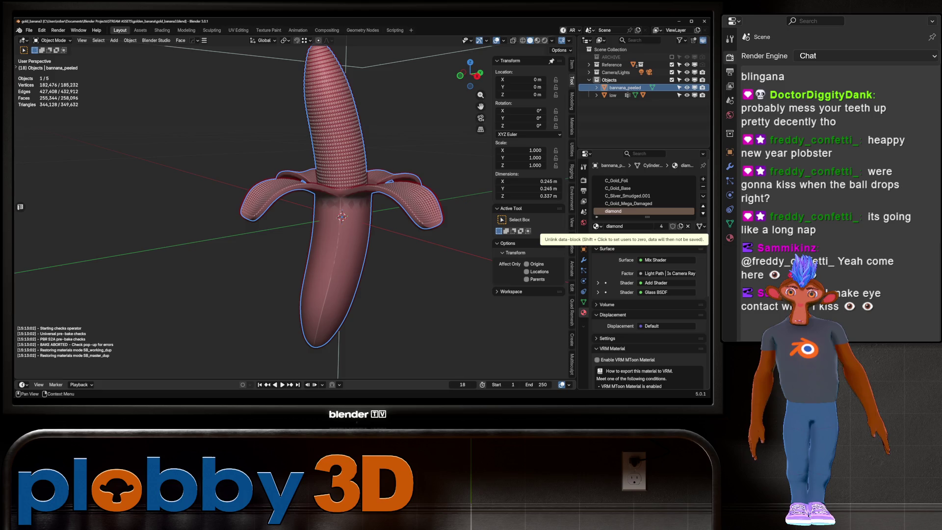
left_click(688, 226)
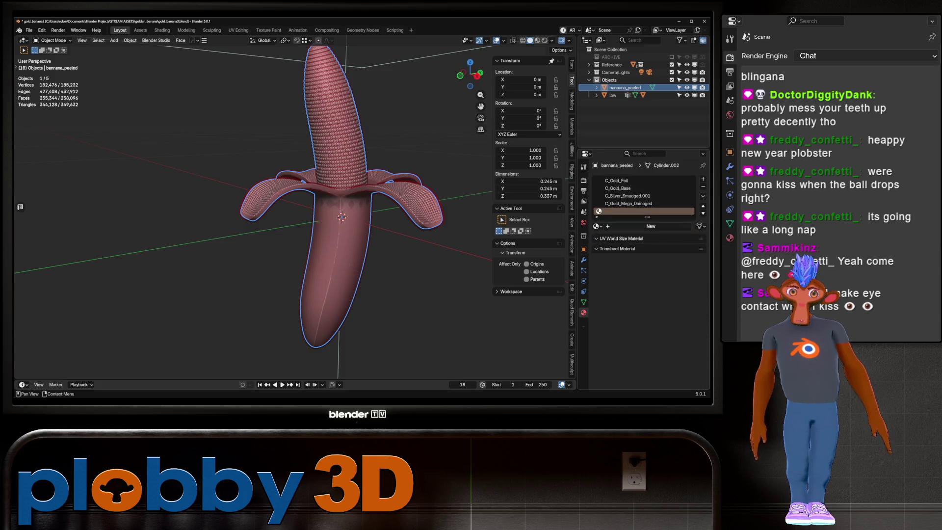
left_click(650, 226)
Give the new material Transmission weight 1 and roughness 0.033, viewed in Material Preview
left_click(669, 273)
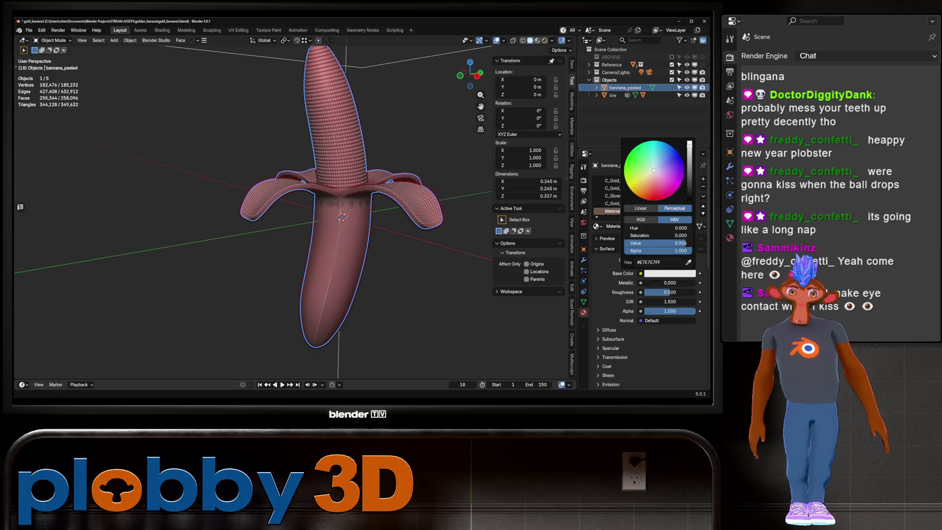
left_click(615, 357)
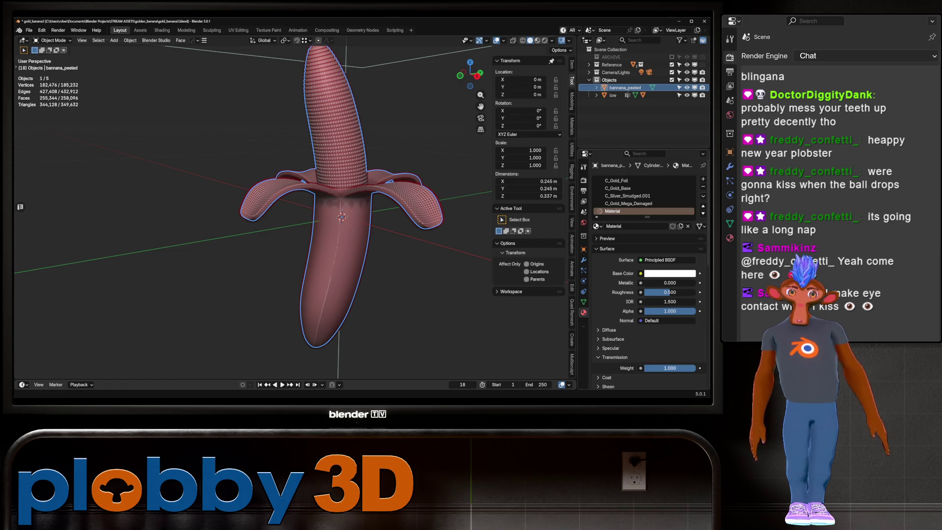
left_click_drag(669, 292, 645, 292)
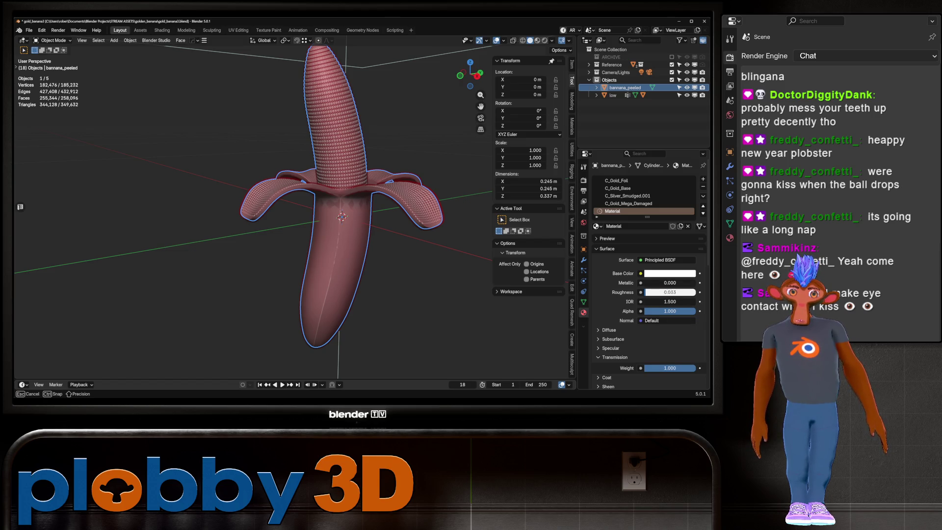
left_click(537, 40)
scroll(380, 98, "up", 2)
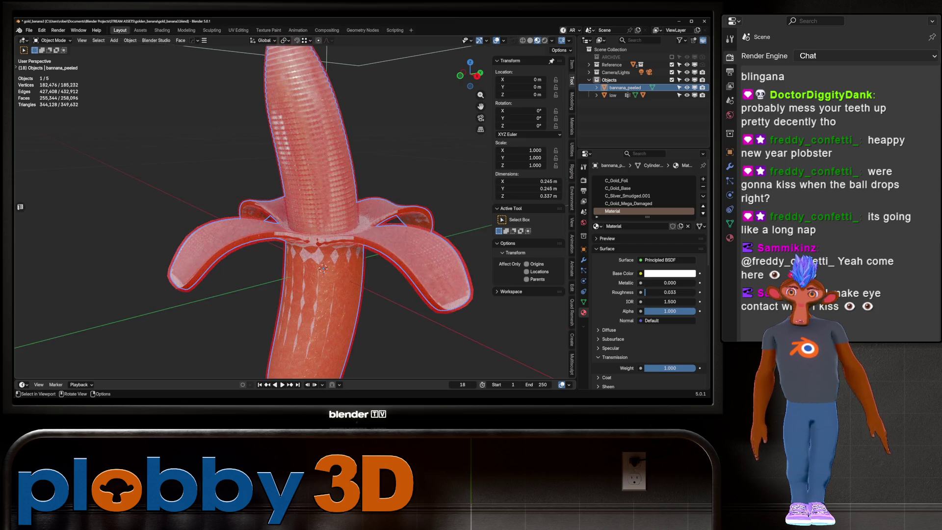
Hide the low object, check the glassy banana's shading, and save gold_banana3.blend
middle_click_drag(338, 216, 355, 215)
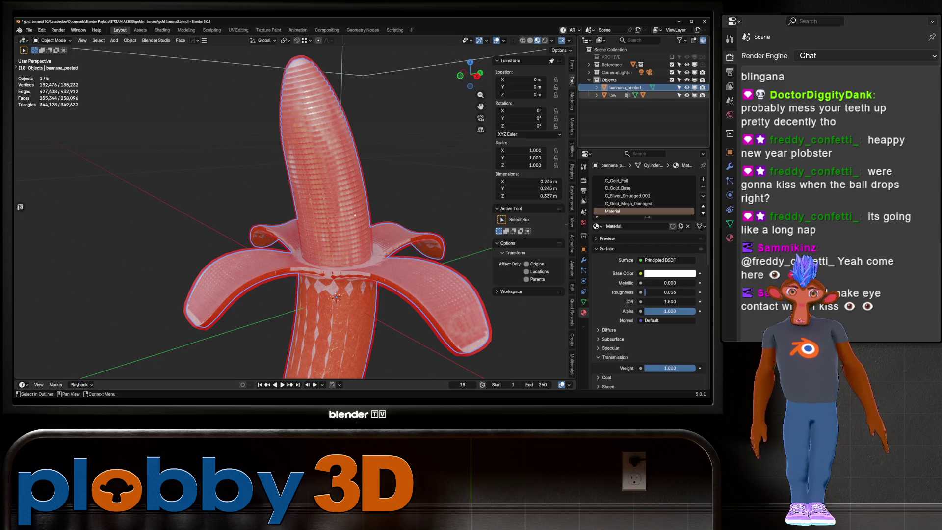
left_click(596, 96)
left_click(687, 96)
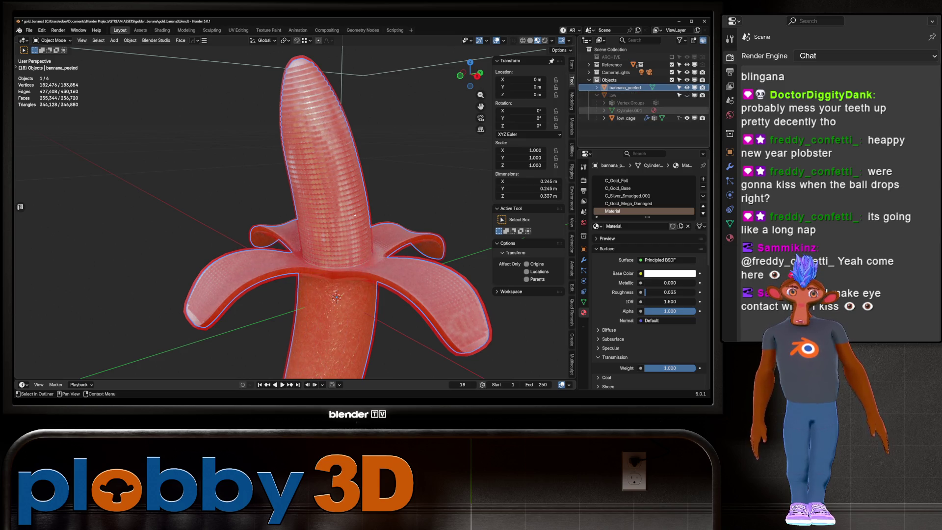
key("alt+a")
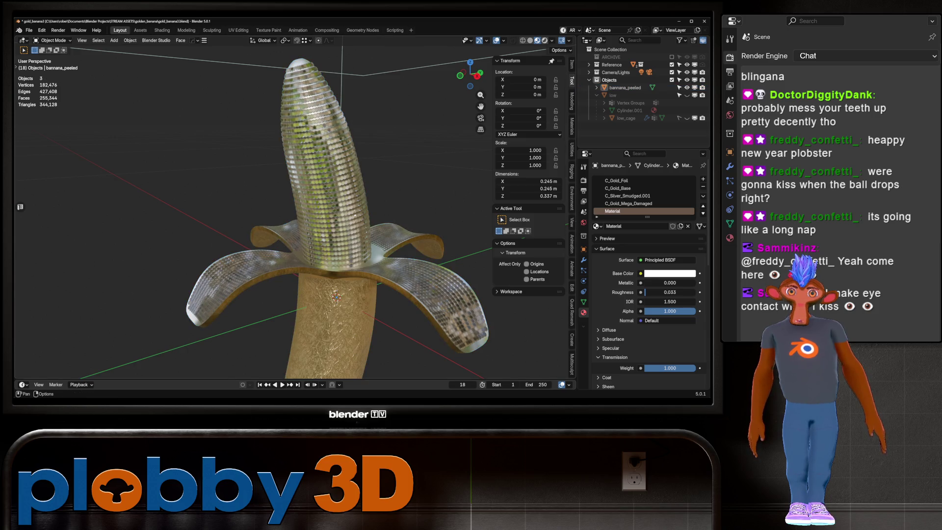
left_click(545, 40)
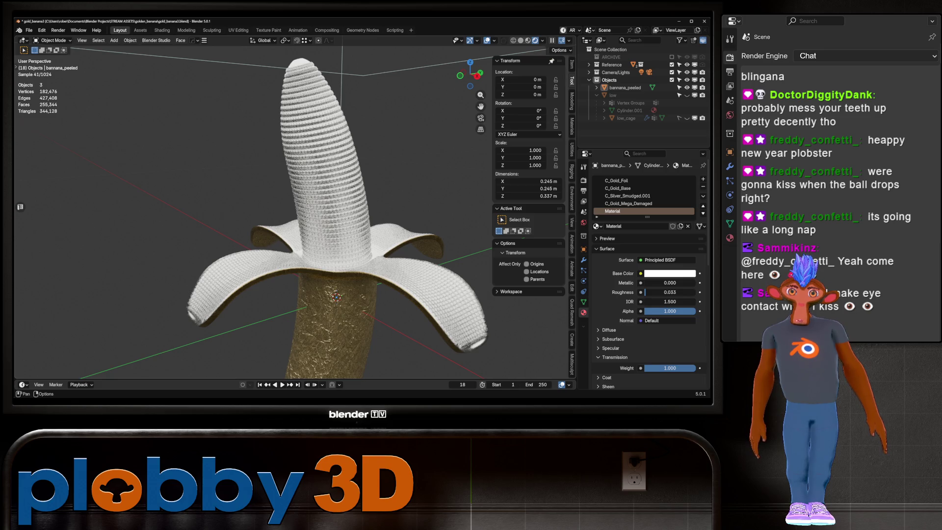
left_click(527, 40)
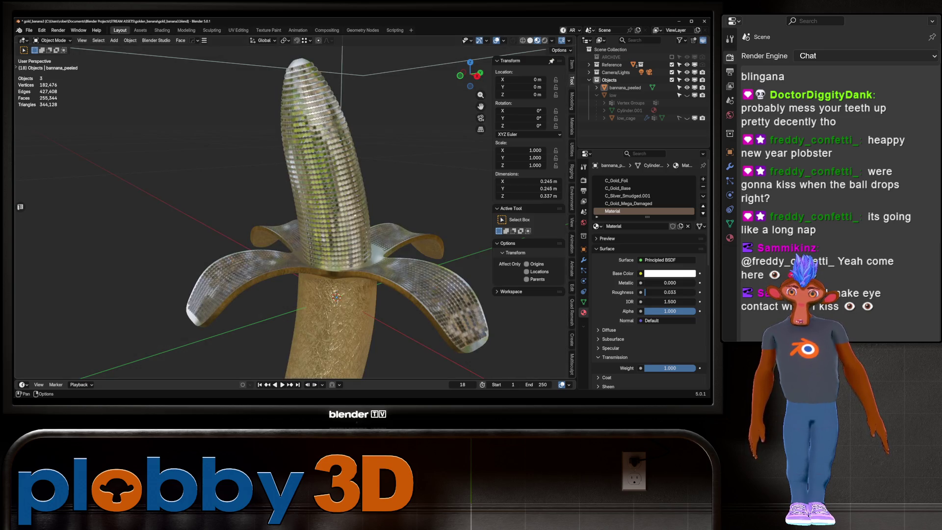
mouse_move(295, 246)
middle_mouse_down()
mouse_move(294, 186)
mouse_move(295, 305)
mouse_move(294, 235)
mouse_move(294, 246)
mouse_move(270, 241)
middle_mouse_up()
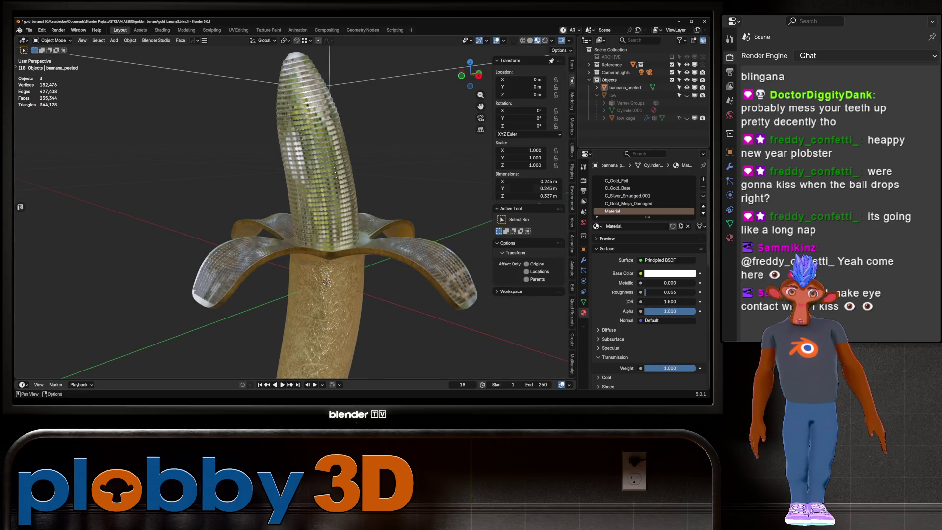
key("ctrl+s")
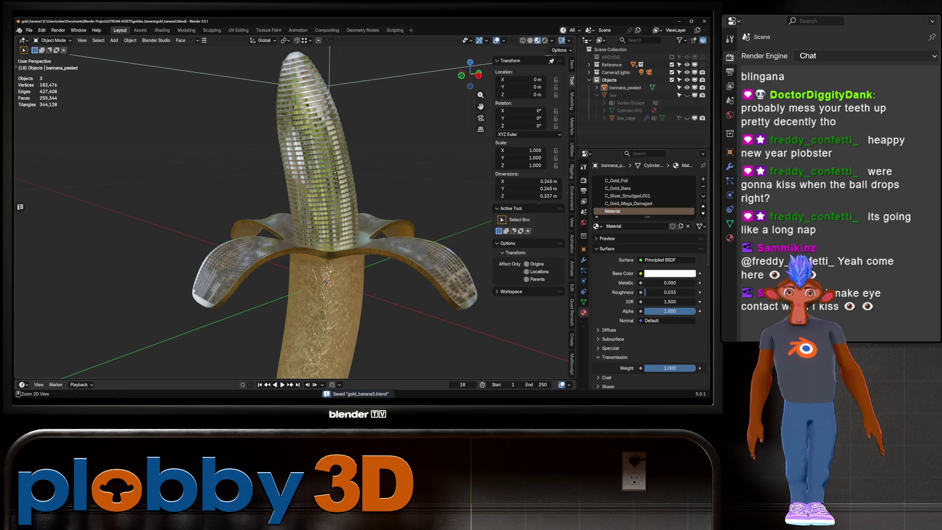
Unhide the low collection's cage objects, switch to Solid shading, and launch the SimpleBake bake
left_click(584, 180)
scroll(648, 275, "down", 10)
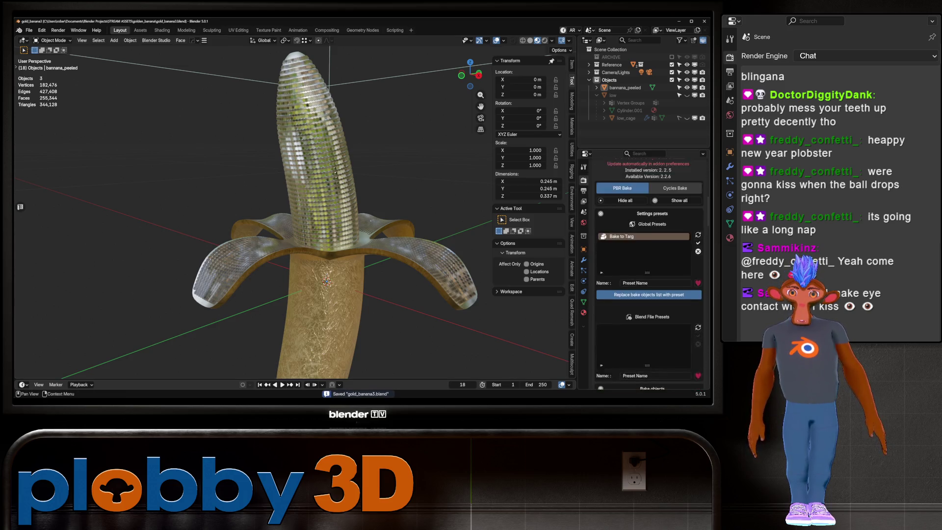
scroll(647, 275, "down", 10)
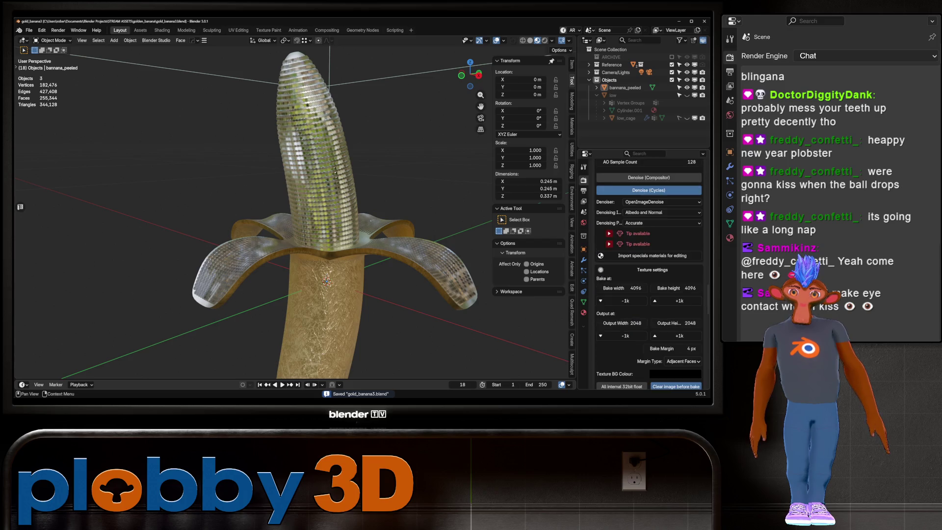
scroll(648, 274, "down", 8)
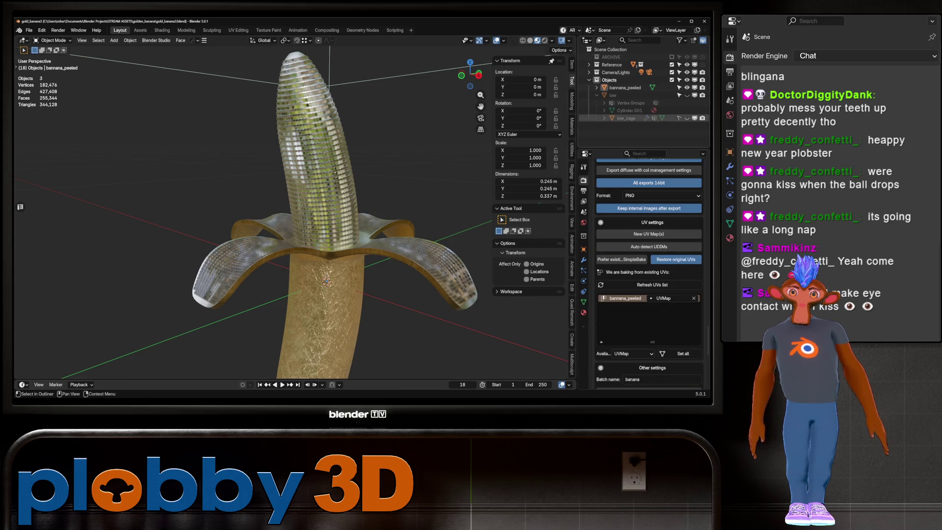
left_click(687, 95)
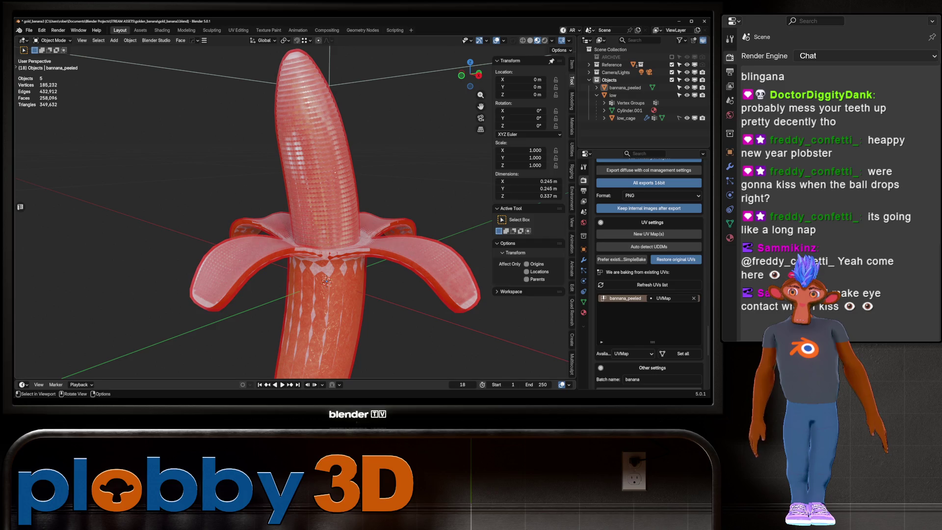
left_click(530, 40)
scroll(647, 274, "down", 10)
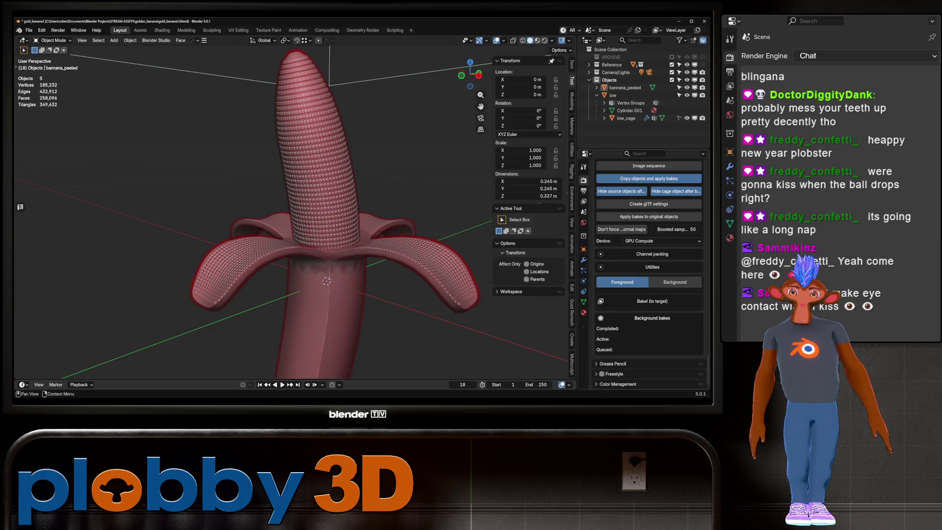
left_click(652, 300)
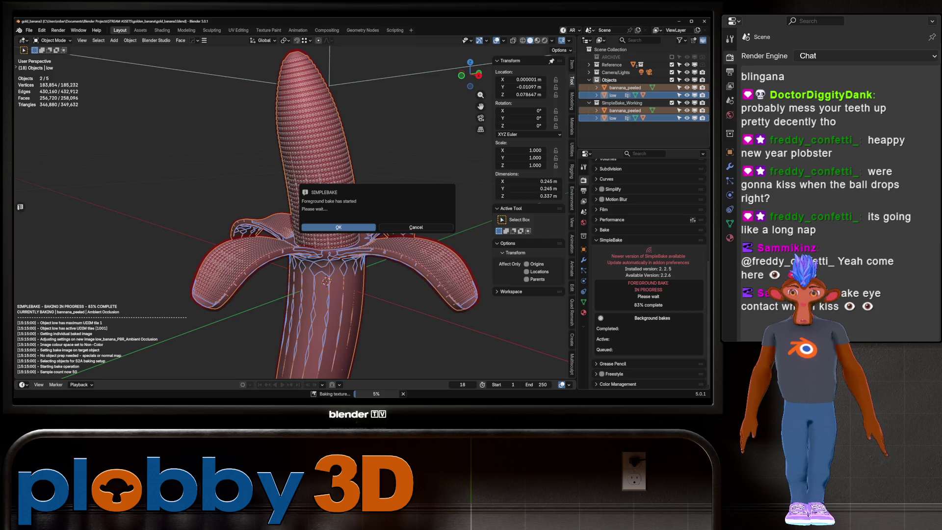
Let the foreground bake finish, producing six baked images in SimpleBake_Bakes
key("Return")
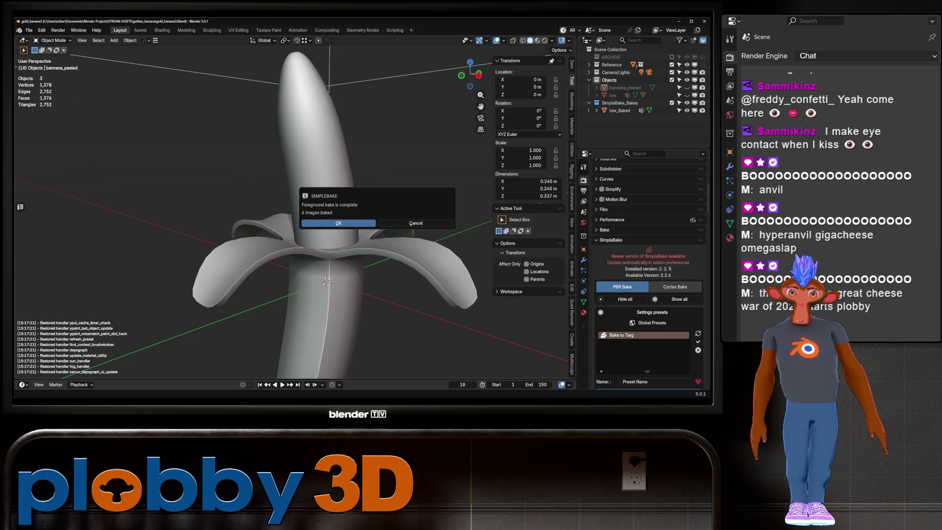
left_click(339, 223)
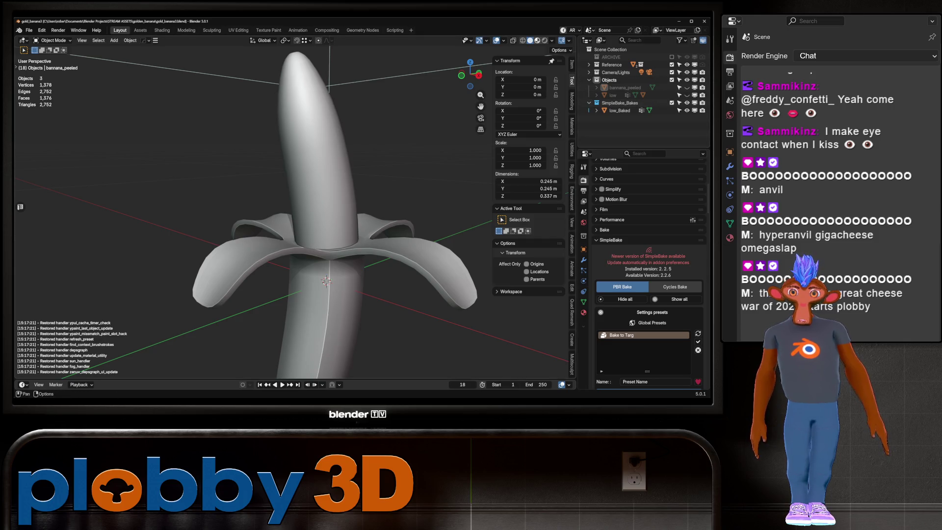
Show the baked low-poly banana in Material Preview and orbit to inspect its gold textures and tip
left_click(537, 41)
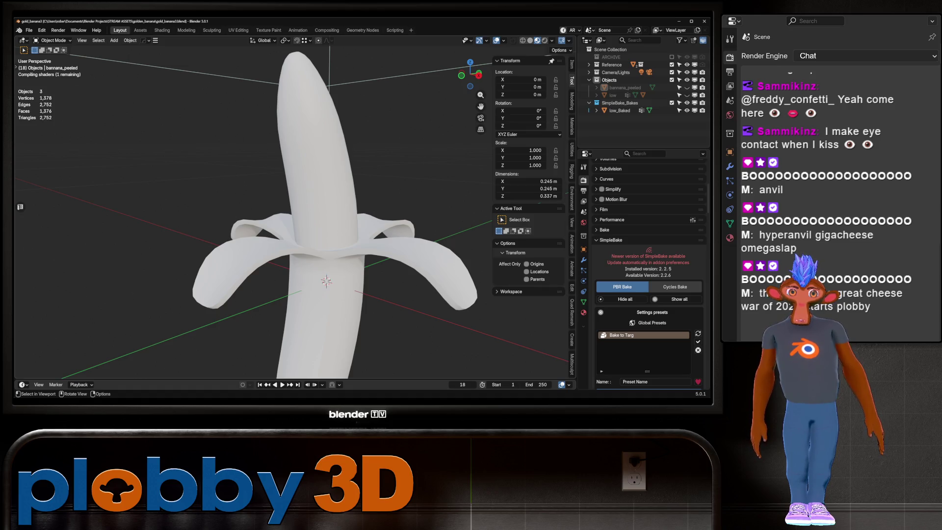
mouse_move(295, 220)
middle_mouse_down()
mouse_move(343, 230)
mouse_move(304, 216)
mouse_move(329, 208)
mouse_move(309, 201)
mouse_move(333, 186)
mouse_move(304, 225)
mouse_move(289, 191)
mouse_move(287, 221)
mouse_move(326, 182)
middle_mouse_up()
scroll(326, 181, "down", 5)
scroll(295, 221, "up", 5)
mouse_move(295, 220)
middle_mouse_down()
mouse_move(319, 191)
mouse_move(304, 221)
mouse_move(324, 196)
mouse_move(309, 216)
mouse_move(334, 196)
mouse_move(314, 216)
mouse_move(304, 206)
mouse_move(338, 199)
mouse_move(351, 212)
middle_mouse_up()
scroll(295, 221, "up", 3)
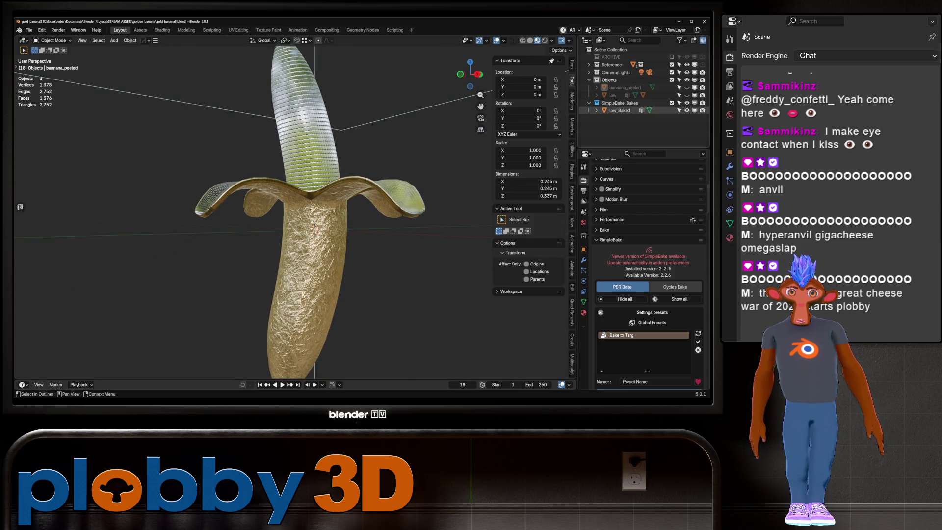
Rename the low_Baked object to 'golden banana'
left_click(619, 111)
key("F2")
type("golden banana")
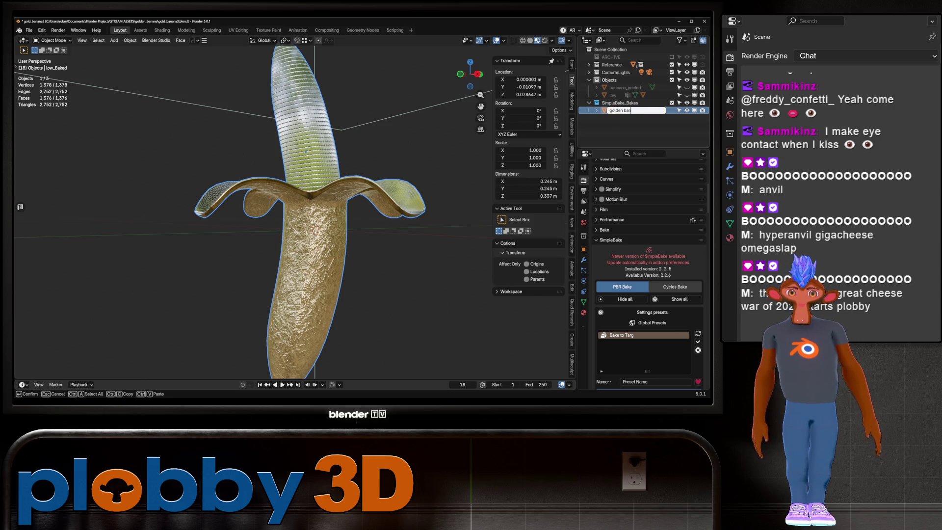
key("Return")
Reset the golden banana's origin and apply its rotation and scale
mouse_move(275, 196)
middle_mouse_down()
mouse_move(235, 245)
mouse_move(216, 191)
middle_mouse_up()
right_click(299, 214)
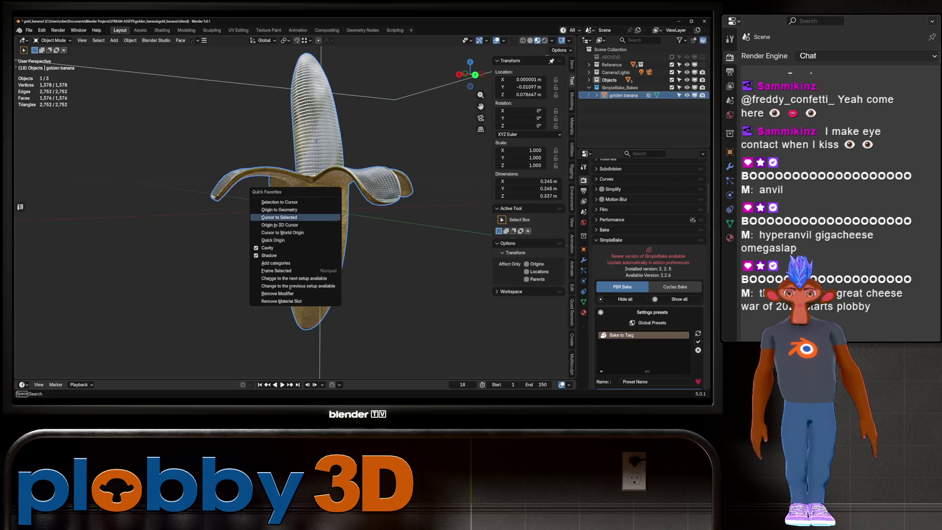
left_click(388, 223)
mouse_move(388, 223)
middle_mouse_down()
mouse_move(372, 211)
mouse_move(363, 279)
mouse_move(314, 206)
middle_mouse_up()
key("ctrl+a")
left_click(363, 280)
scroll(323, 231, "up", 2)
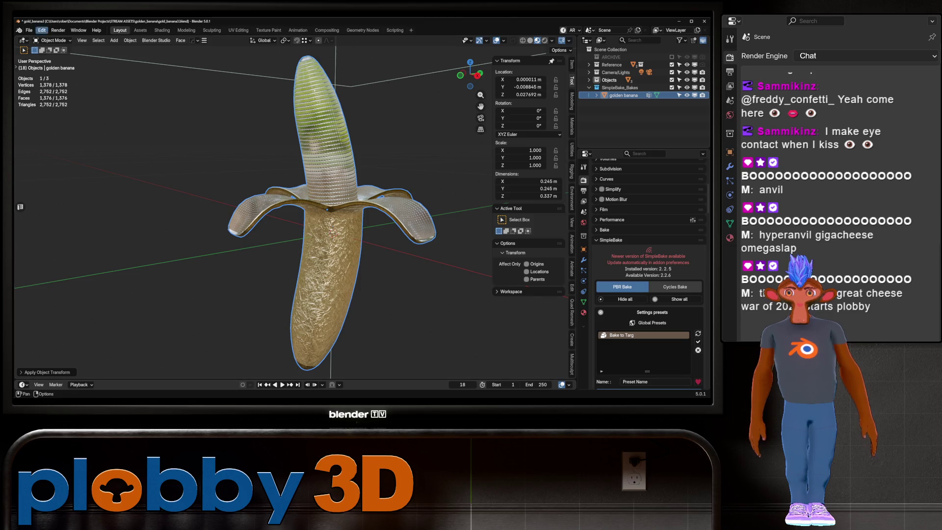
left_click(29, 30)
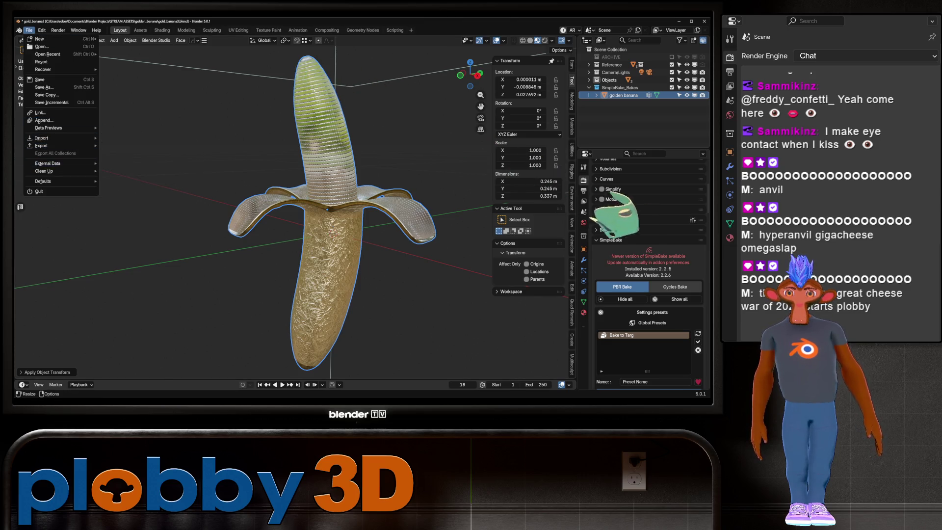
Save the blend file and export the golden banana model
key("ctrl+s")
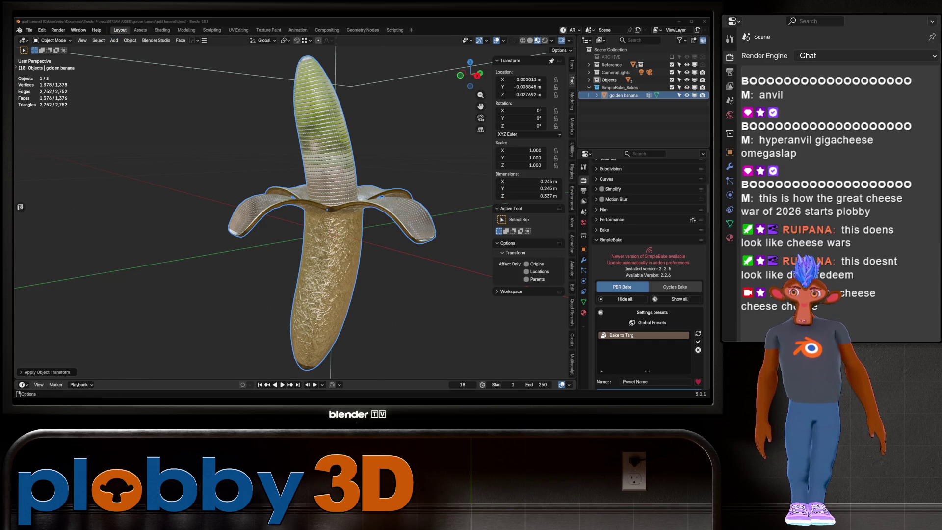
left_click(29, 30)
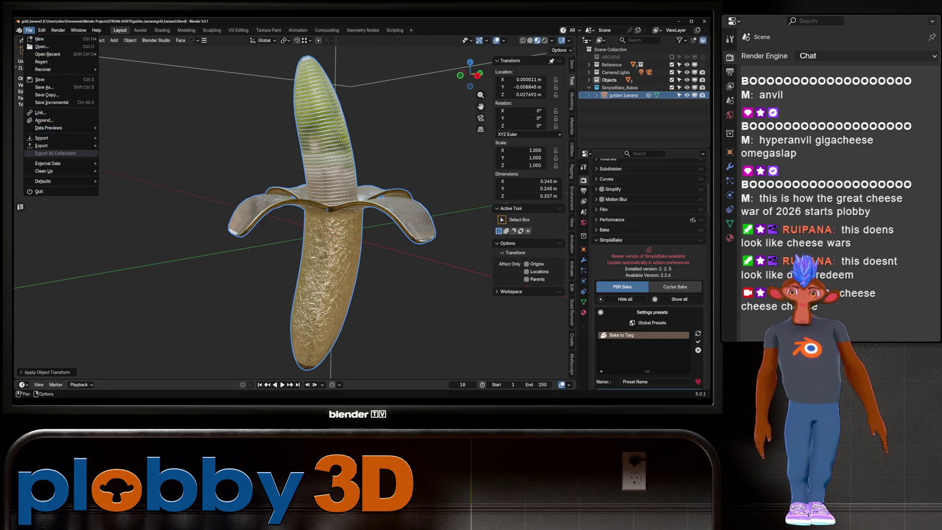
mouse_move(59, 146)
left_click(147, 267)
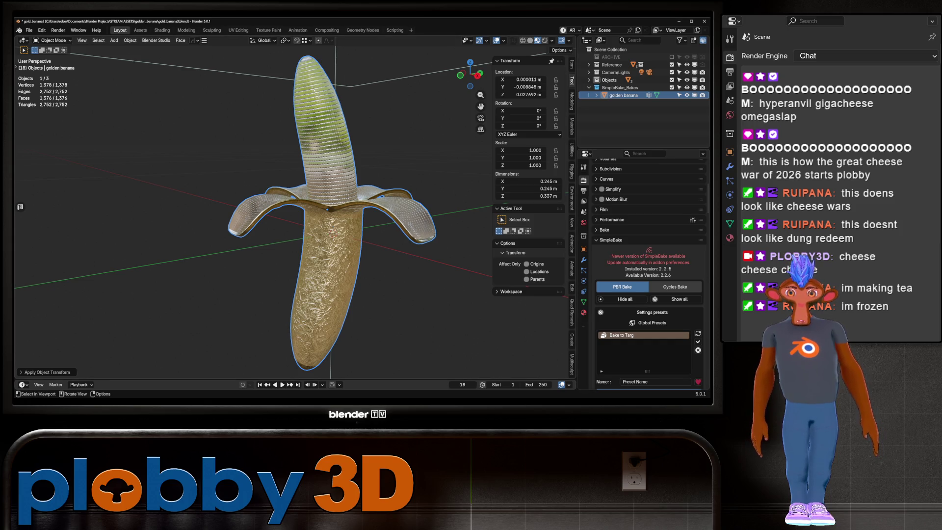
Deselect everything, save gold_banana3.blend again, and switch to Unity
key("alt+a")
key("ctrl+s")
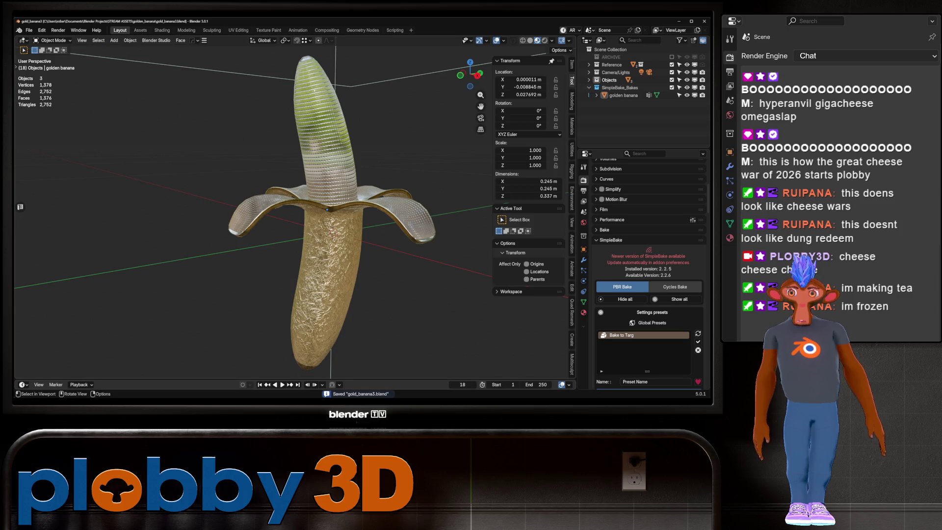
mouse_move(424, 399)
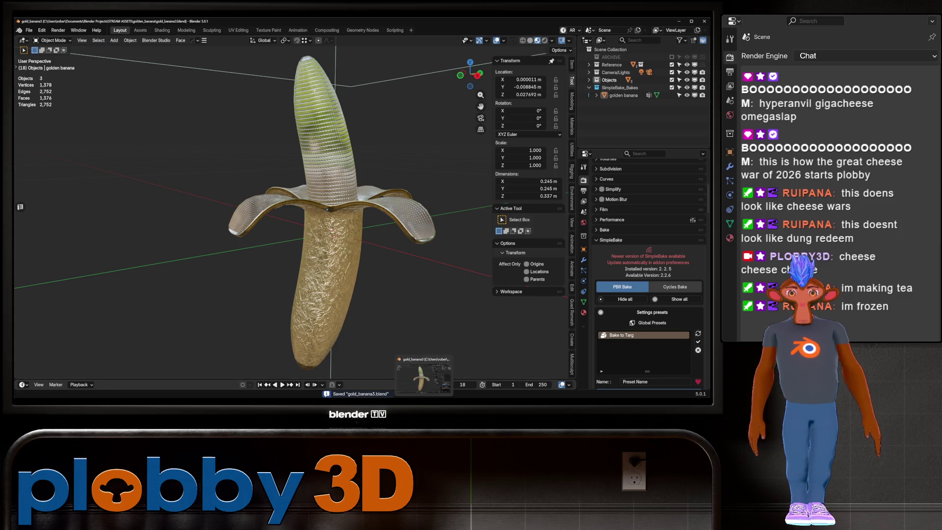
mouse_move(535, 398)
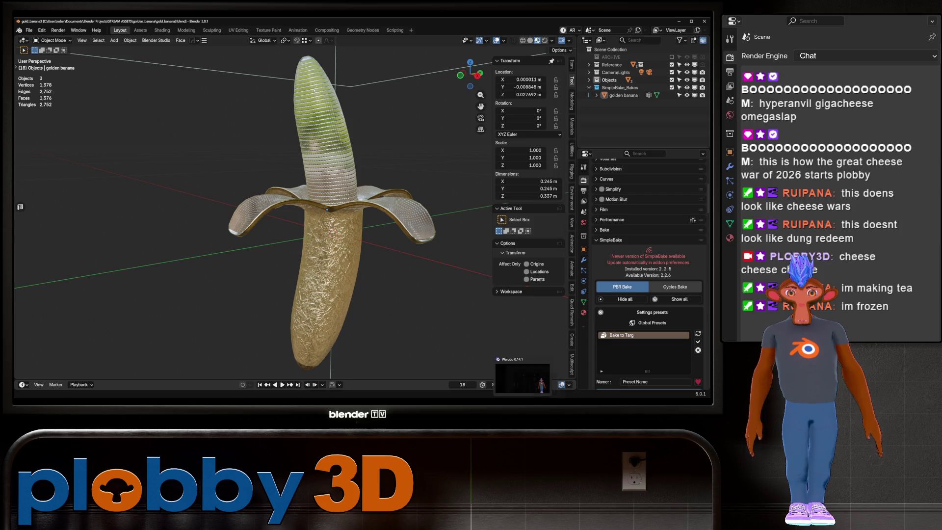
key("alt+Tab")
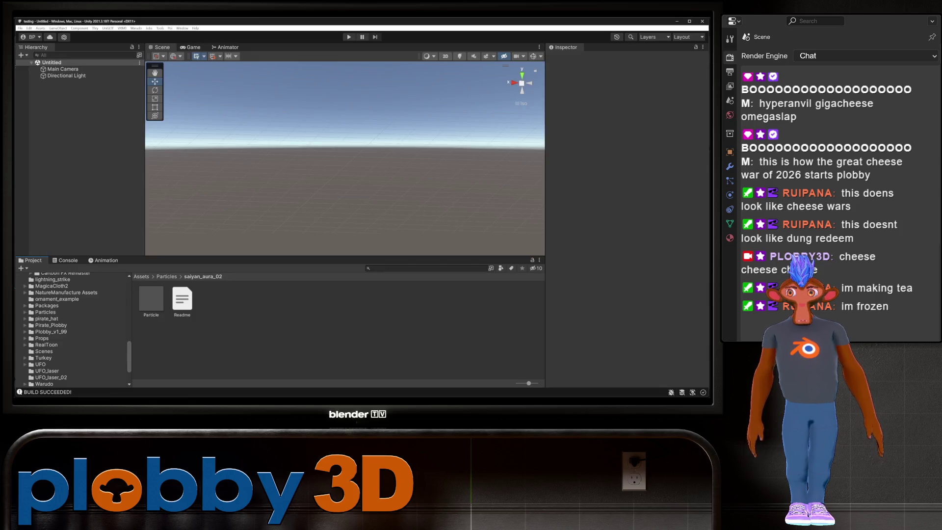
Create a new Warudo mod named 'golden_banana' in the Assets/Props folder
left_click(135, 28)
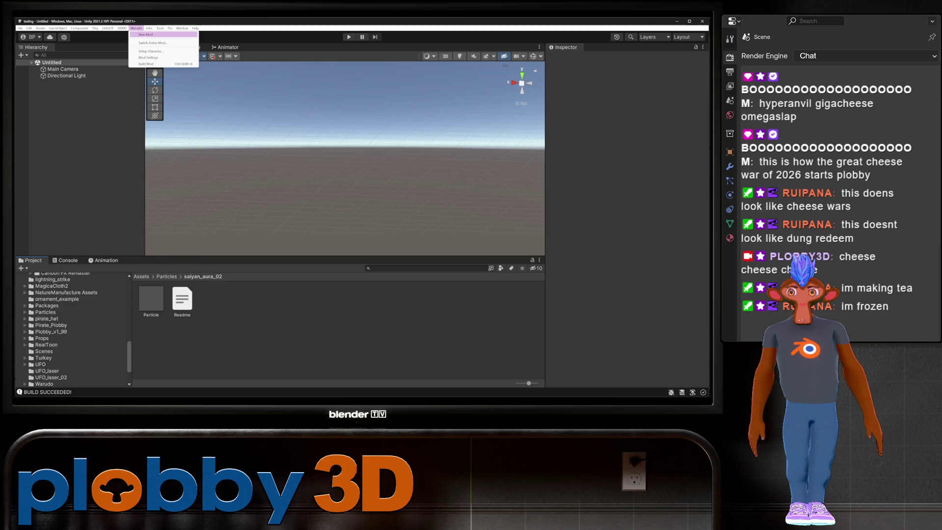
left_click(146, 34)
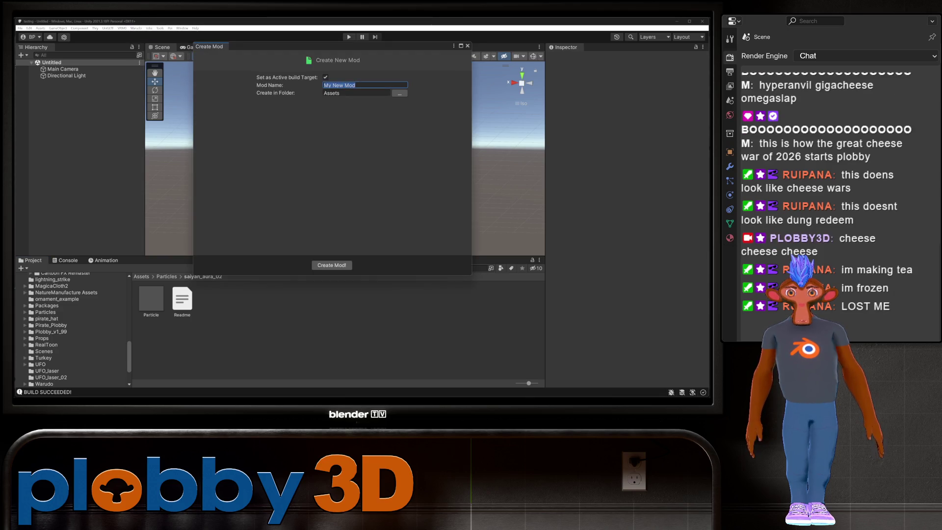
type("golden_banana")
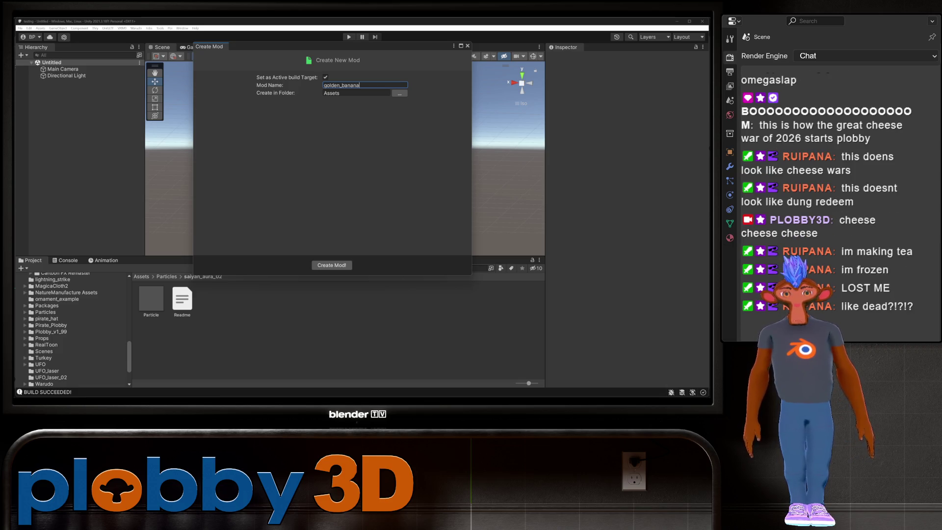
left_click(400, 93)
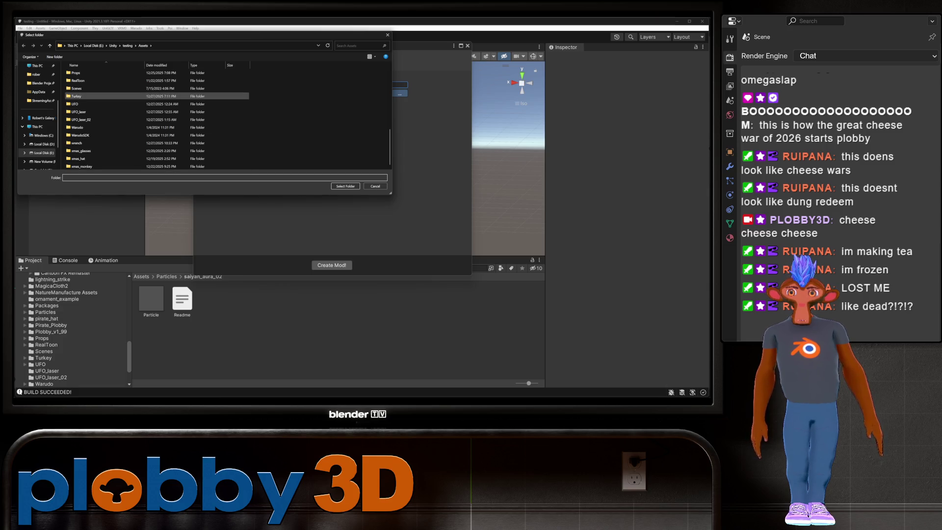
scroll(123, 104, "up", 4)
scroll(123, 104, "down", 4)
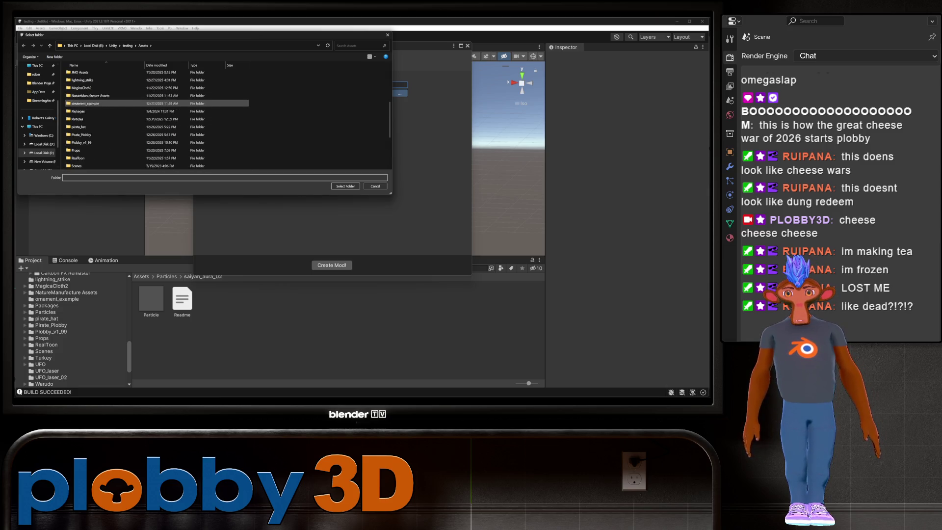
double_click(78, 96)
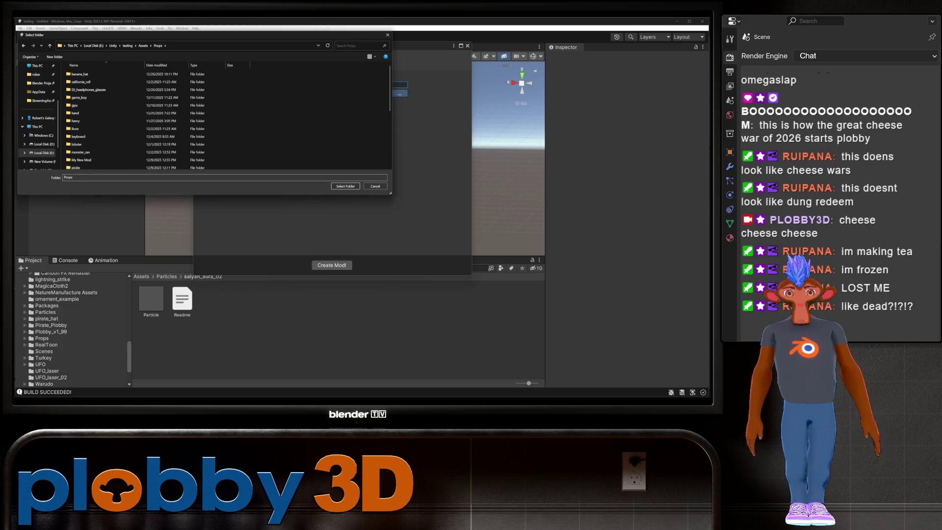
key("Return")
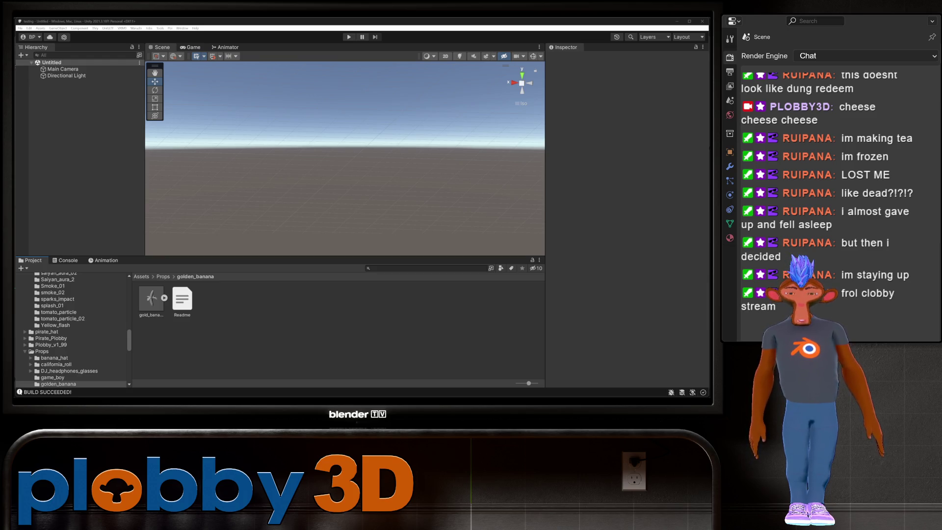
Extract gold_banana's embedded textures and materials into golden_banana, marking the normal map
left_click(151, 298)
left_click(657, 107)
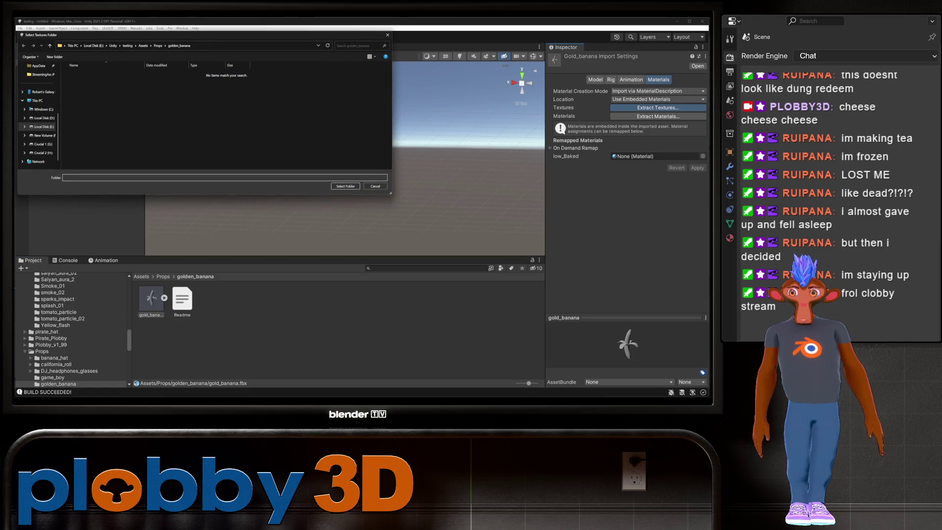
left_click(345, 186)
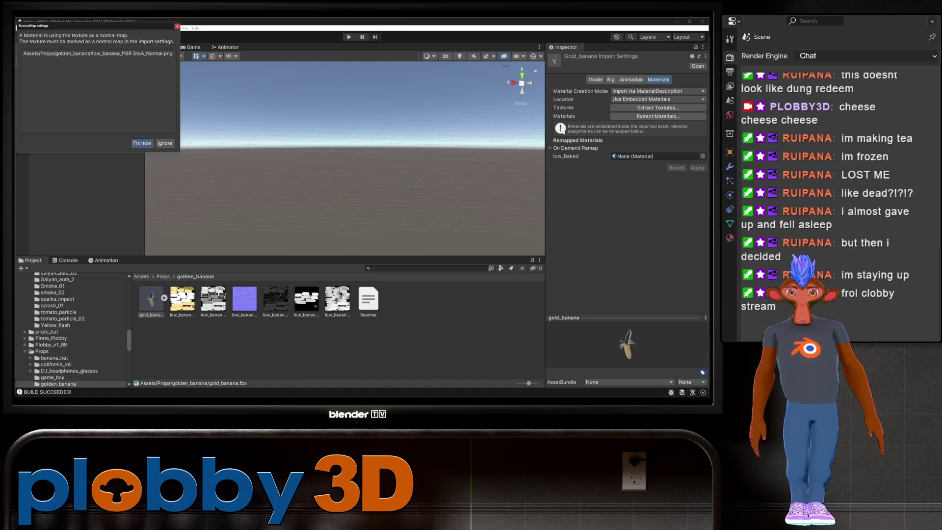
left_click(141, 143)
left_click(657, 116)
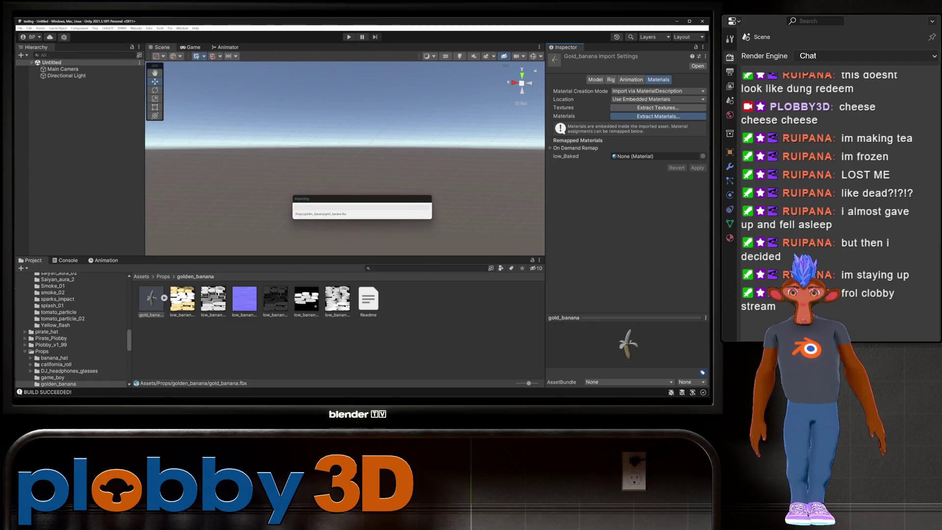
Place gold_banana in the scene, frame it, and lock the Inspector on its low_Baked material
mouse_move(151, 298)
left_mouse_down()
mouse_move(83, 196)
mouse_move(74, 98)
left_mouse_up()
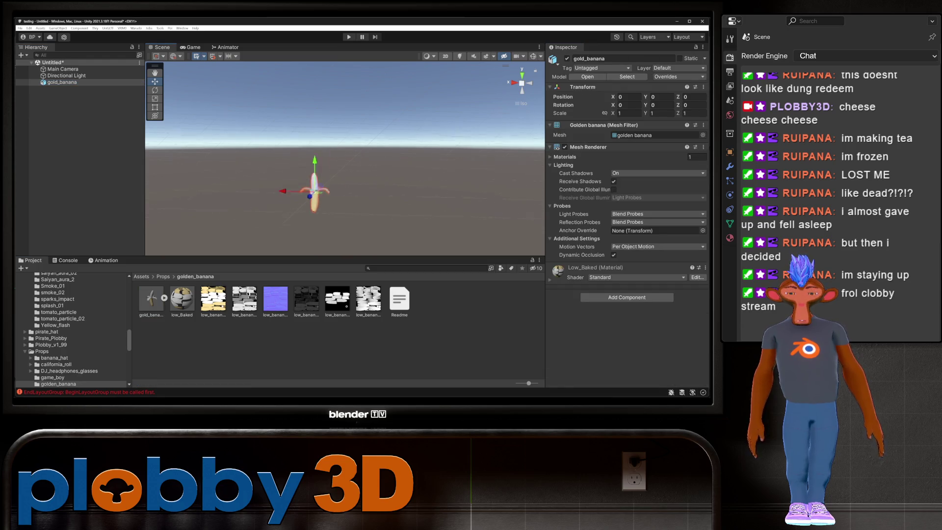
key("f")
left_click_drag(343, 162, 290, 167, "alt")
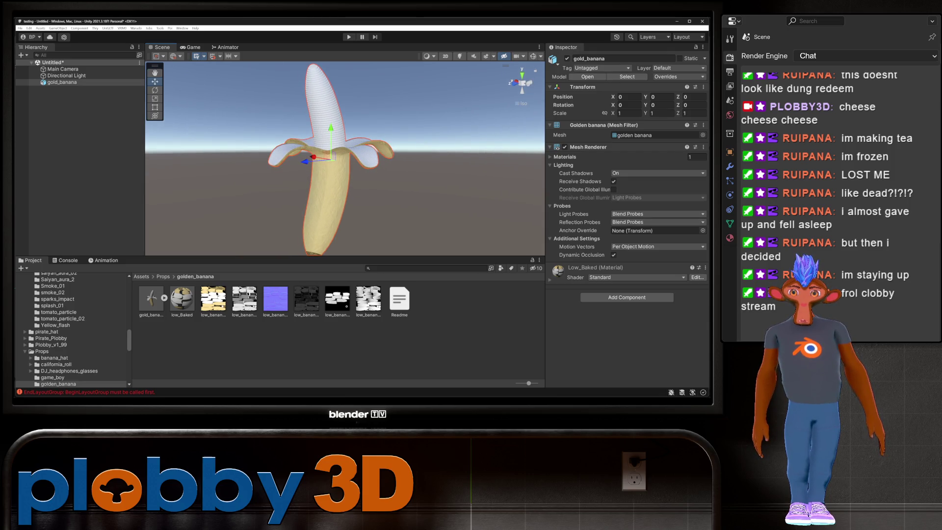
left_click(182, 299)
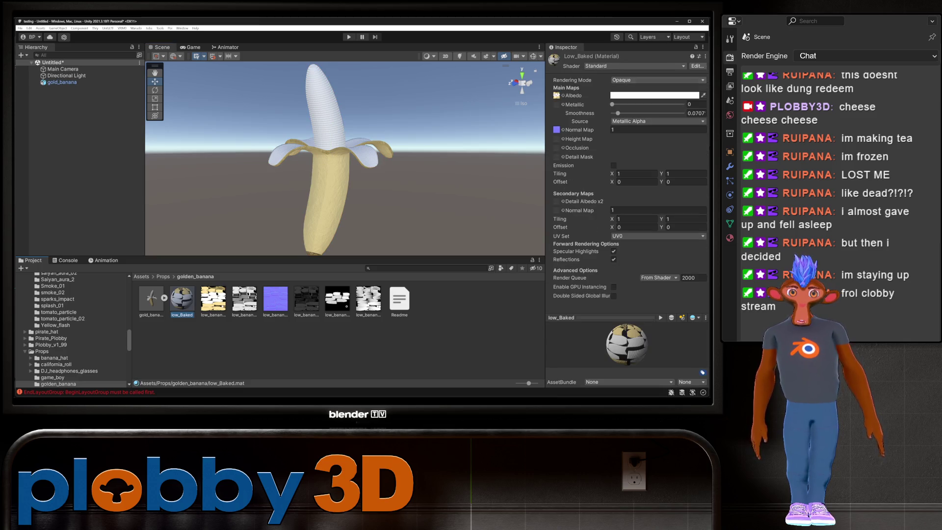
left_click(696, 47)
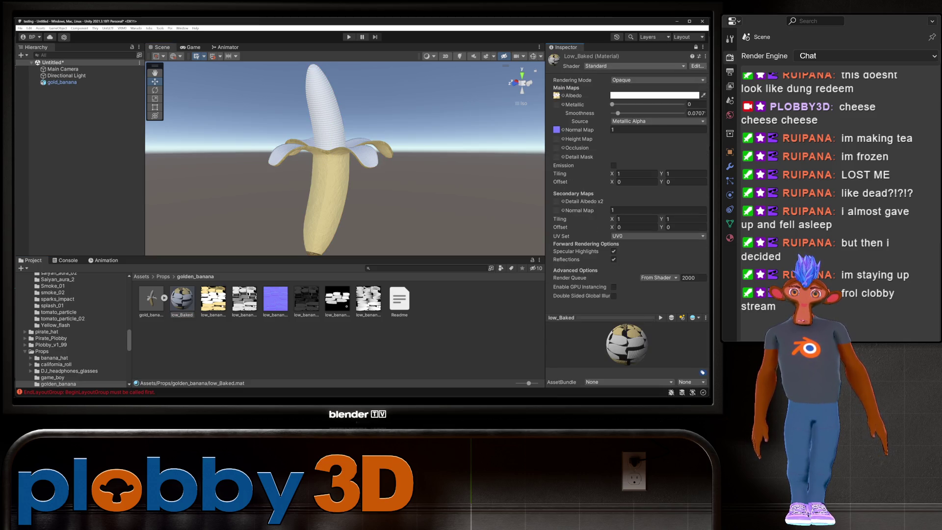
Switch the low_Baked material's shader to .poiyomi/Poiyomi Pro
left_click(633, 66)
left_click(613, 92)
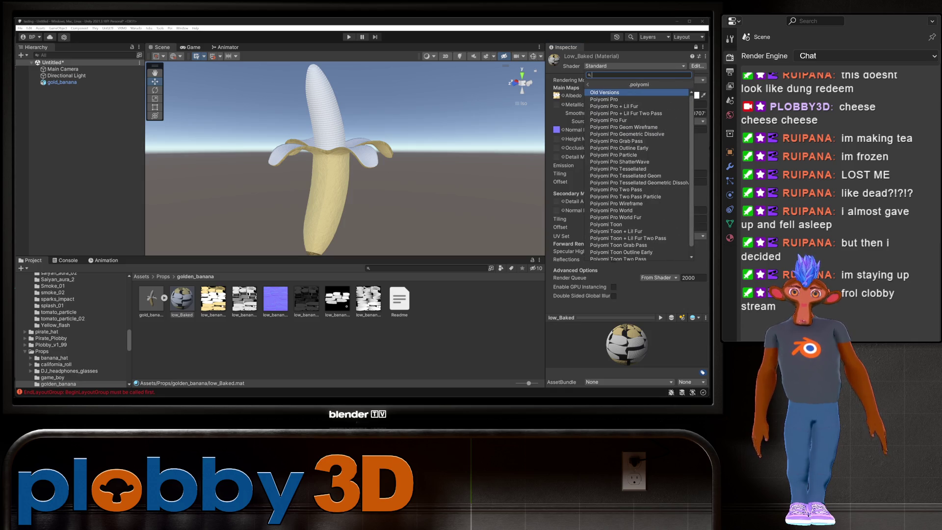
key("Return")
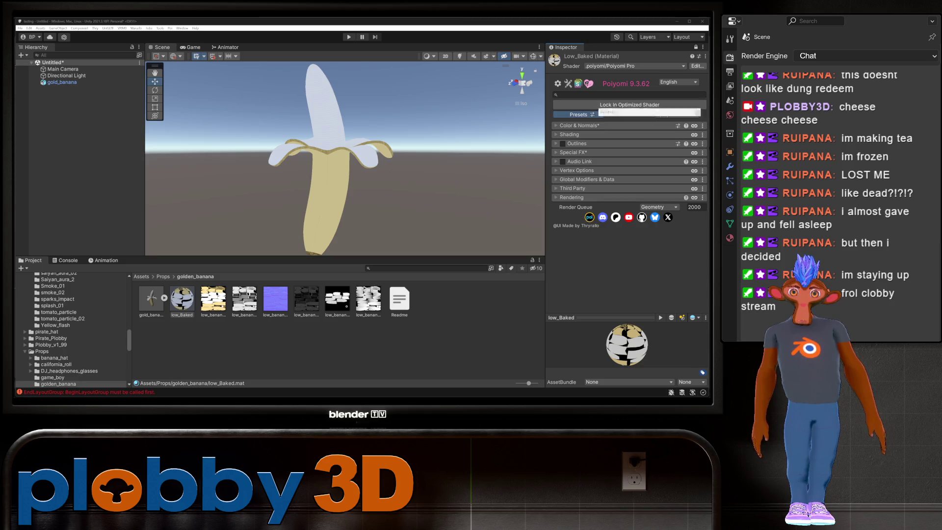
Apply the PBR+GI Compatibility, LilToon Shading and QuickToon presets to the material
left_click(579, 114)
left_click(603, 170)
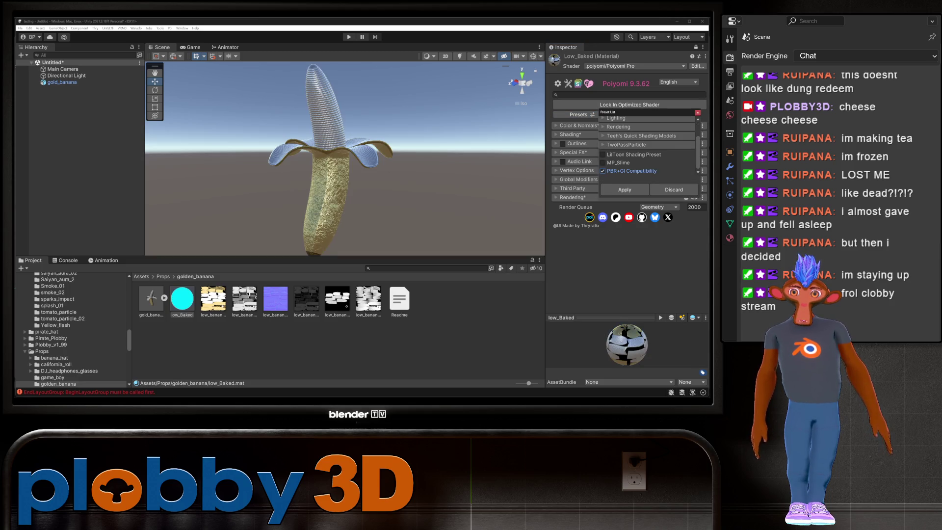
left_click(603, 154)
left_click(641, 136)
left_click(608, 161)
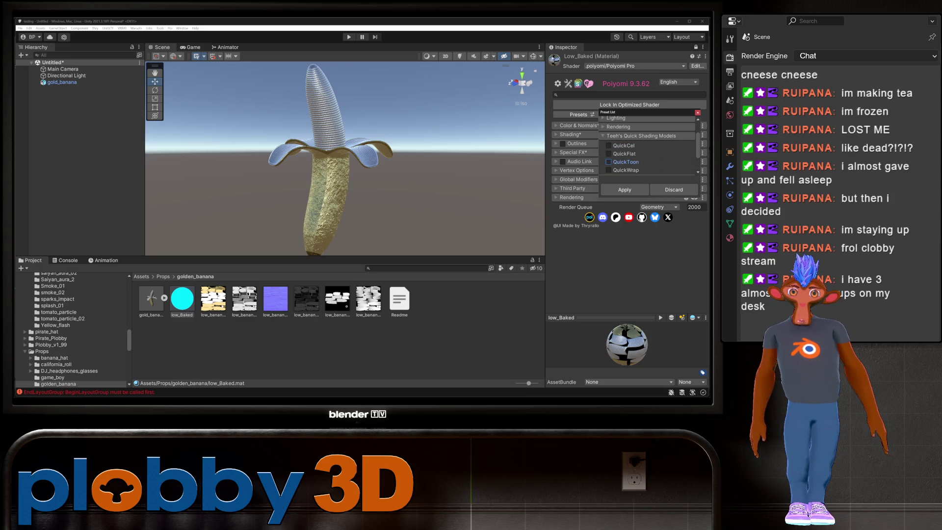
left_click(624, 189)
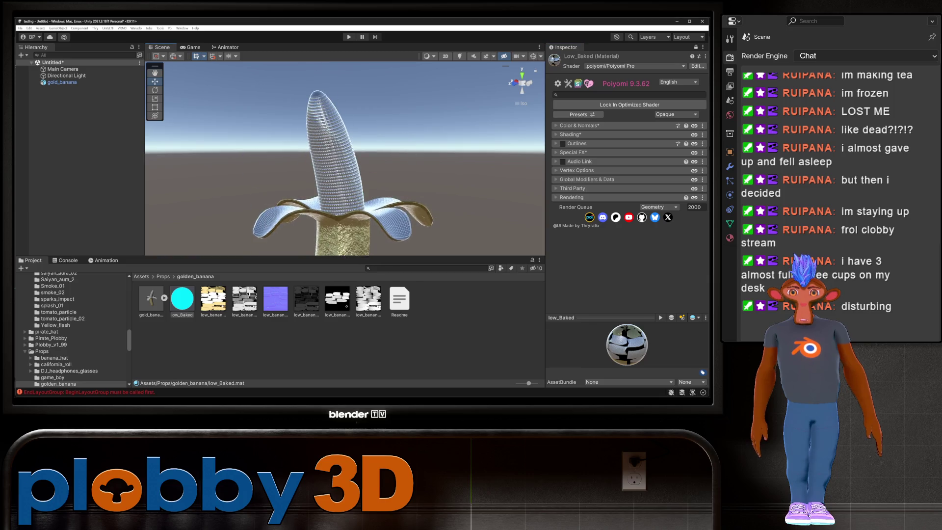
Zoom onto the banana tip, expand Shading, check Clear Coat, then open Reflections & Specular
scroll(345, 158, "up", 3)
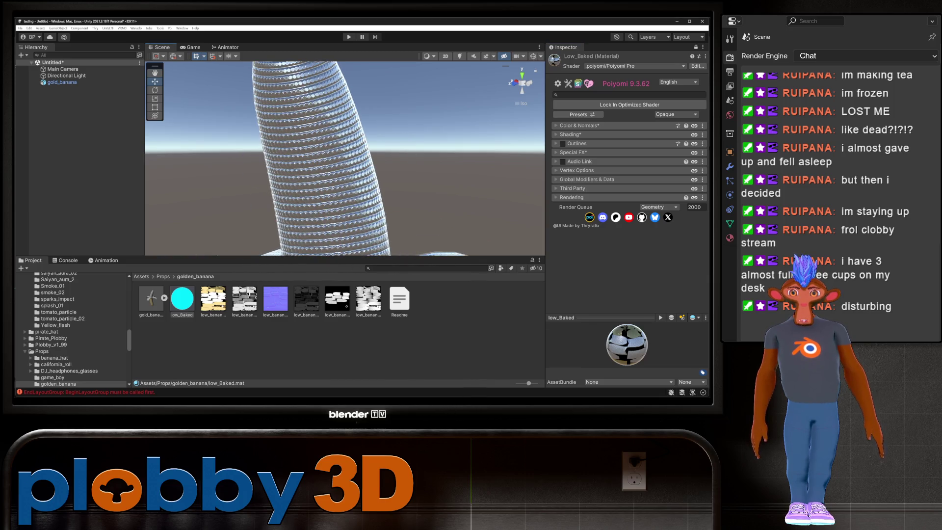
scroll(344, 158, "down", 5)
middle_click_drag(345, 158, 345, 203)
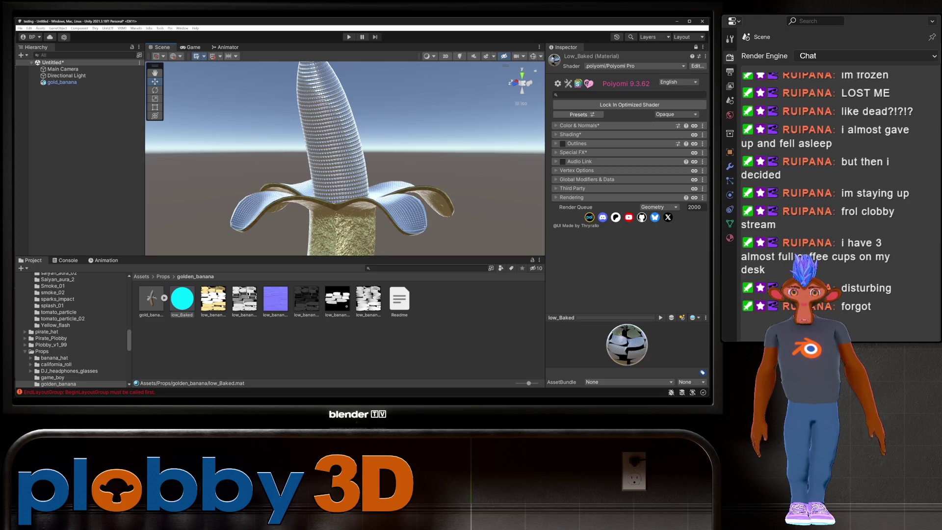
left_click(570, 134)
scroll(628, 182, "down", 3)
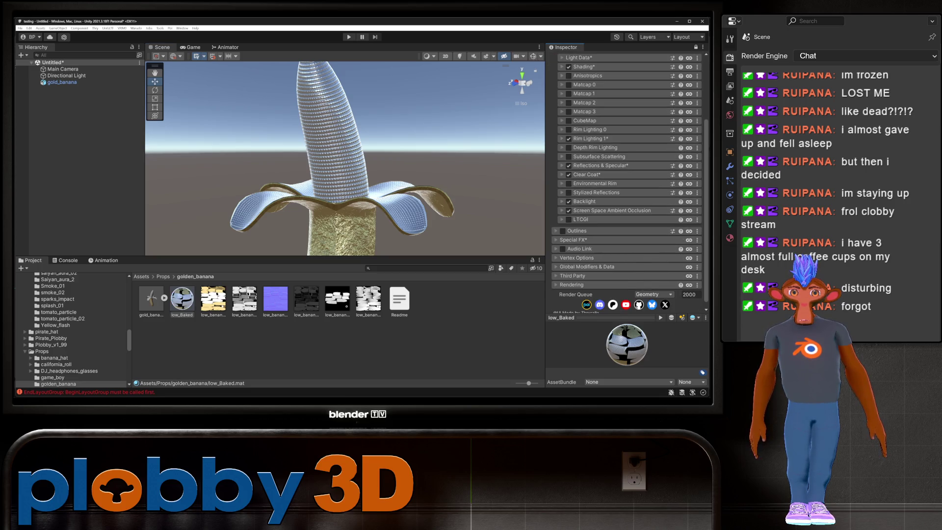
left_click(569, 174)
left_click(586, 175)
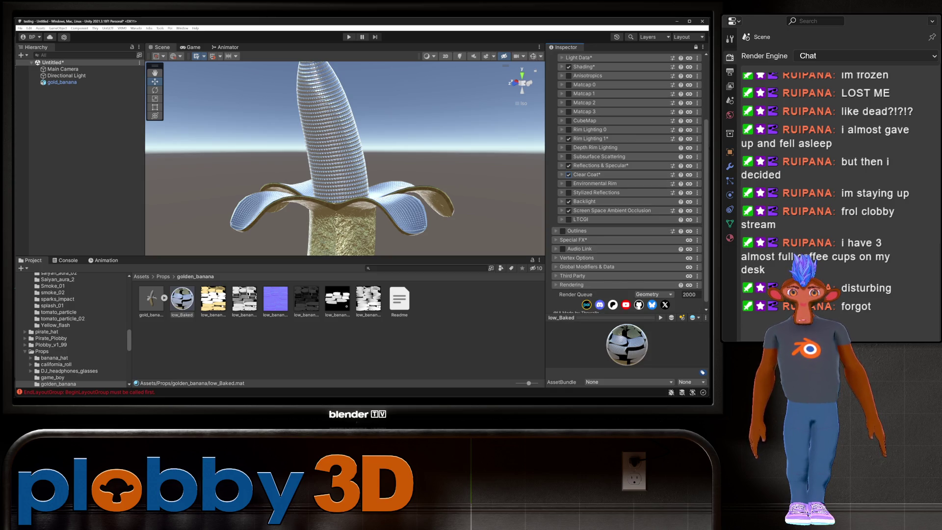
left_click(586, 166)
Drop the banana's metalness texture into the Packed Maps metallic channel
left_click(569, 210)
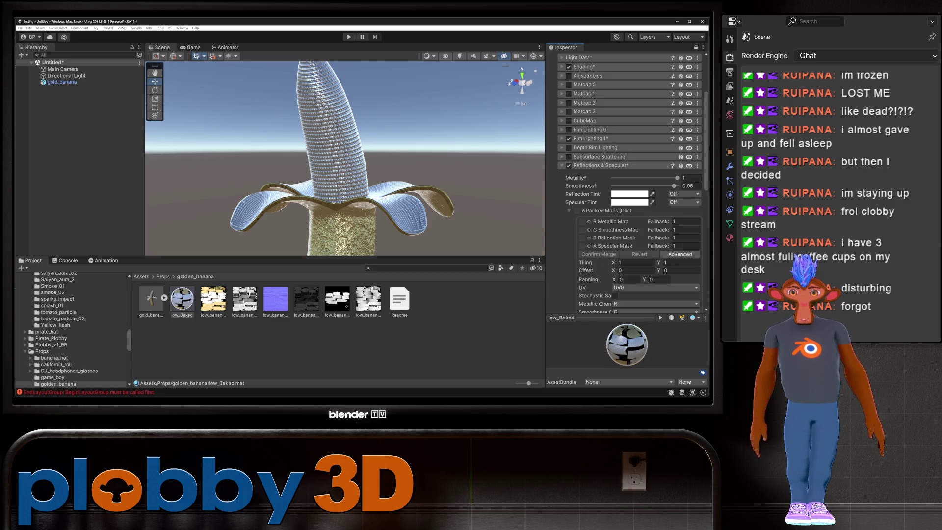
left_click(244, 299)
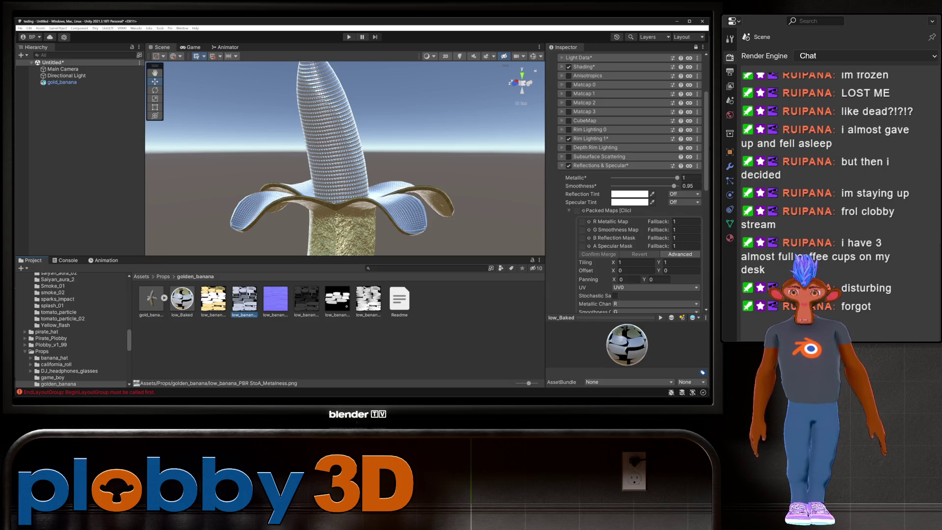
left_click_drag(244, 300, 581, 221)
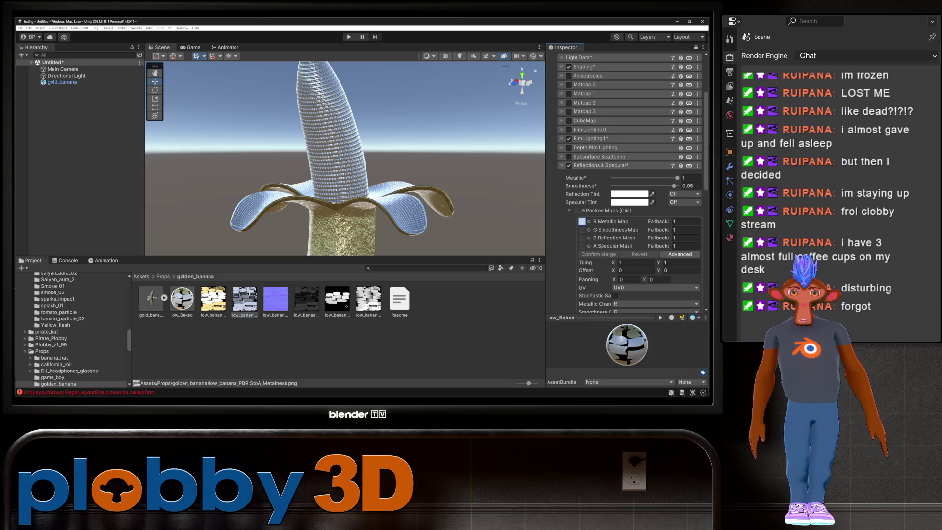
mouse_move(343, 157)
left_mouse_down("alt")
mouse_move(354, 156)
mouse_move(362, 194)
mouse_move(365, 166)
left_mouse_up("alt")
scroll(345, 158, "up", 3)
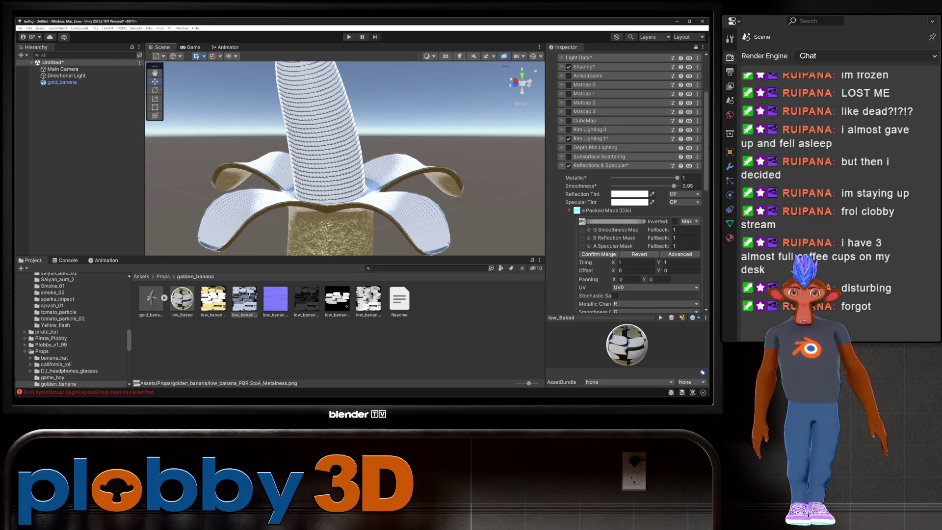
left_click(598, 254)
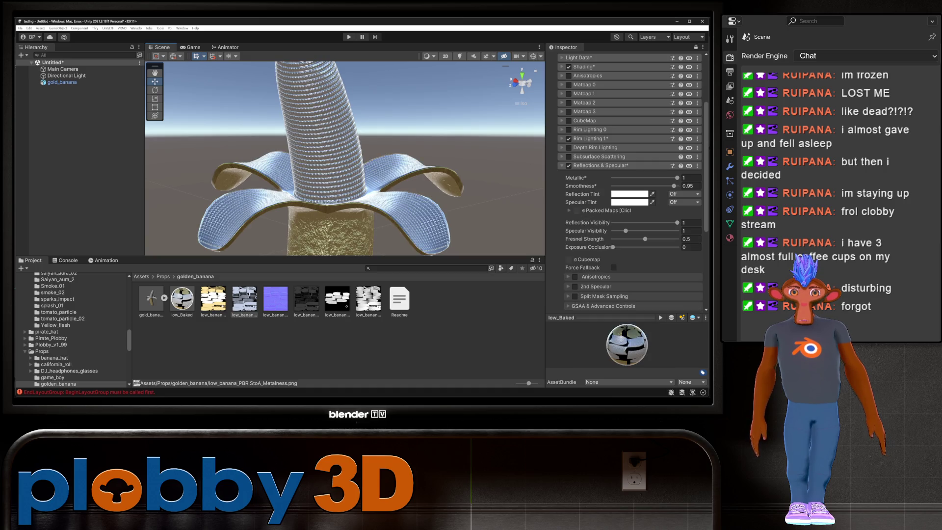
Put the roughness texture in the smoothness channel, clear metallic, invert, and merge the packed map
left_click(368, 298)
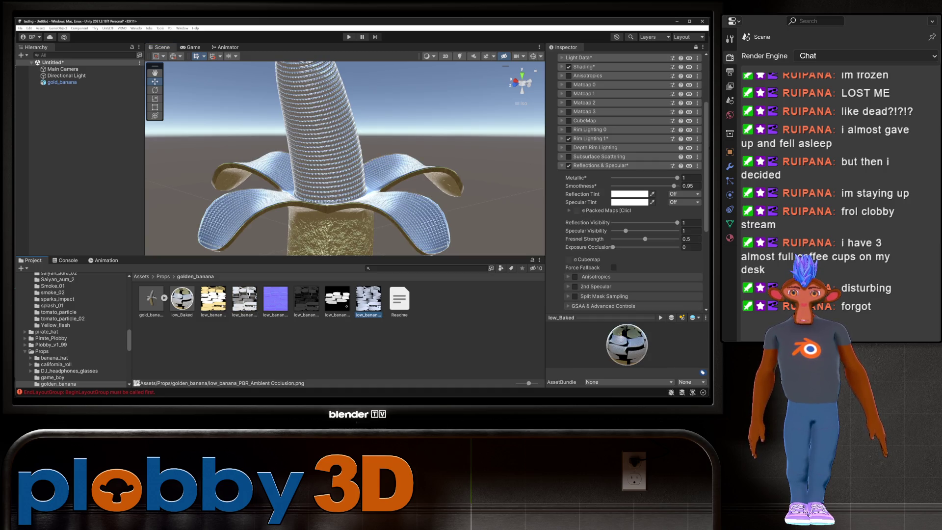
left_click(307, 299)
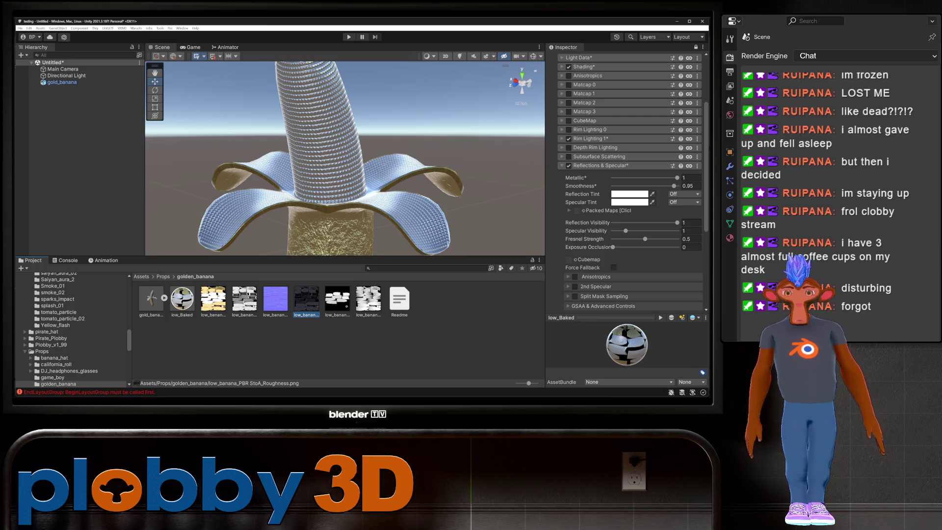
left_click(569, 210)
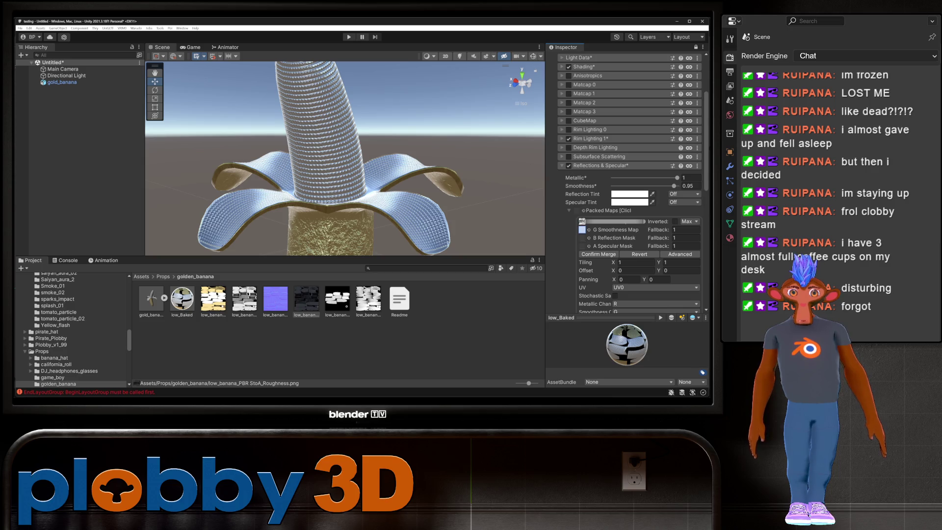
left_click_drag(582, 229, 582, 230)
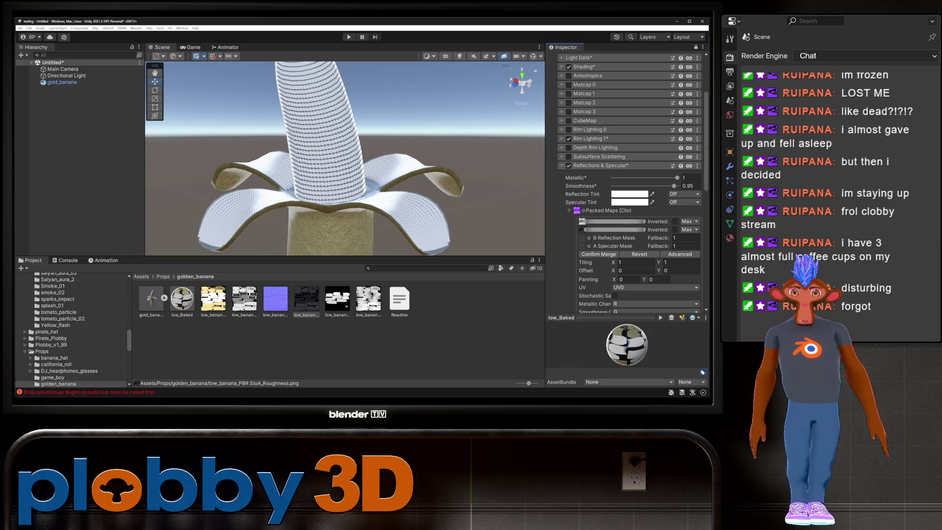
left_click(581, 221)
key("Delete")
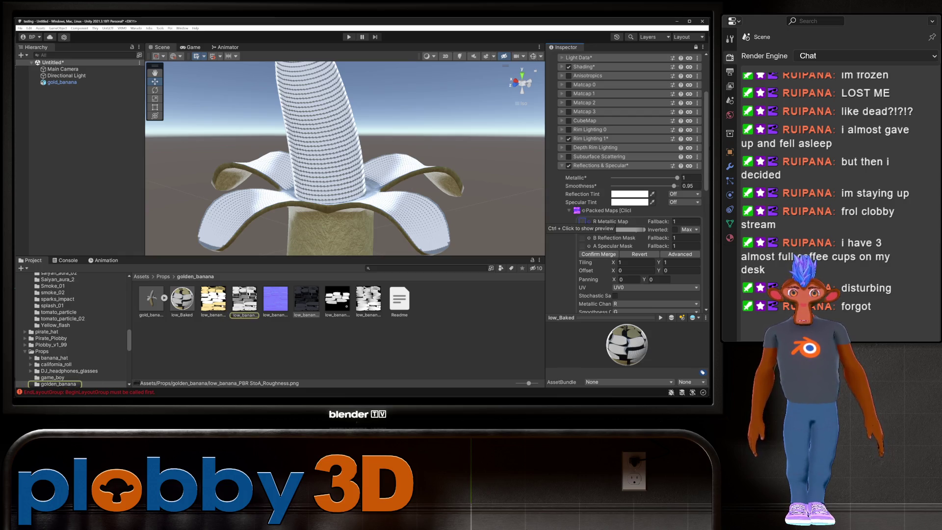
left_click(675, 229)
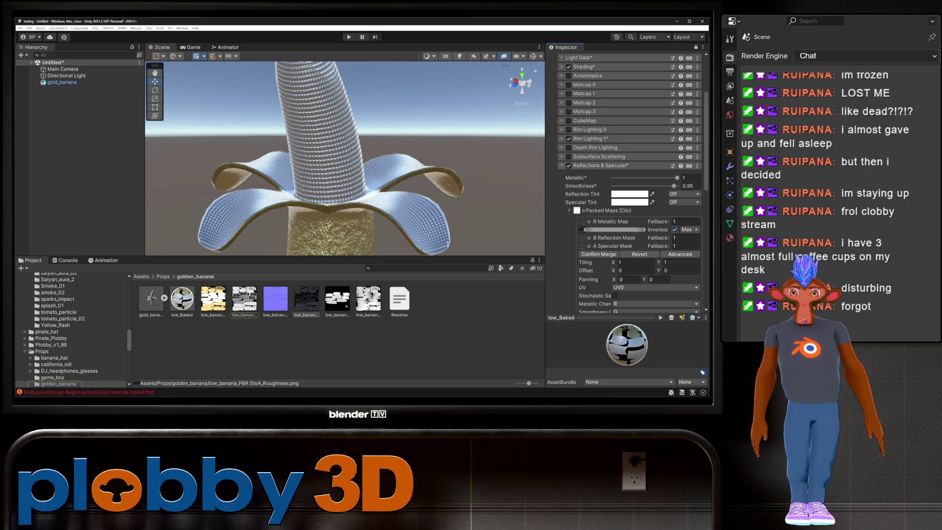
mouse_move(344, 157)
left_mouse_down("alt")
mouse_move(333, 125)
mouse_move(344, 110)
left_mouse_up("alt")
left_click(598, 254)
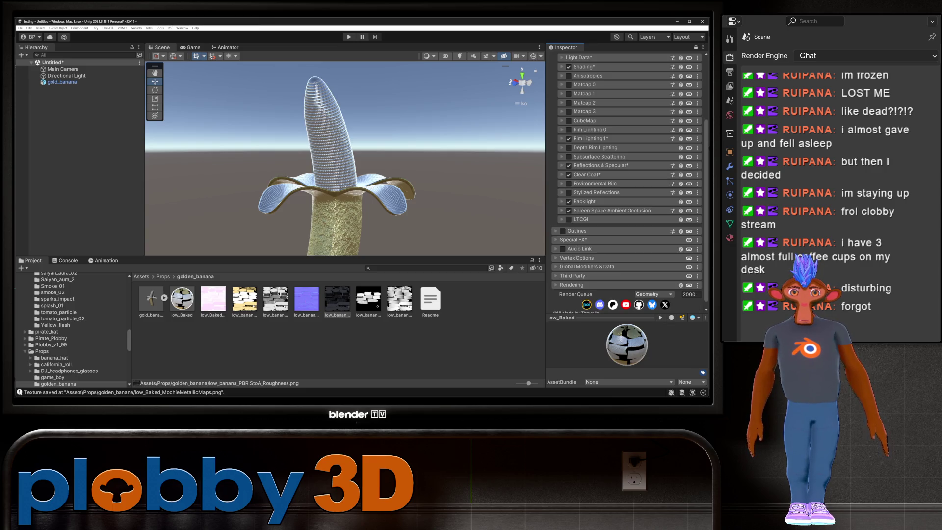
Raise Rim Lighting 1's Mix Base Color slider from 0 to 1
left_click(589, 138)
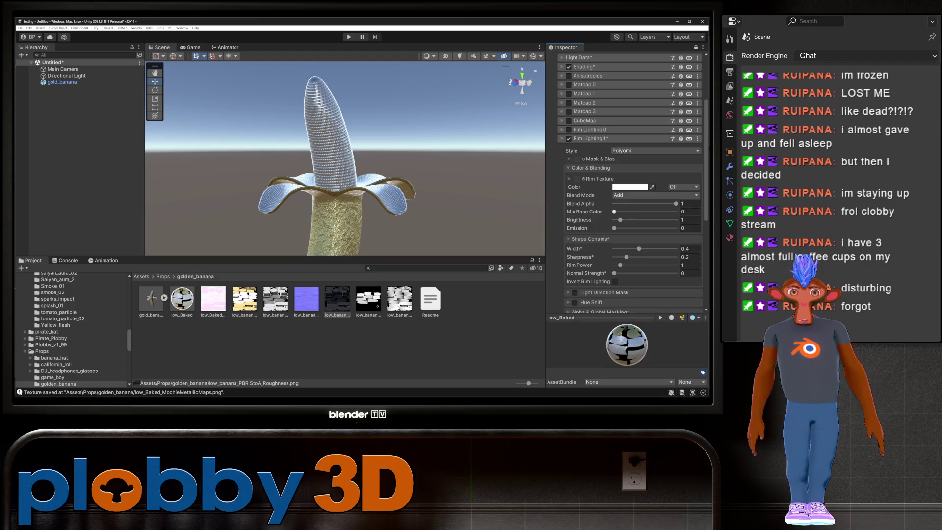
left_click_drag(613, 212, 676, 211)
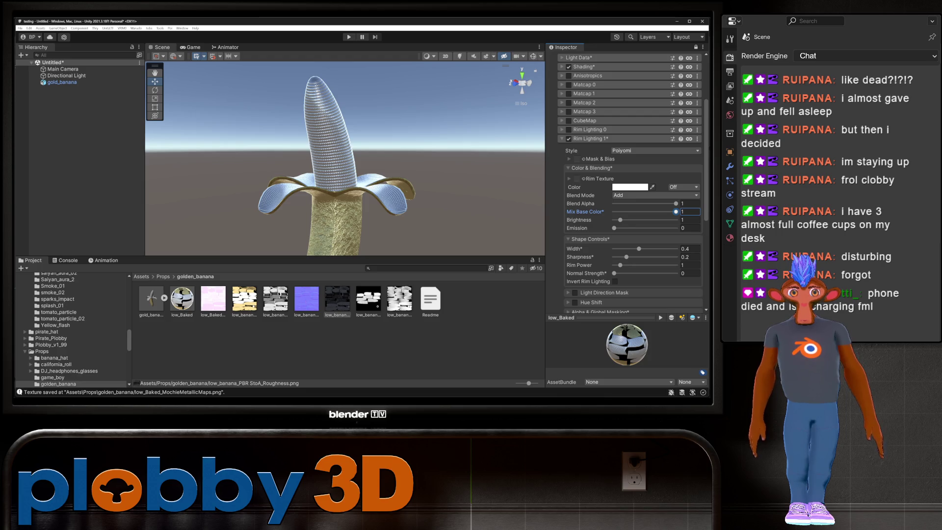
left_click(589, 139)
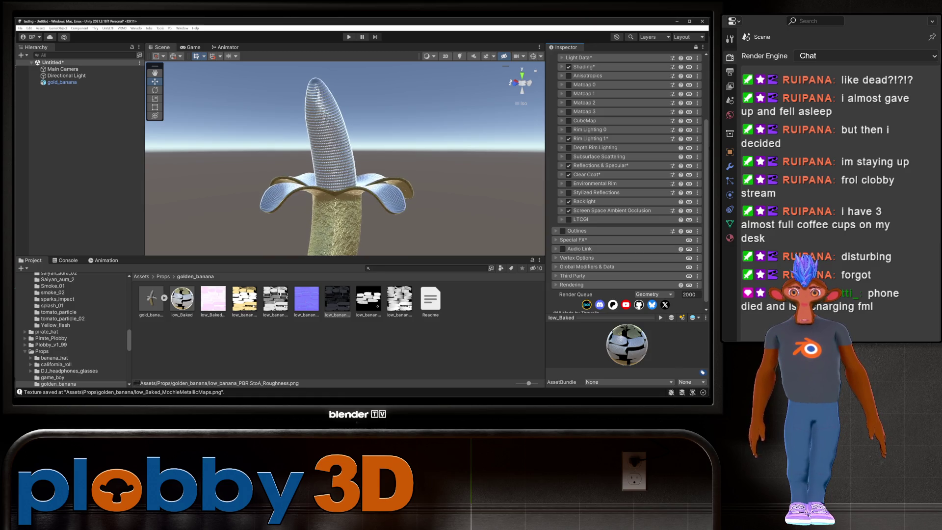
Enable Outlines, set main-texture blend to 1, and darken the outline colour to grey
scroll(628, 182, "up", 3)
scroll(628, 182, "up", 1)
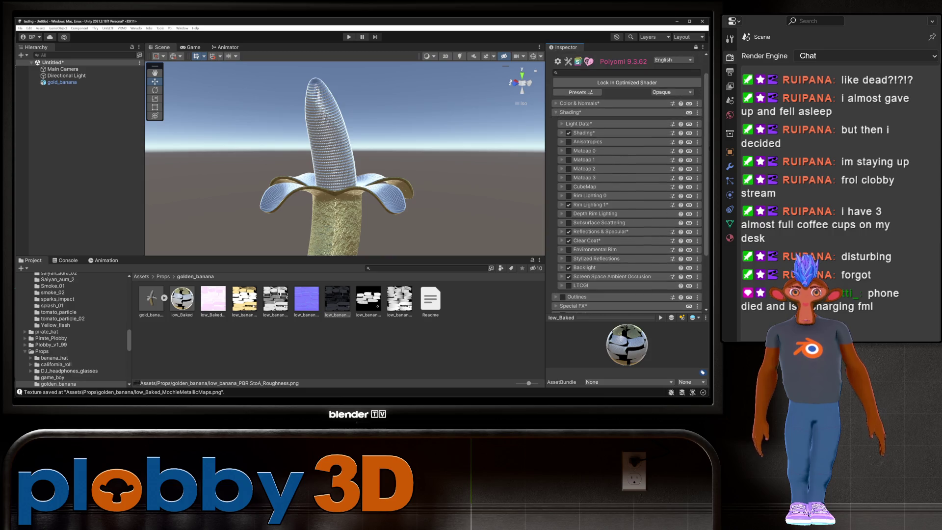
left_click(570, 112)
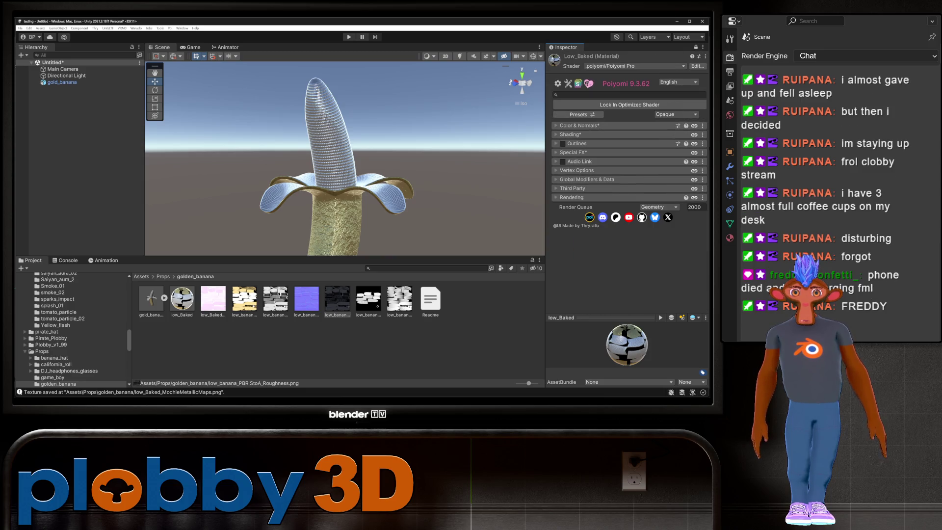
left_click(563, 143)
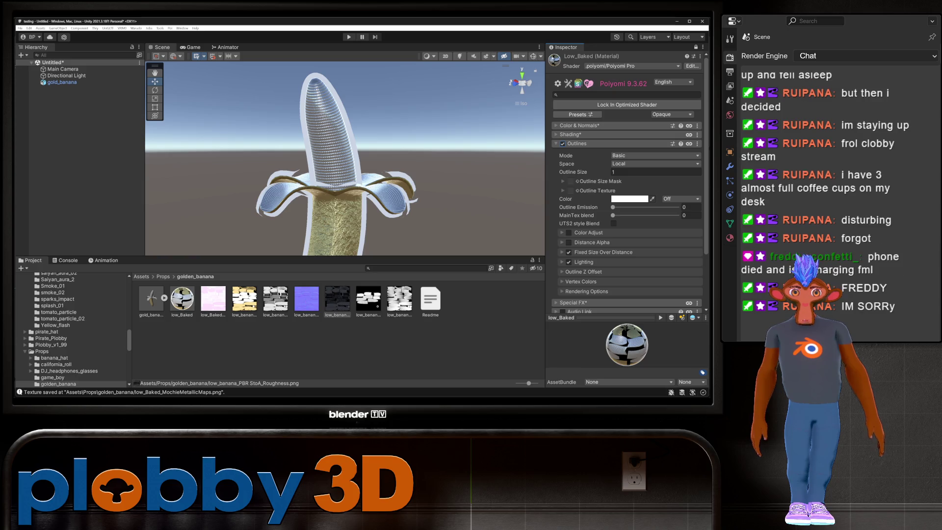
left_click(691, 215)
type("1")
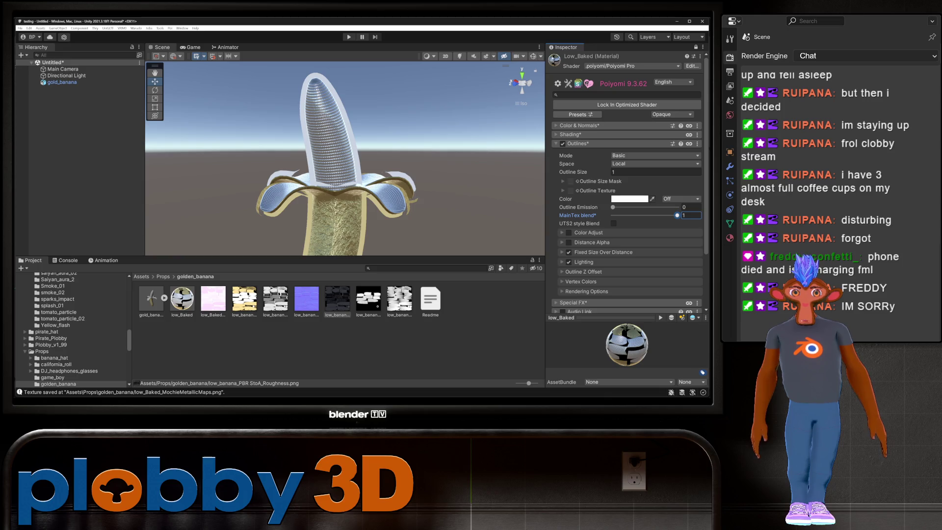
left_click(630, 199)
mouse_move(639, 240)
left_mouse_down()
mouse_move(639, 274)
mouse_move(639, 240)
left_mouse_up()
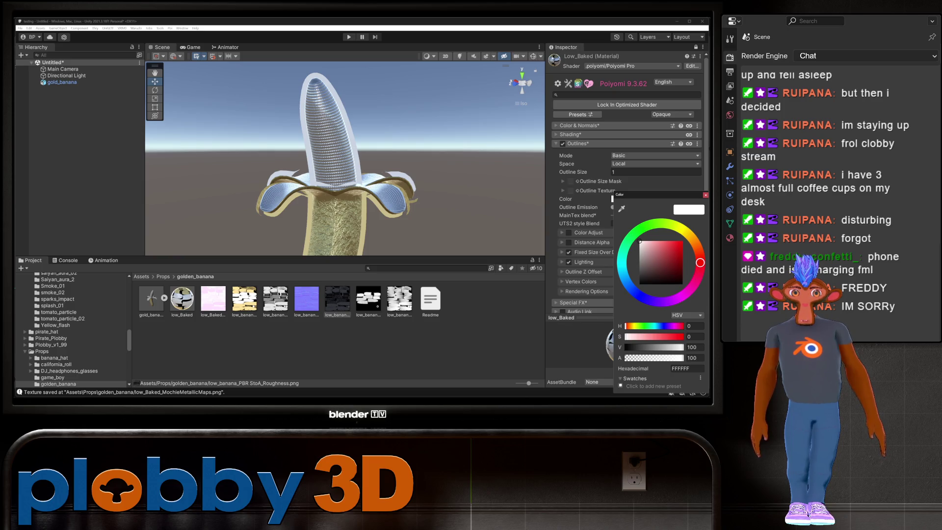
left_click(638, 172)
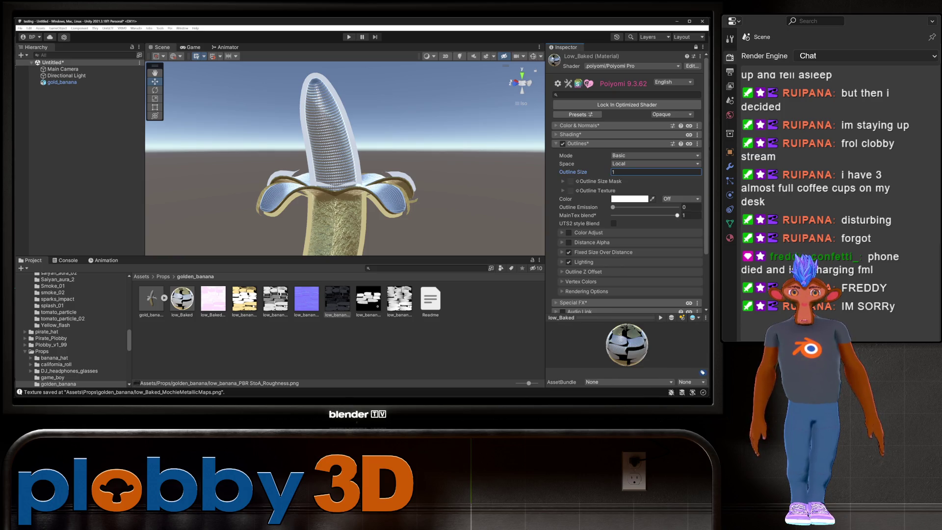
mouse_move(613, 207)
left_mouse_down()
mouse_move(626, 207)
mouse_move(613, 207)
left_mouse_up()
mouse_move(677, 215)
left_mouse_down()
mouse_move(613, 215)
mouse_move(677, 214)
left_mouse_up()
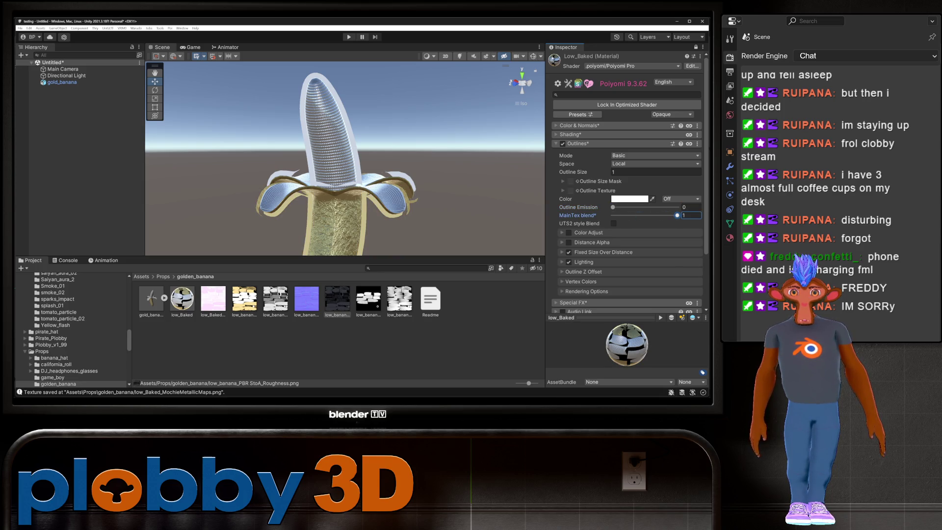
Set Outline Size to 0.1 and darken the outline colour further to grey 5C5C5C
left_click(656, 172)
type("-0.010.13")
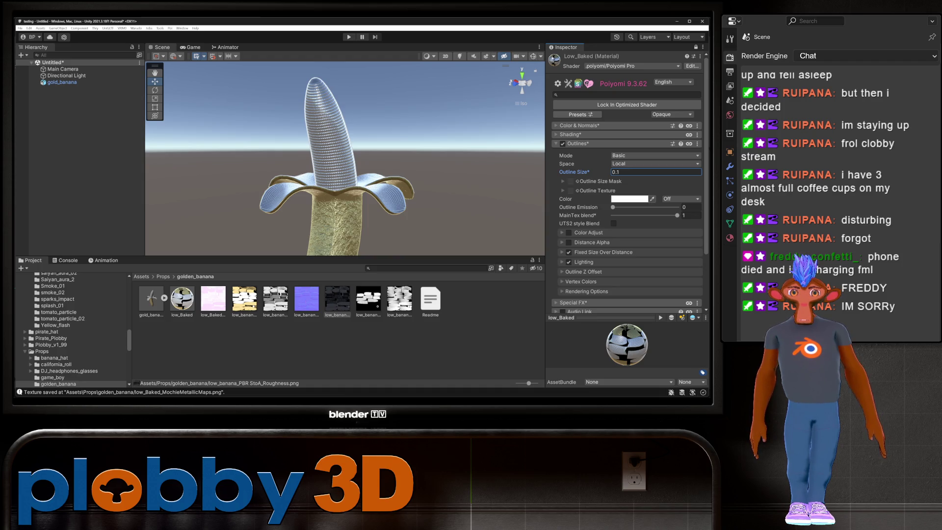
left_click(629, 198)
type("90")
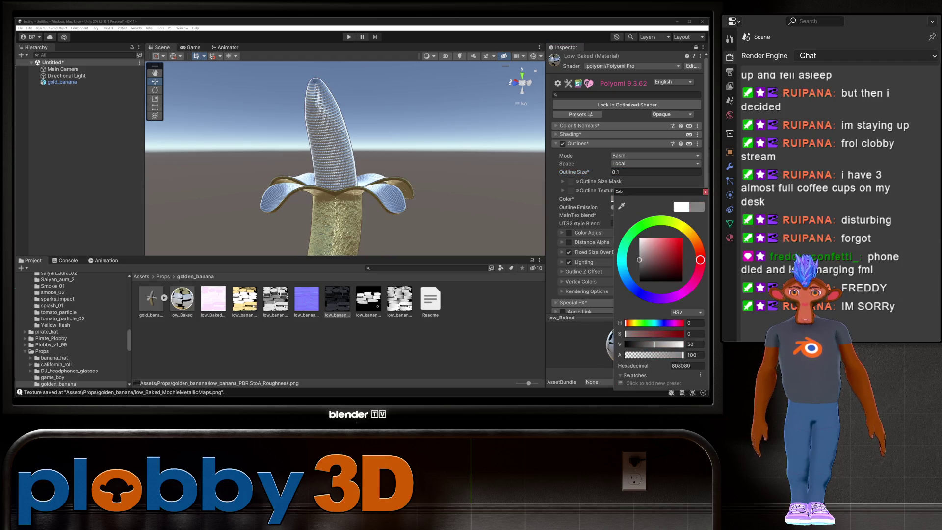
left_click_drag(683, 344, 646, 344)
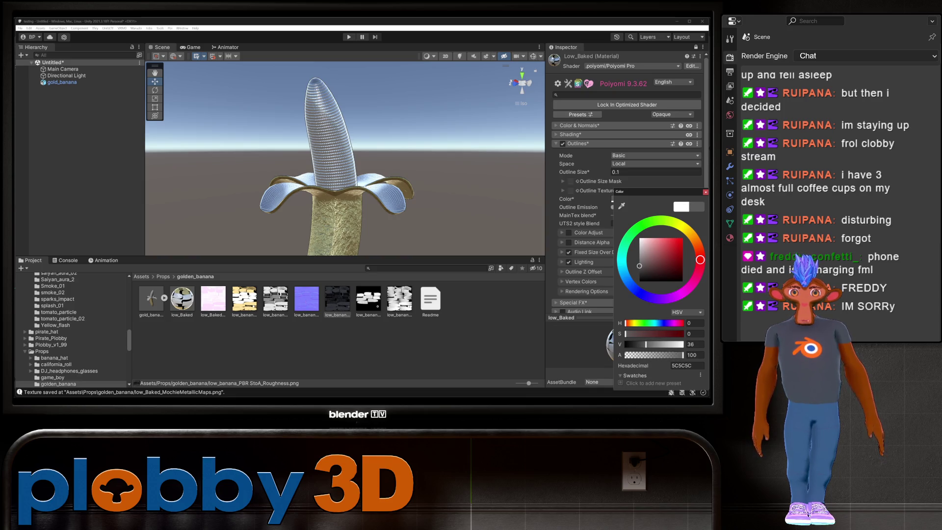
left_click(577, 144)
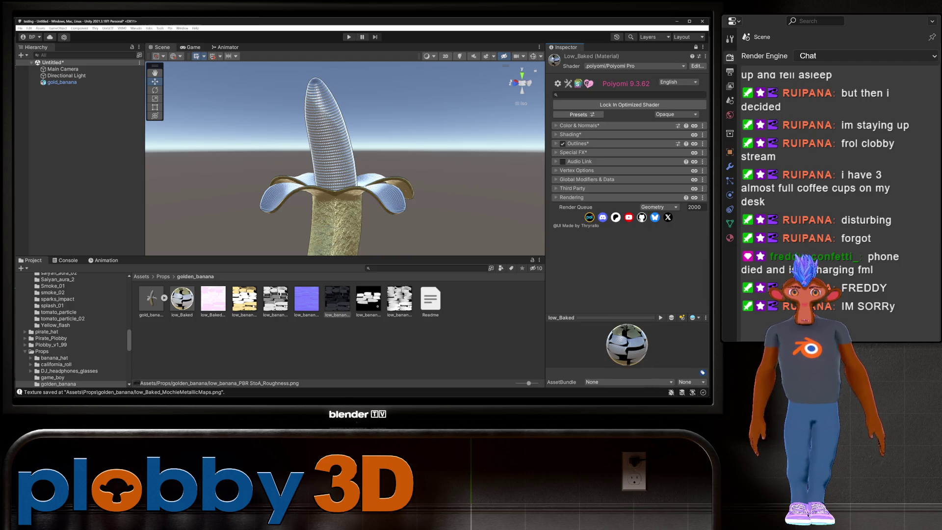
Expand Special FX and enable Glitter / Sparkle on the low_Baked material
left_click(573, 152)
scroll(628, 196, "down", 2)
scroll(627, 196, "down", 3)
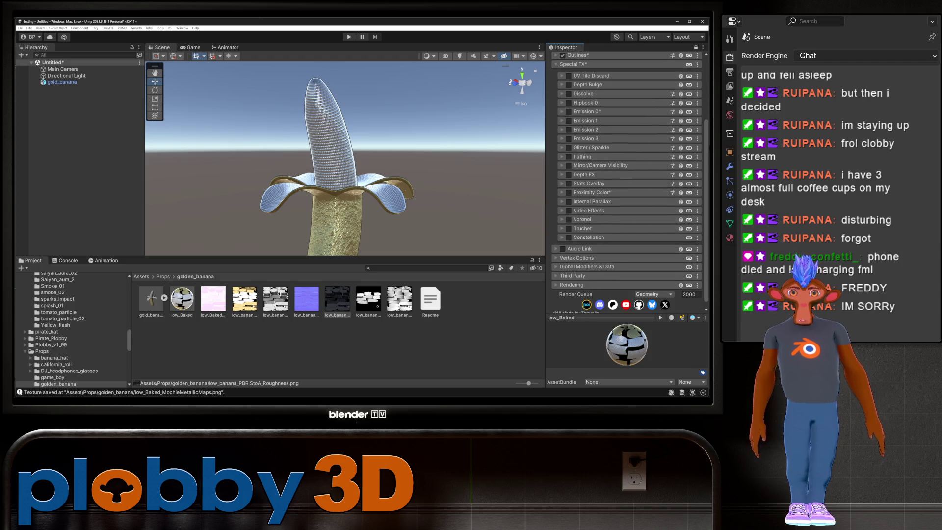
left_click(569, 147)
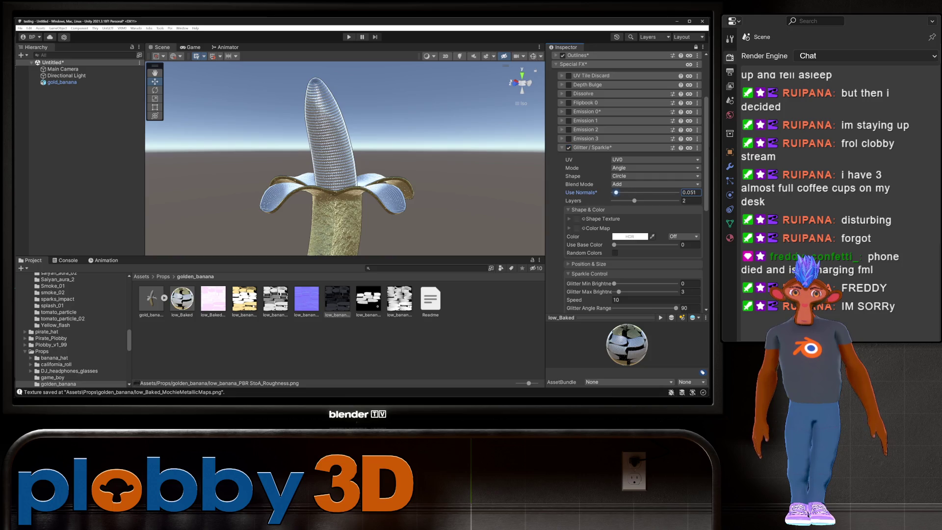
Set glitter Use Normals to 1, Layers to 3 and Use Base Color to 1
left_click_drag(612, 192, 677, 192)
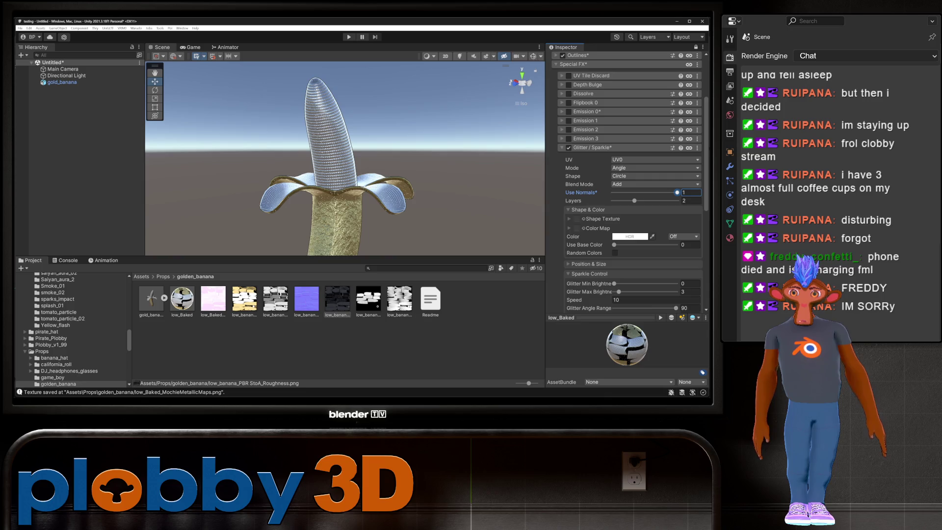
left_click(690, 200)
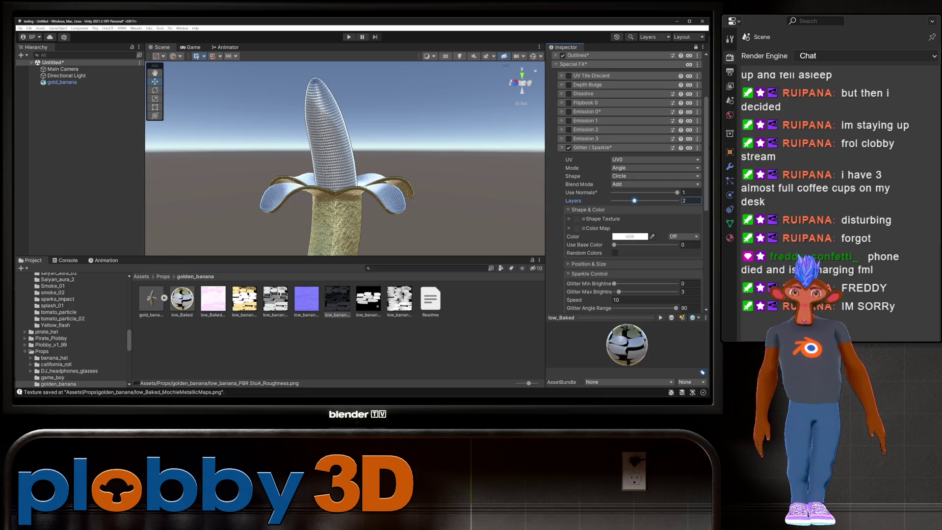
type("3")
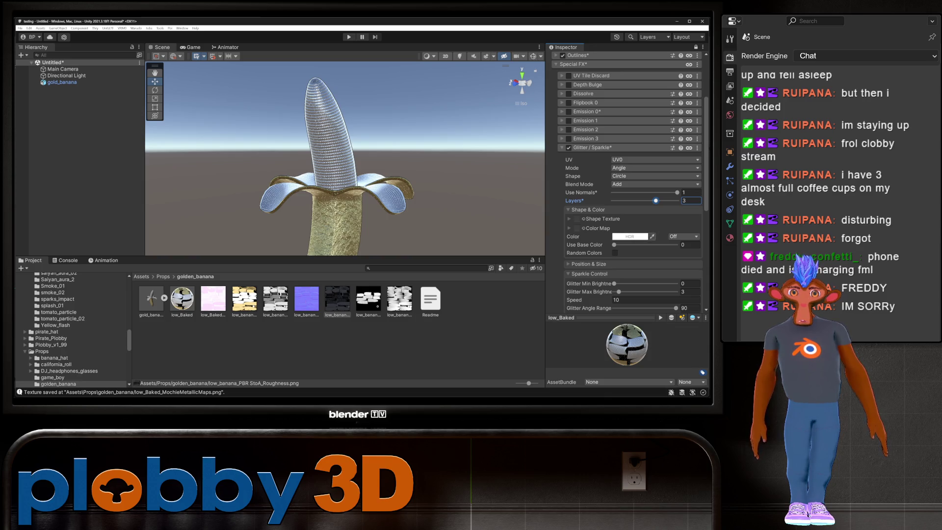
left_click_drag(614, 244, 676, 244)
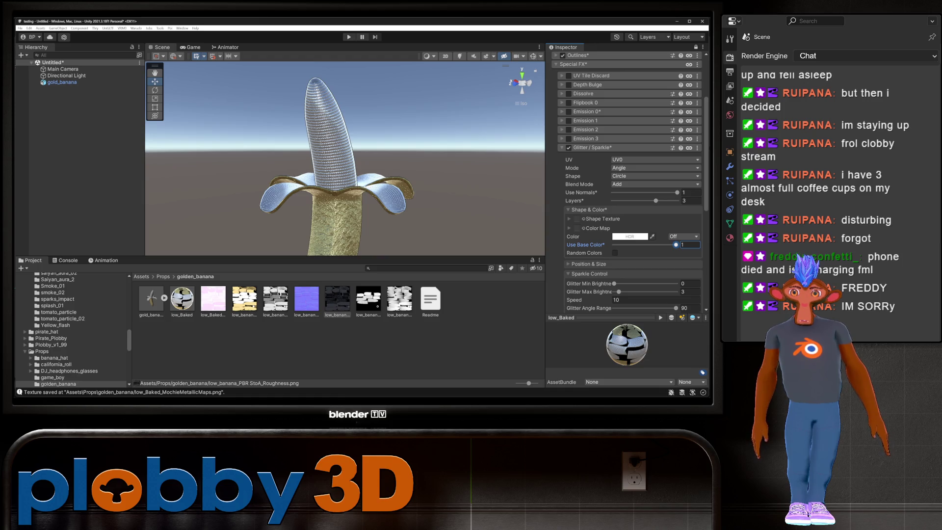
mouse_move(675, 245)
left_mouse_down()
mouse_move(613, 245)
mouse_move(675, 244)
left_mouse_up()
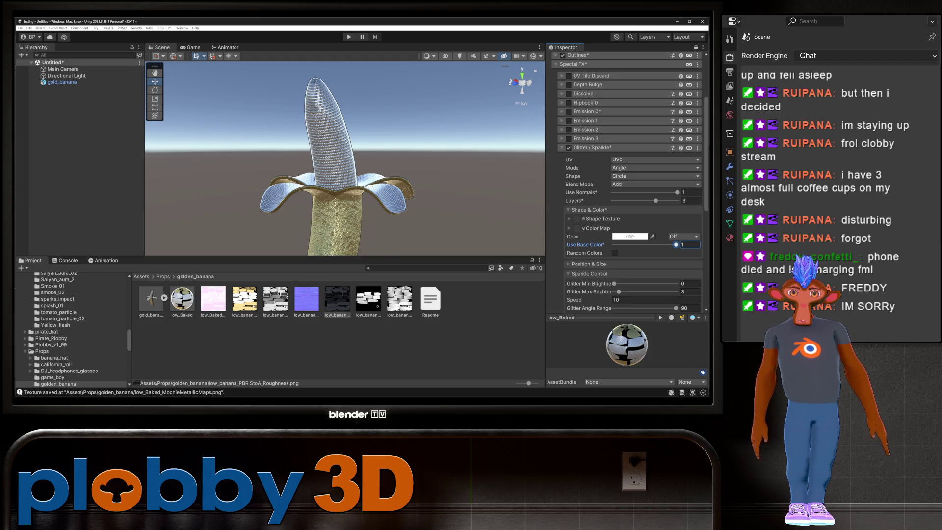
left_click(588, 264)
Enlarge the glitter sparkles and enable Random Size with a larger maximum size
scroll(588, 264, "down", 3)
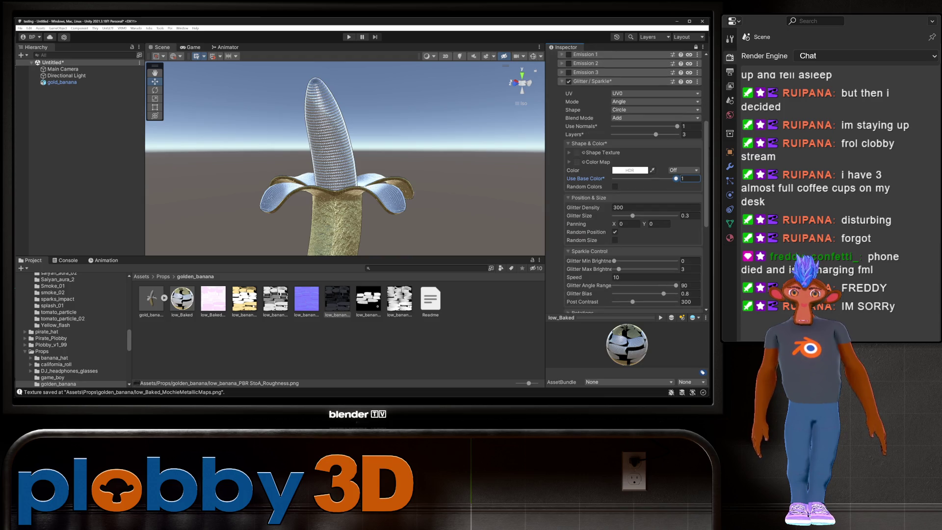
mouse_move(633, 215)
left_mouse_down()
mouse_move(648, 215)
mouse_move(639, 215)
left_mouse_up()
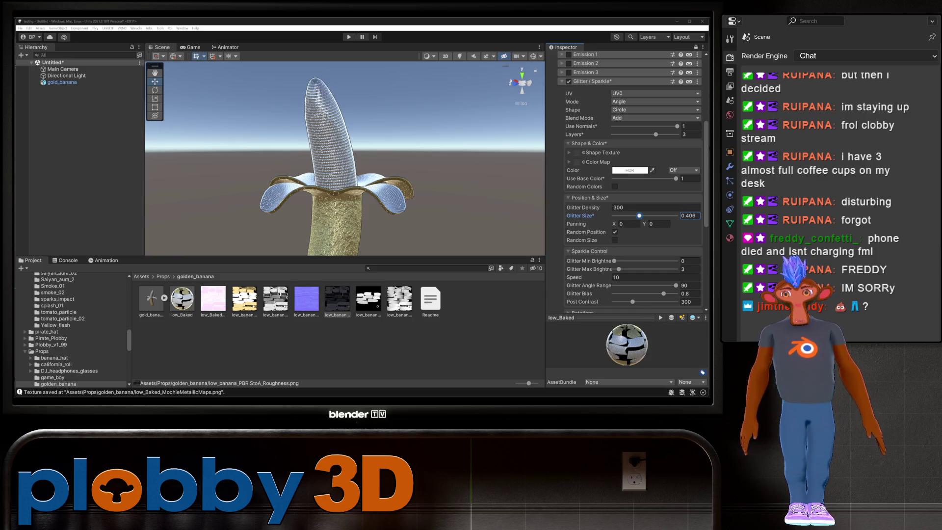
left_click(614, 239)
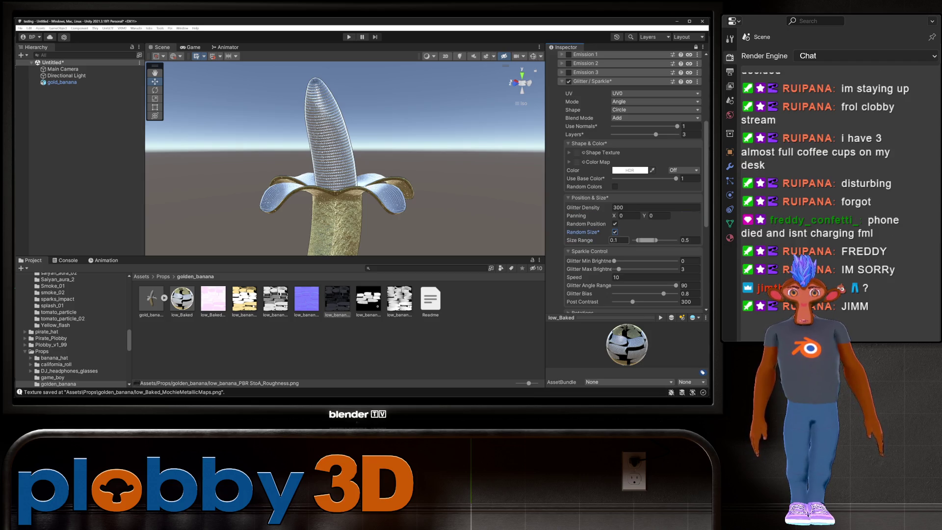
left_click_drag(656, 240, 660, 240)
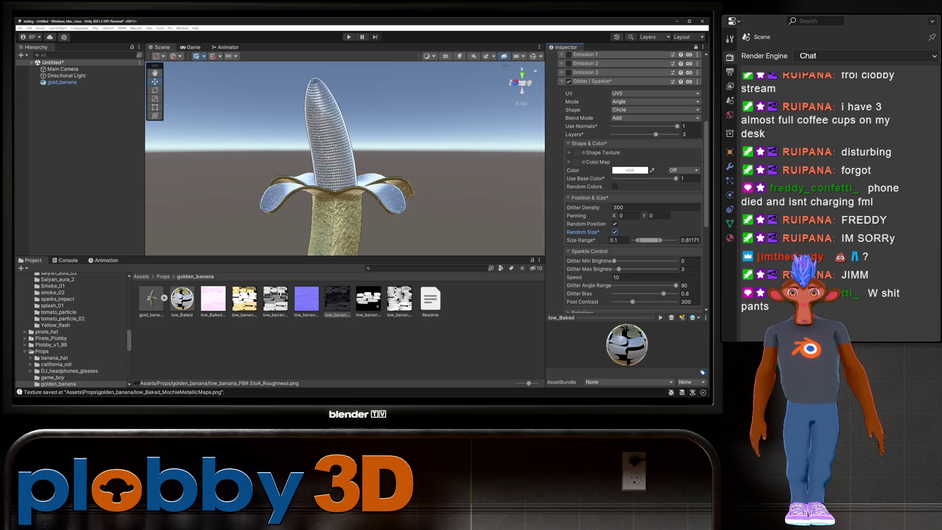
scroll(345, 158, "down", 3)
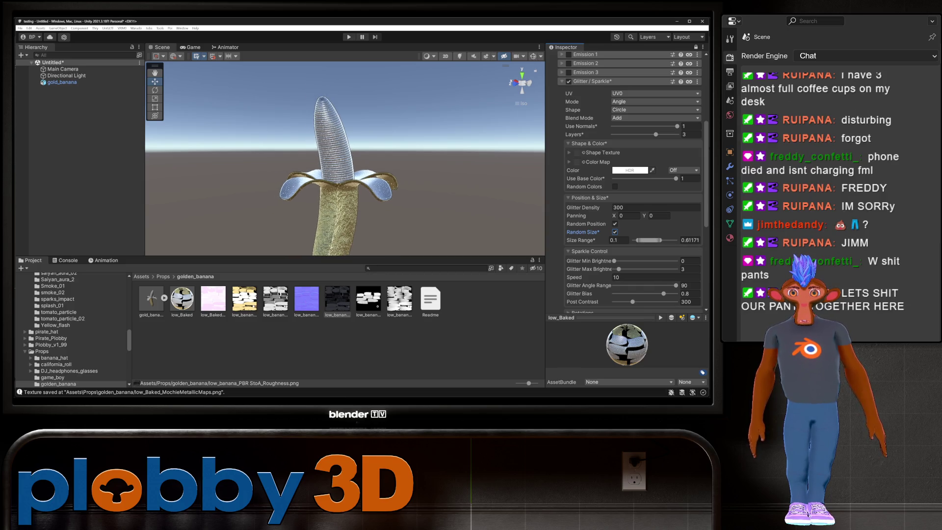
scroll(344, 158, "up", 2)
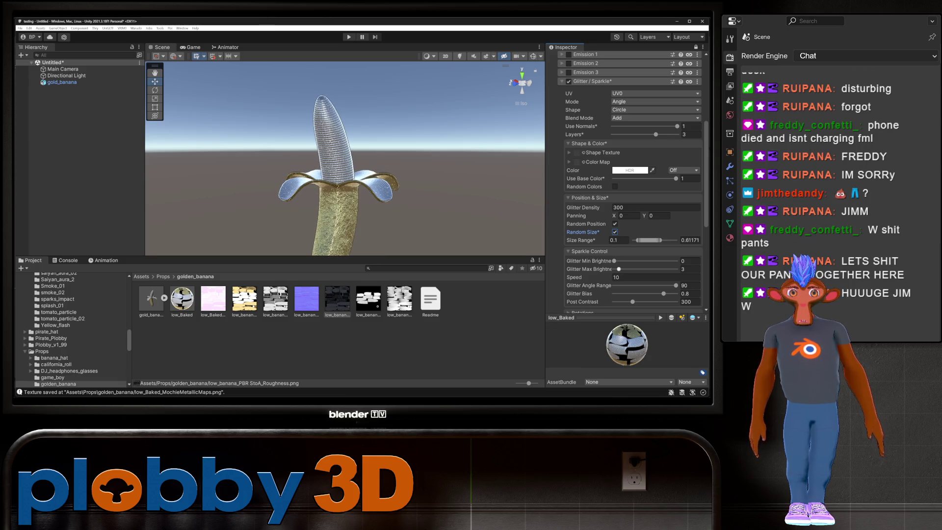
Raise glitter minimum brightness, set Post Contrast 425, Size Range 0.30–0.81, Random Position off
left_click(613, 261)
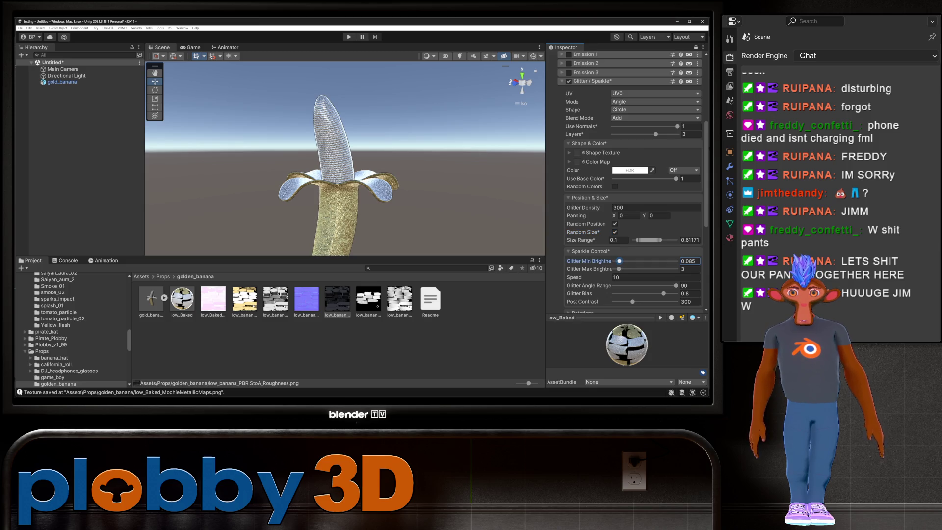
left_click_drag(614, 261, 620, 269)
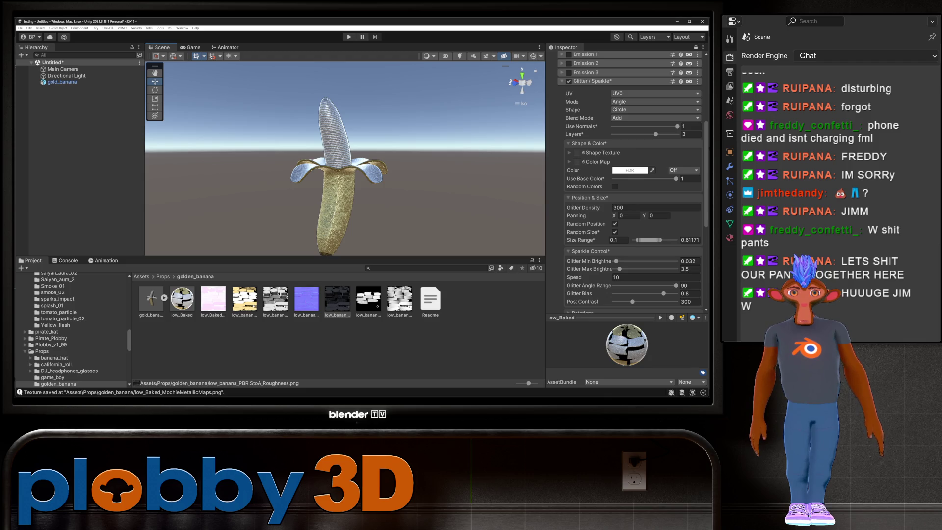
left_click(686, 285)
scroll(686, 285, "down", 3)
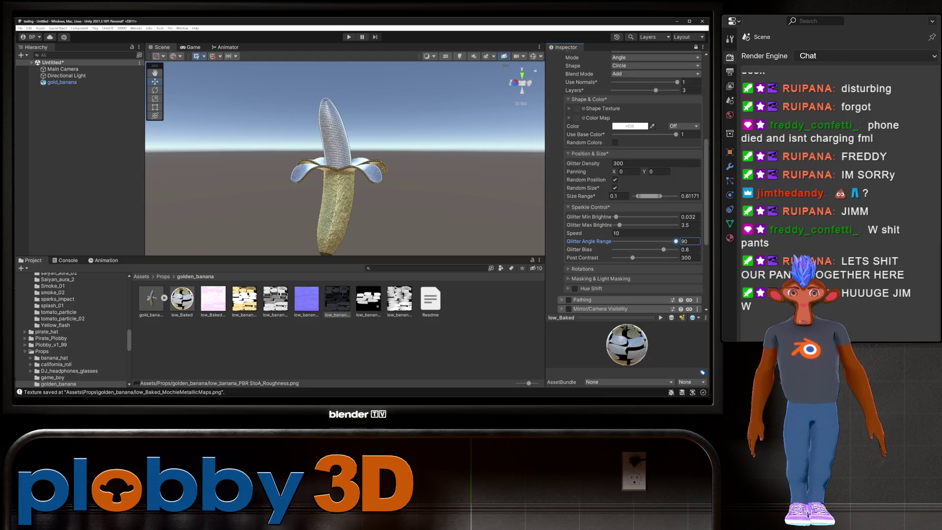
left_click_drag(632, 258, 641, 258)
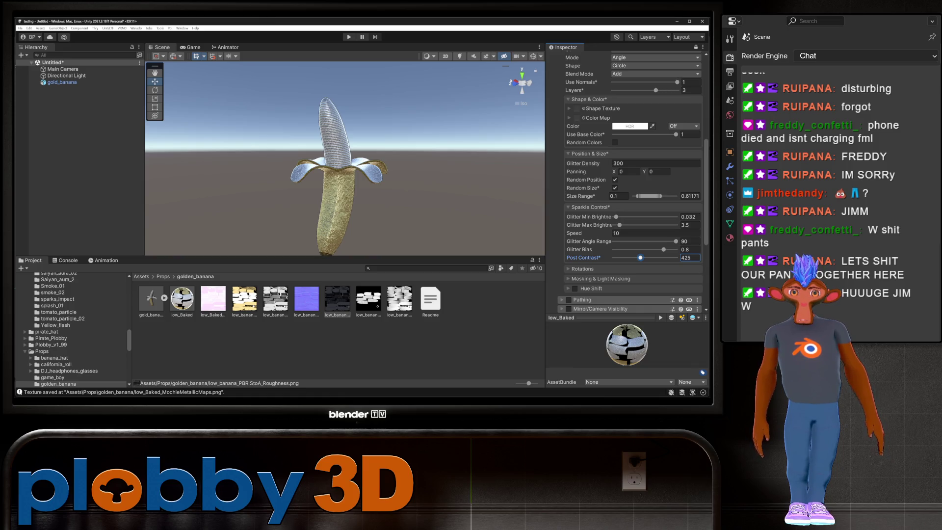
left_click_drag(649, 195, 656, 195)
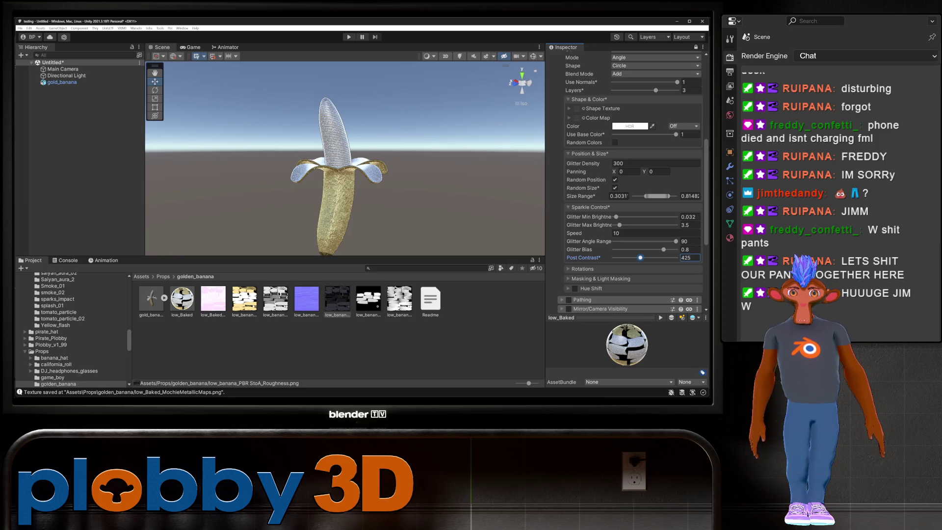
left_click(640, 258)
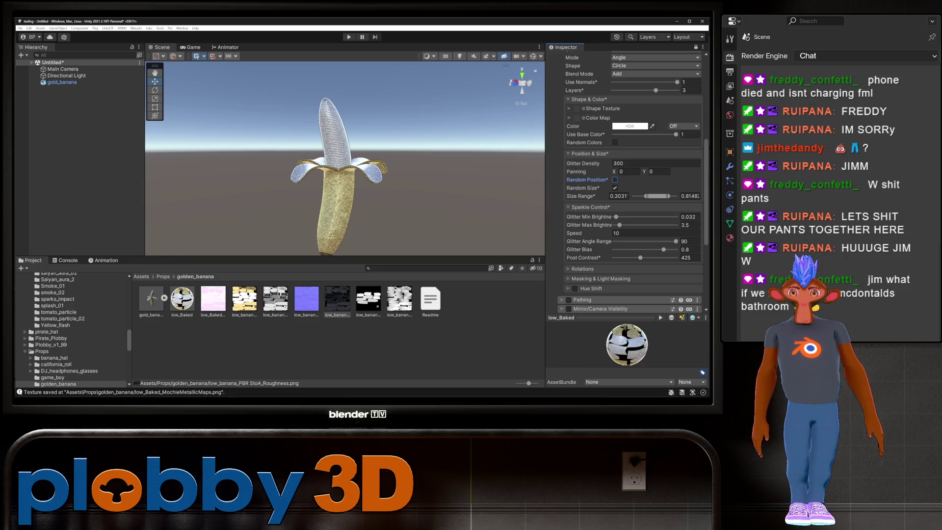
Set the glitter Layers slider to 2 and turn off Use Normals
scroll(633, 182, "up", 3)
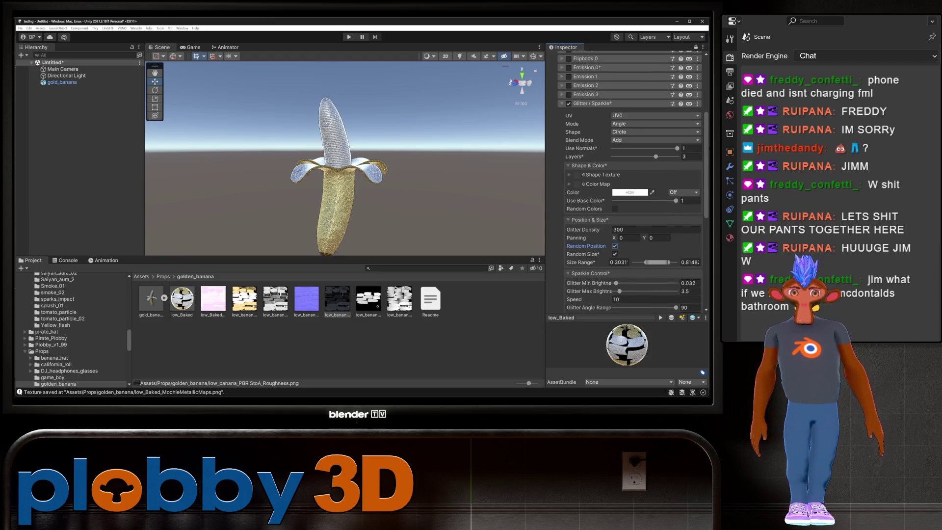
left_click_drag(656, 157, 612, 157)
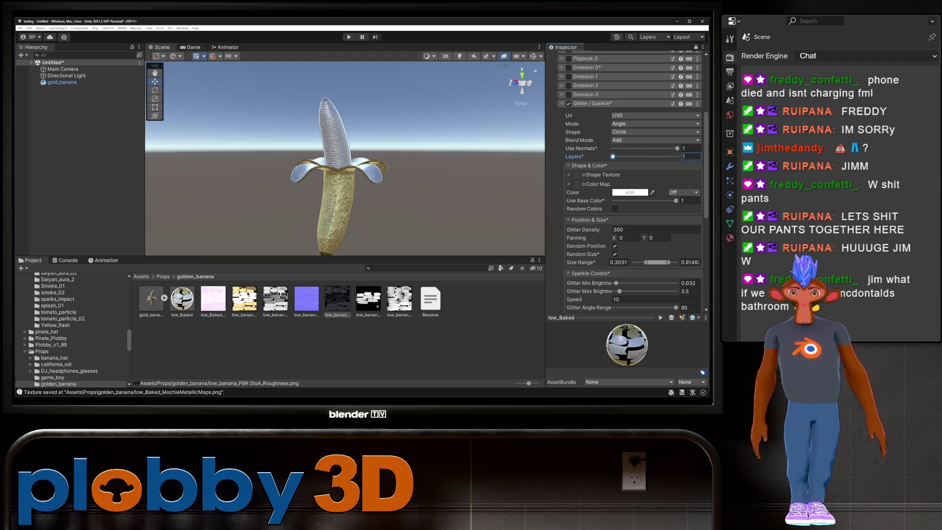
left_click_drag(612, 156, 634, 157)
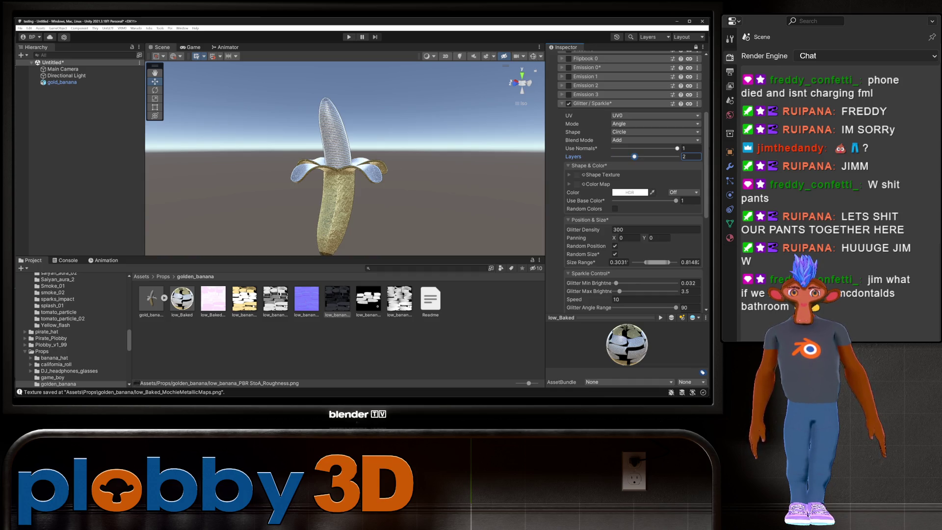
mouse_move(677, 149)
left_mouse_down()
mouse_move(613, 148)
mouse_move(677, 148)
left_mouse_up()
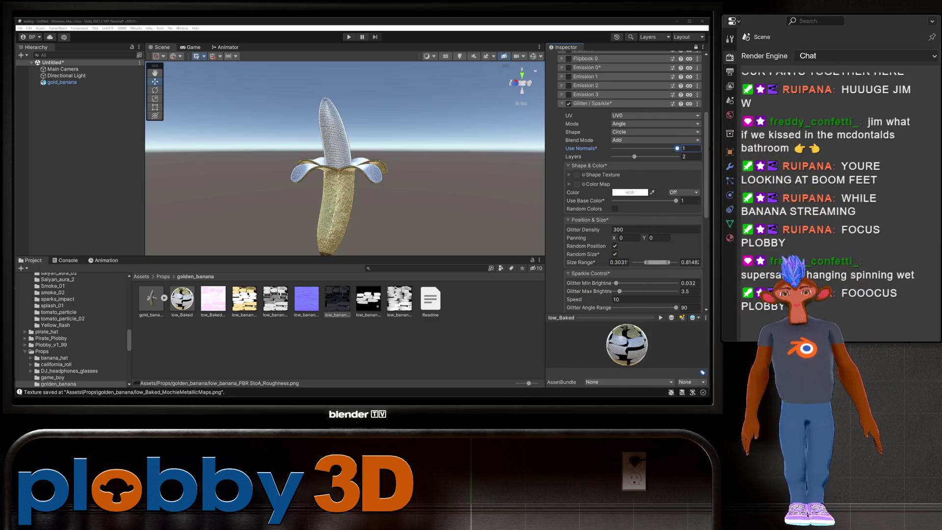
scroll(345, 157, "up", 5)
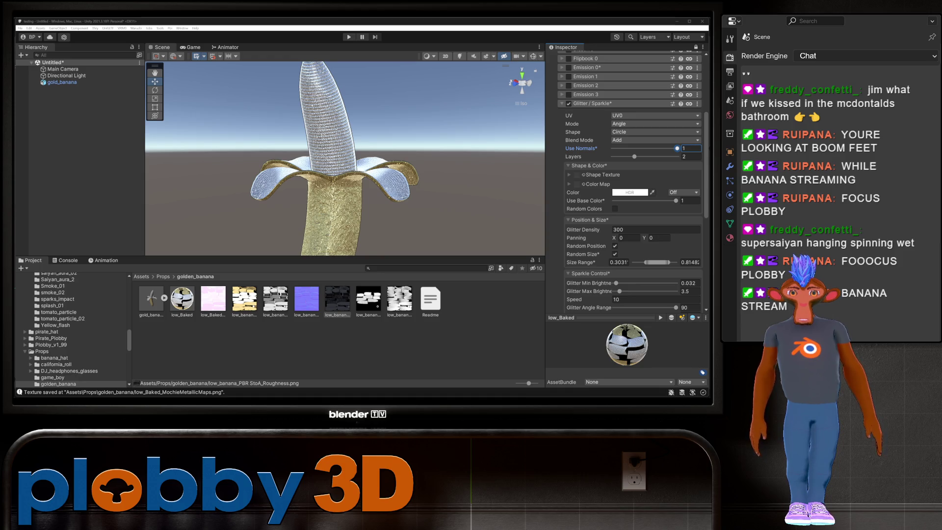
Collapse Glitter / Sparkle and enable the Constellation effect under Special FX
scroll(633, 196, "down", 3)
scroll(344, 158, "down", 4)
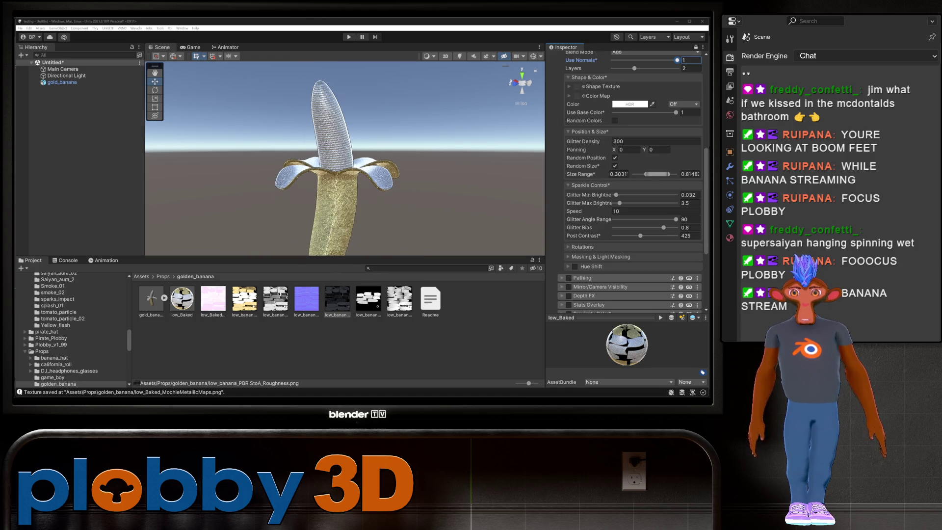
scroll(630, 182, "up", 5)
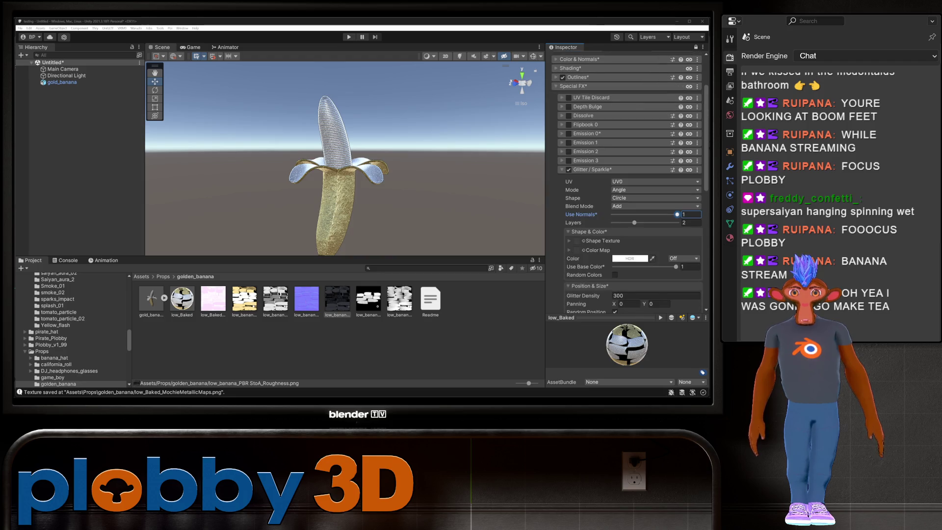
left_click(568, 170)
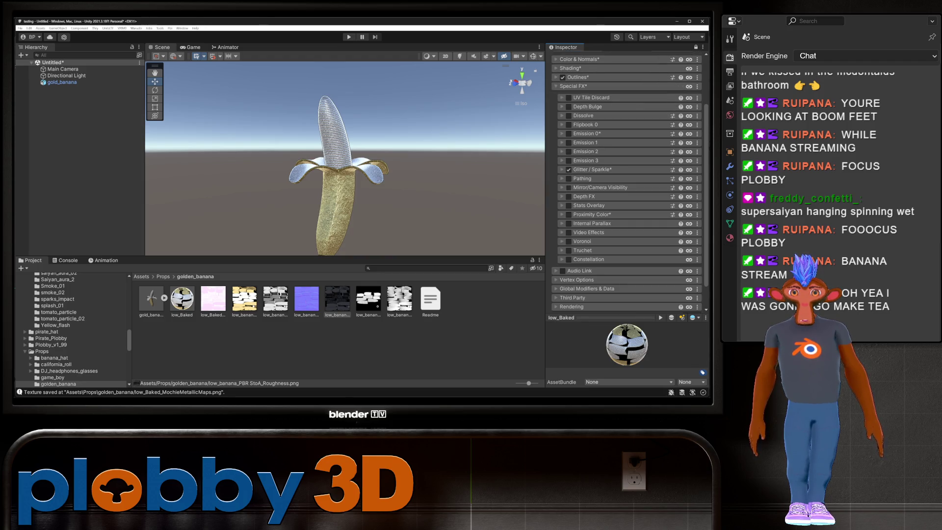
left_click(568, 169)
left_click(568, 169)
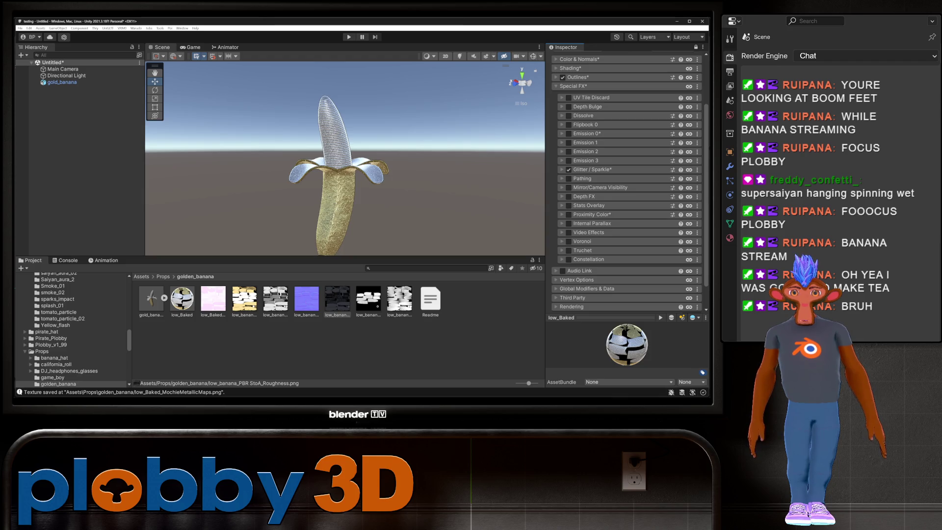
left_click(568, 259)
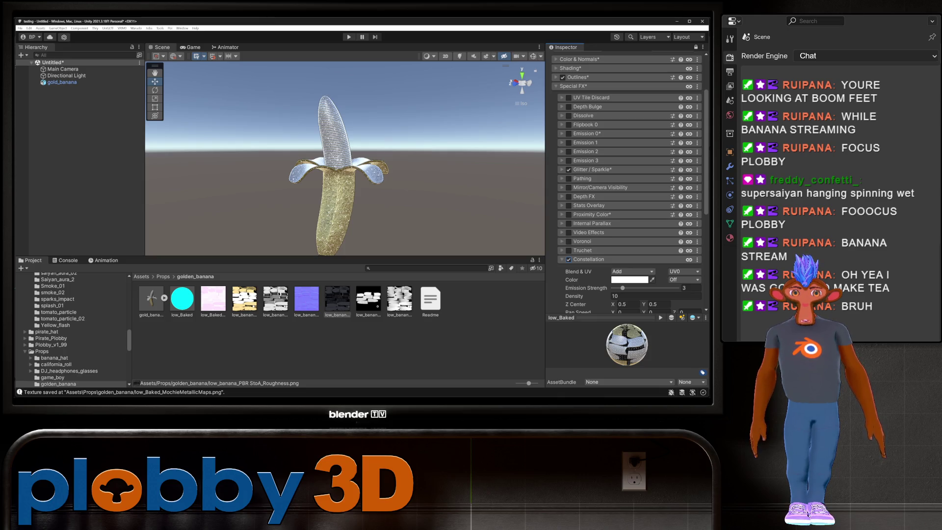
left_click(568, 259)
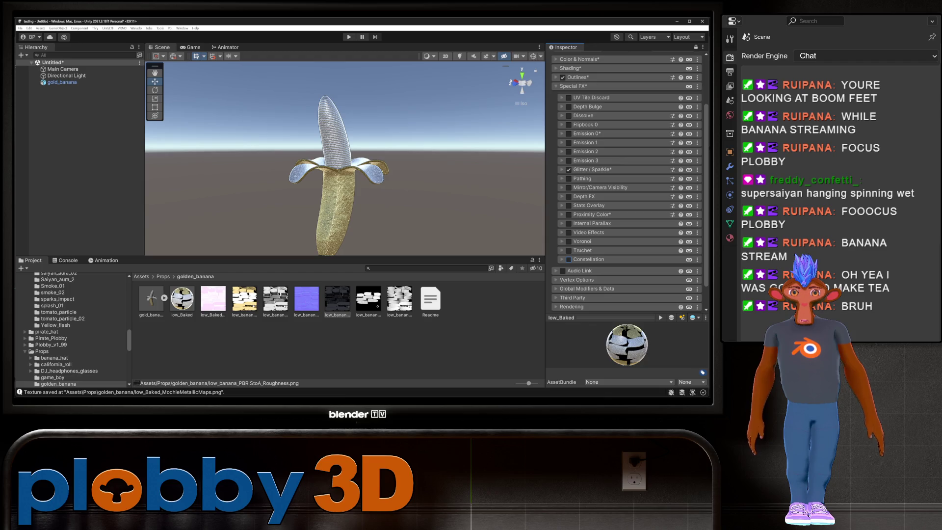
left_click(568, 259)
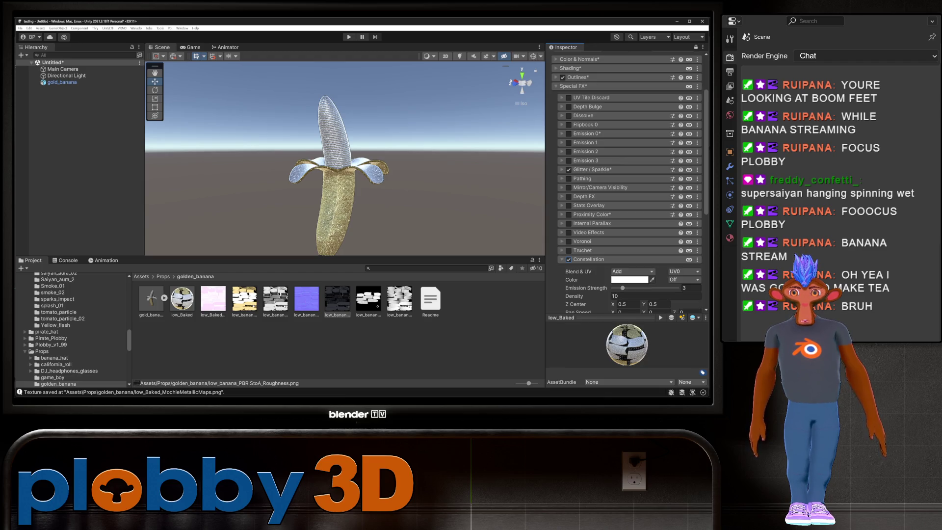
scroll(630, 182, "down", 3)
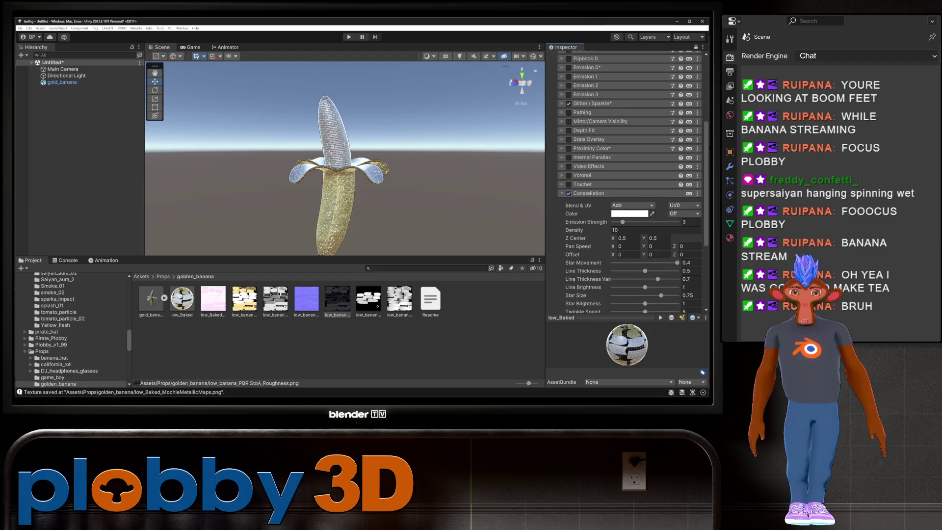
scroll(630, 182, "down", 3)
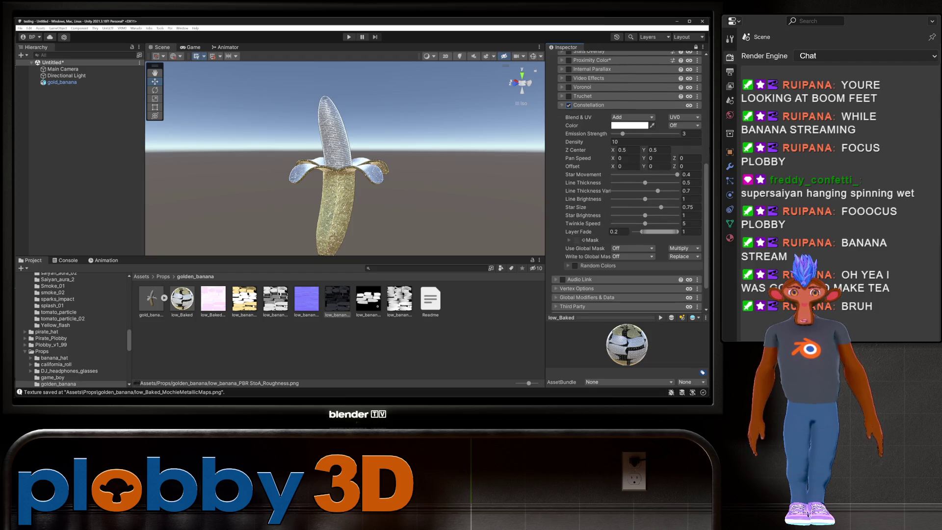
scroll(631, 181, "up", 3)
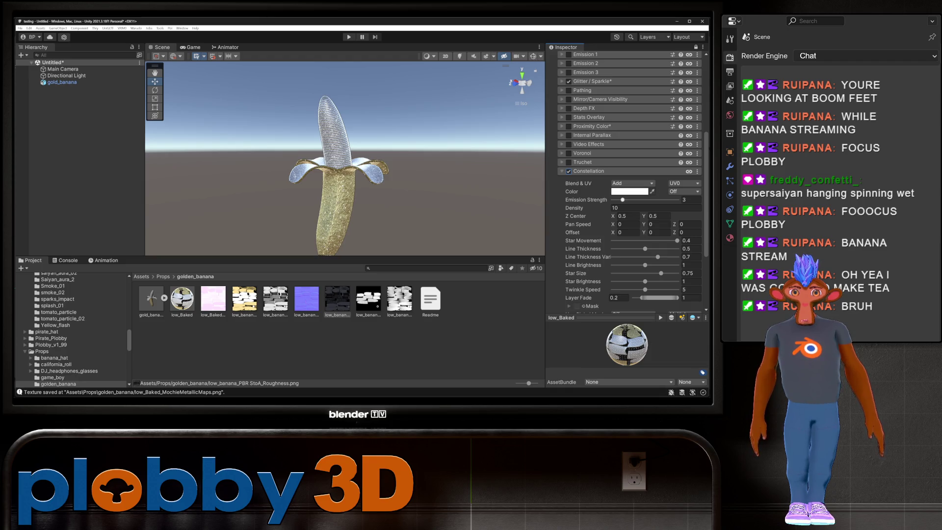
left_click(684, 191)
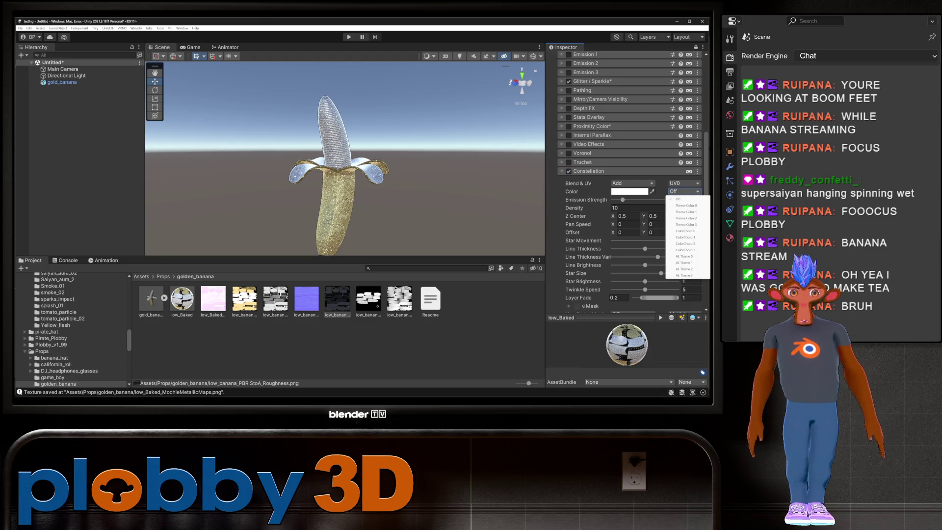
left_click(687, 198)
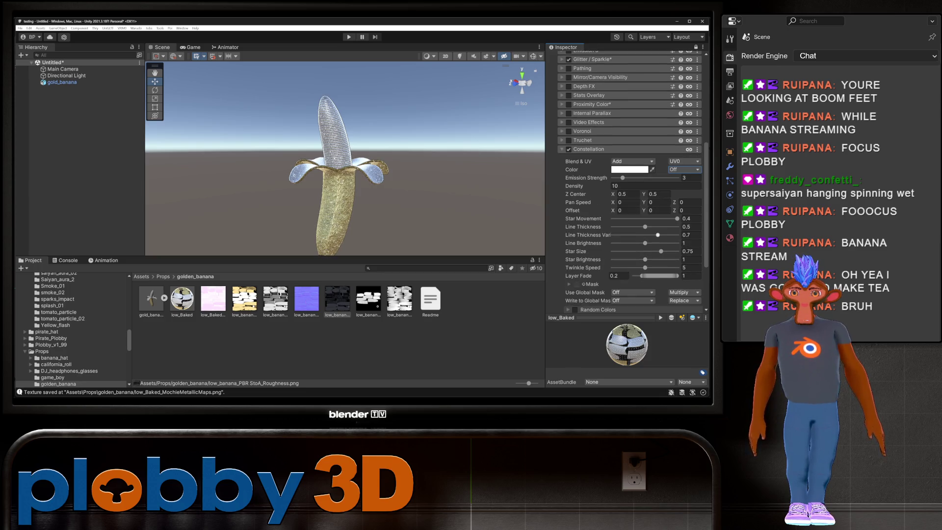
scroll(628, 181, "down", 3)
scroll(627, 182, "up", 3)
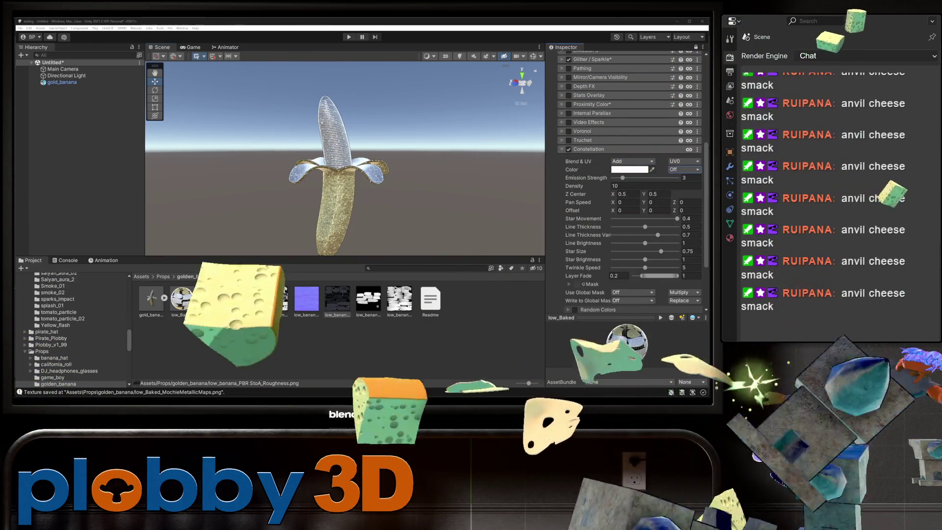
Maximize the Twitch stream page and switch the player to a higher video quality
key("alt+Tab")
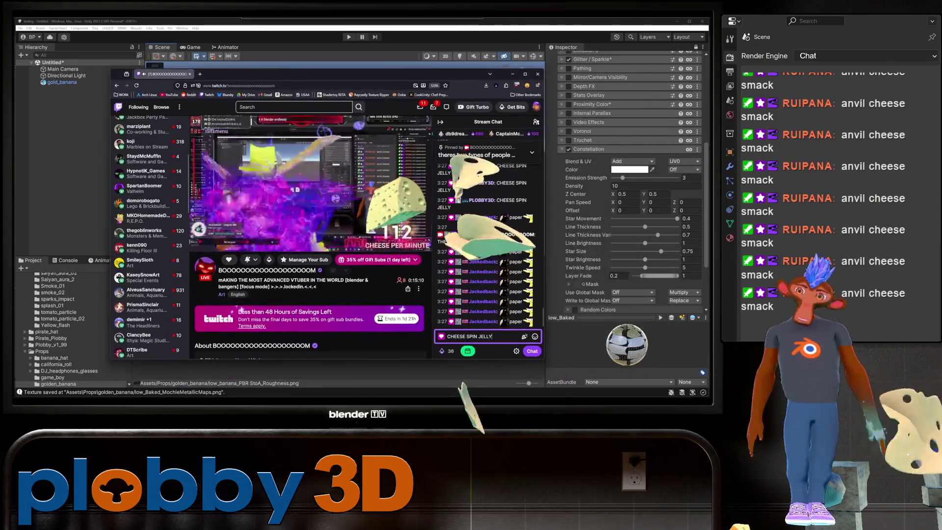
key("super+Up")
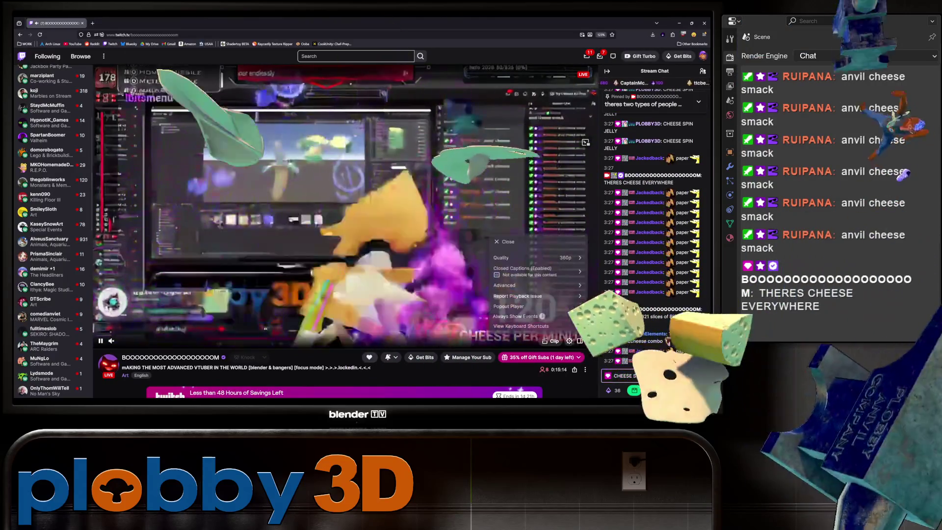
left_click(569, 341)
left_click(534, 249)
left_click(520, 284)
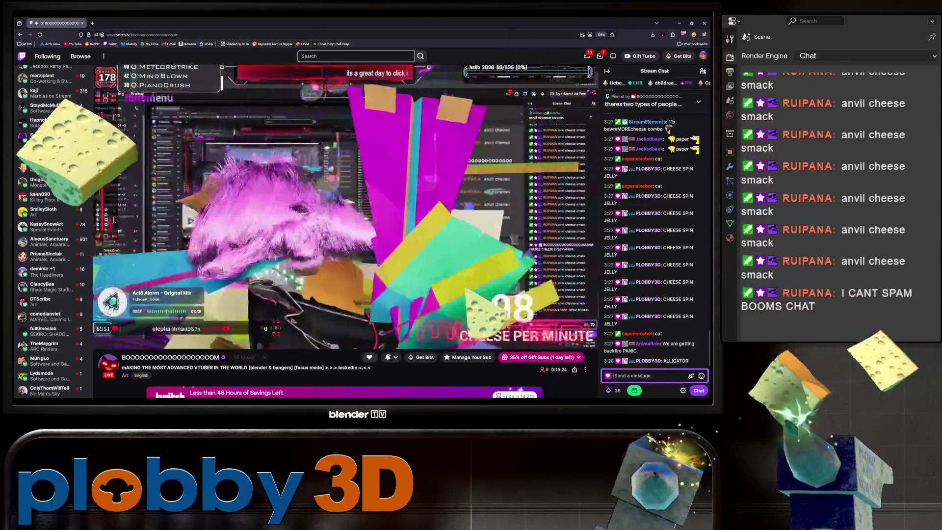
Post LOOKAWHITEVAN and CHEESE CHEESE messages in the stream chat
type("LOOKAWHITEVAN")
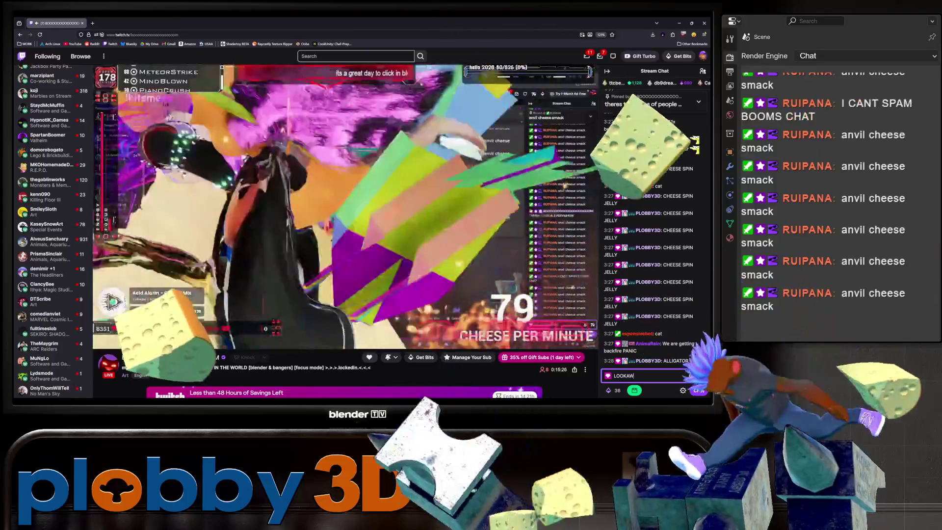
key("Return")
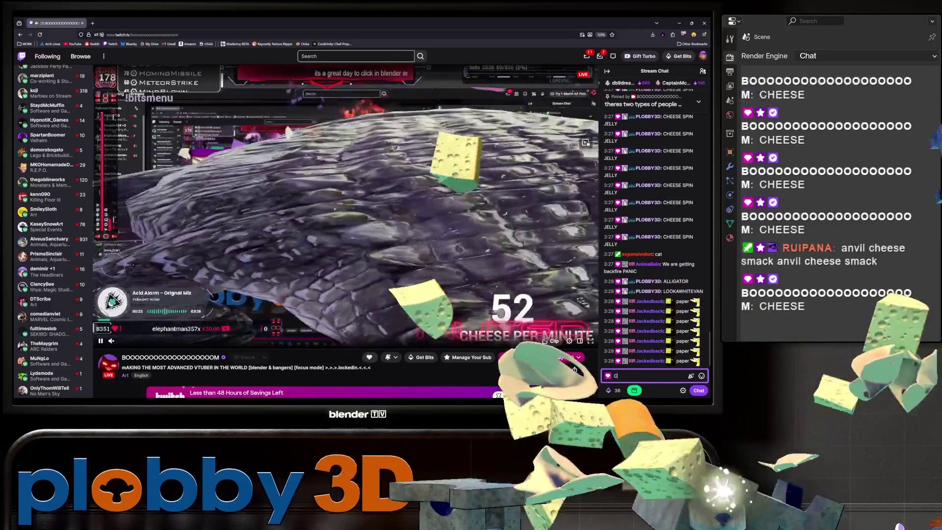
type("CHEESE CHEESE")
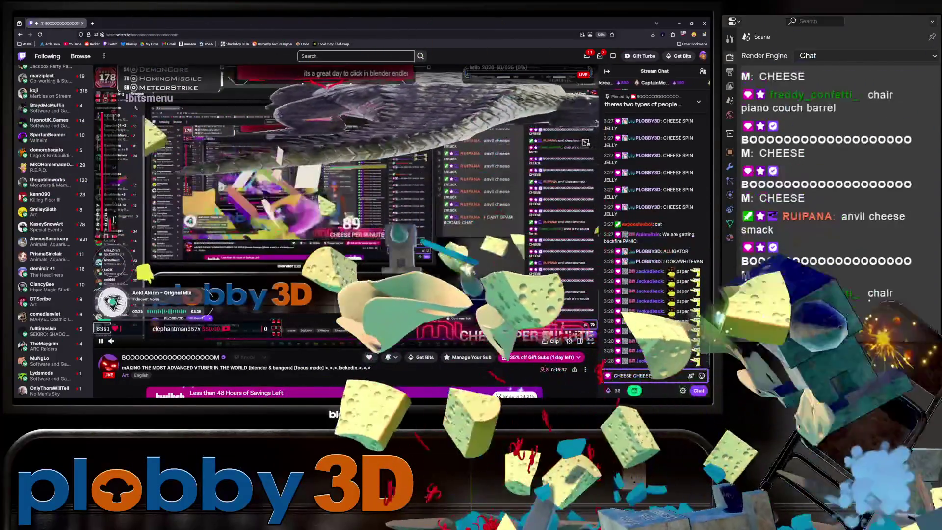
key("Return")
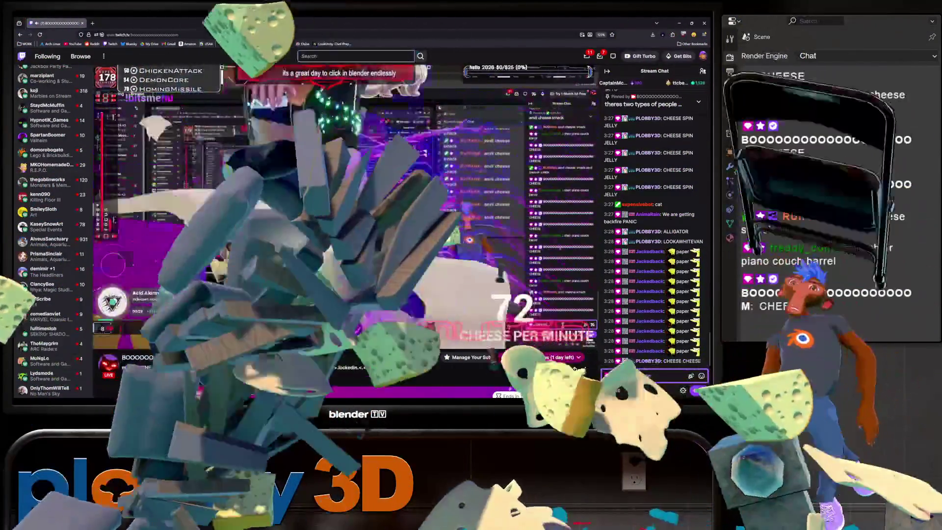
type("CHEESE CHEESE")
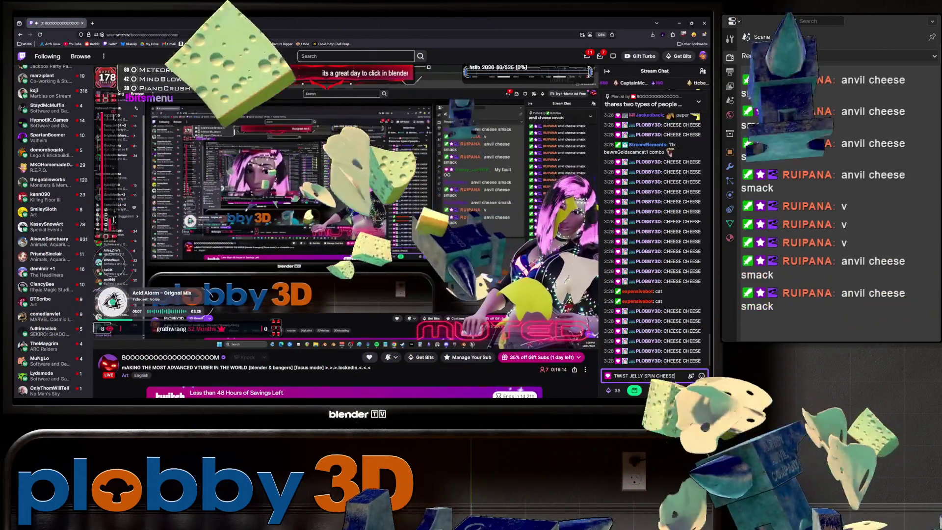
Send TWIST JELLY SPIN CHEESE to the stream chat six times, recalling the last message each time
key("Return")
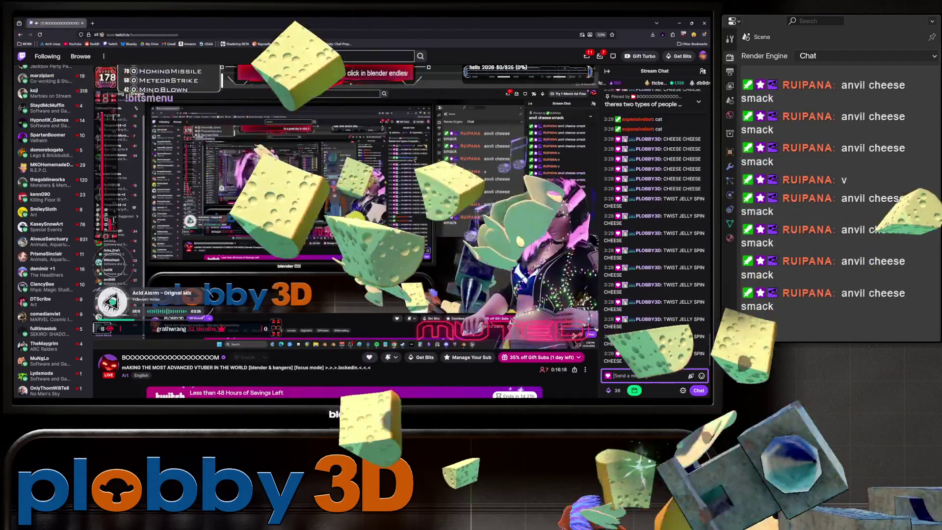
key("Up")
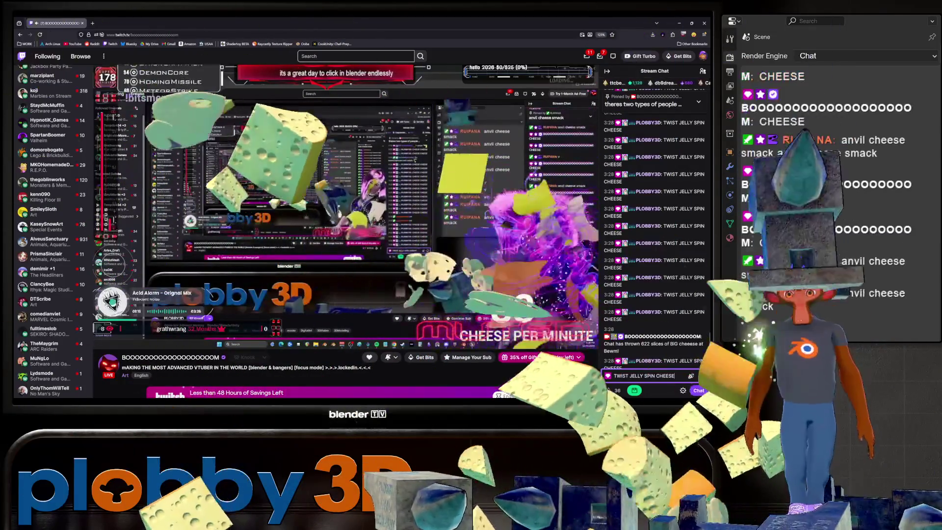
key("Return")
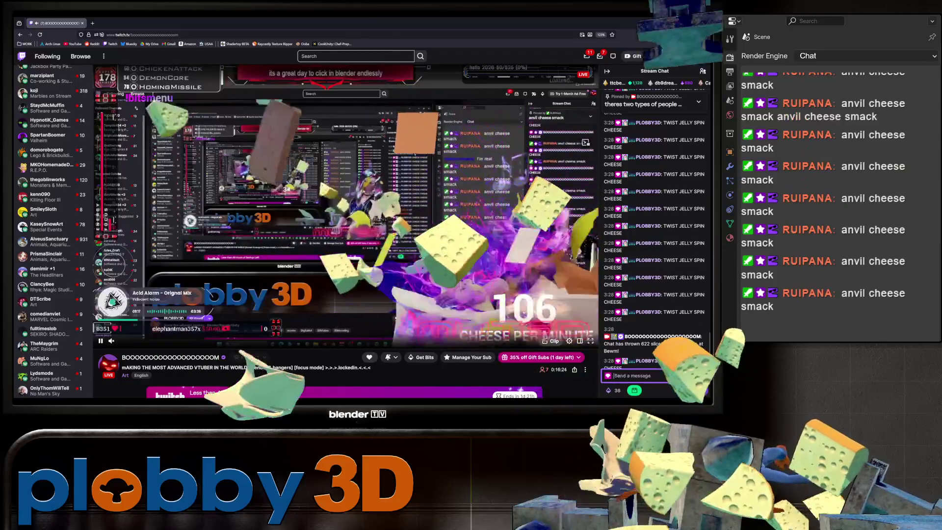
key("Up")
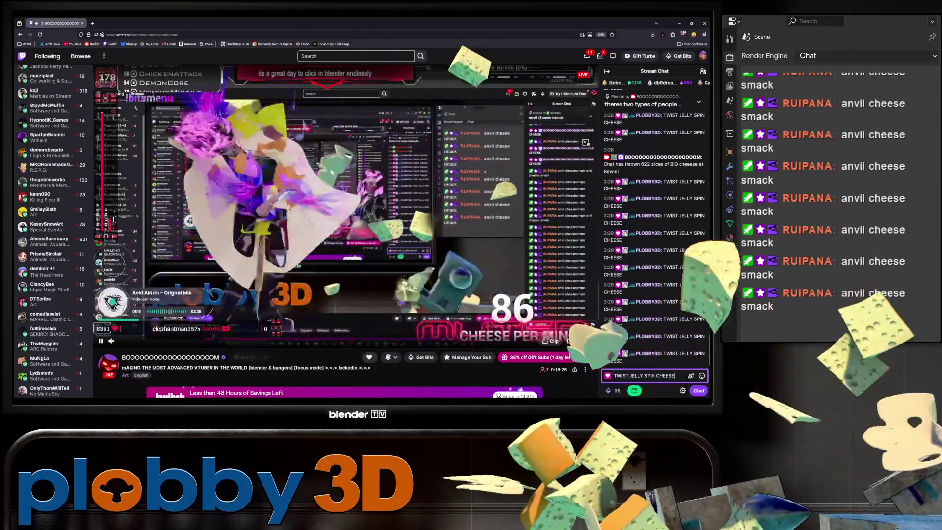
key("Return")
key("Up")
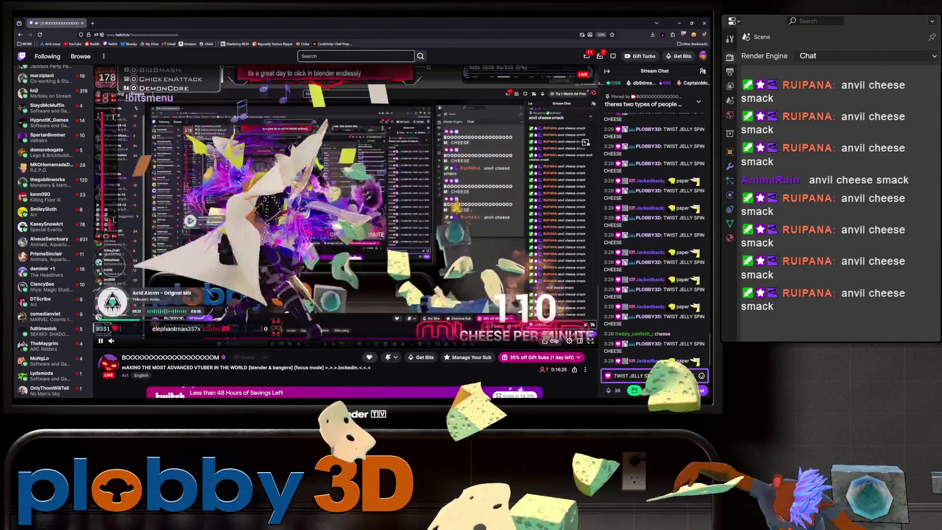
key("Return")
key("Up")
key("Return")
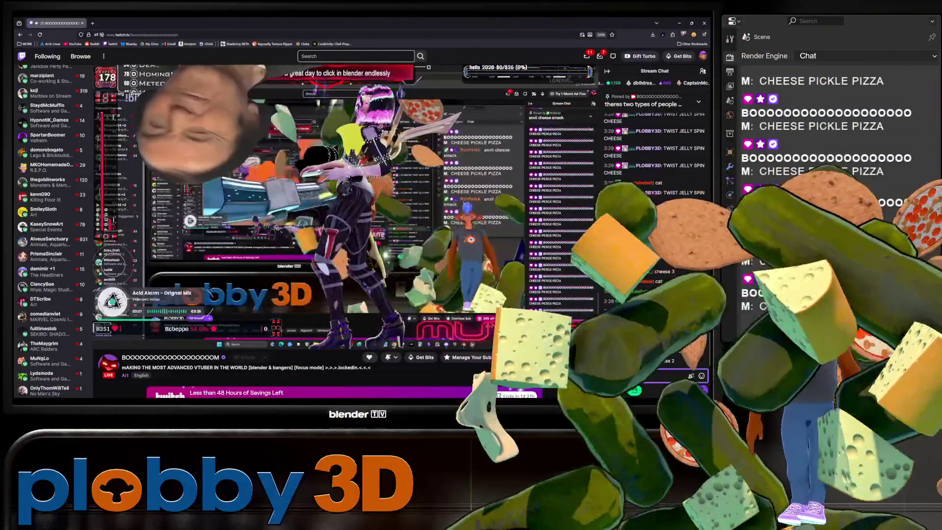
key("Return")
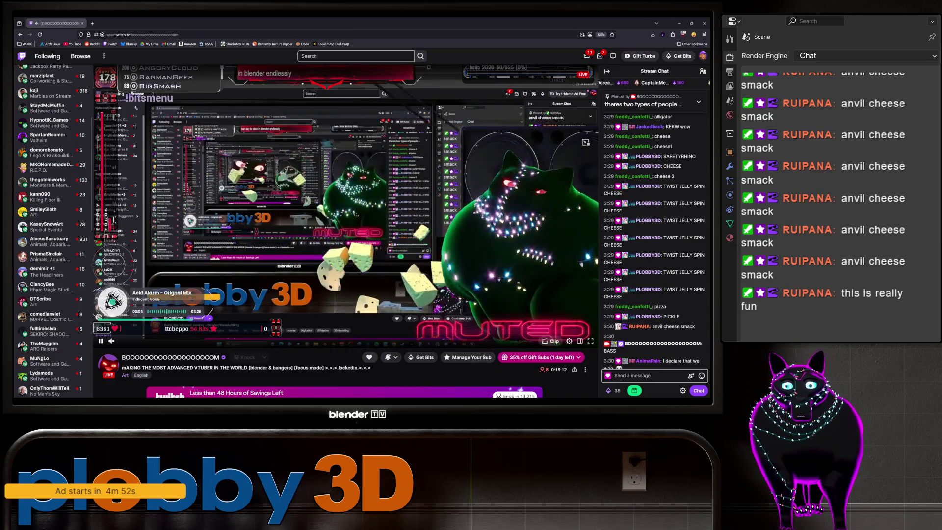
scroll(655, 319, "up", 1)
scroll(655, 318, "down", 1)
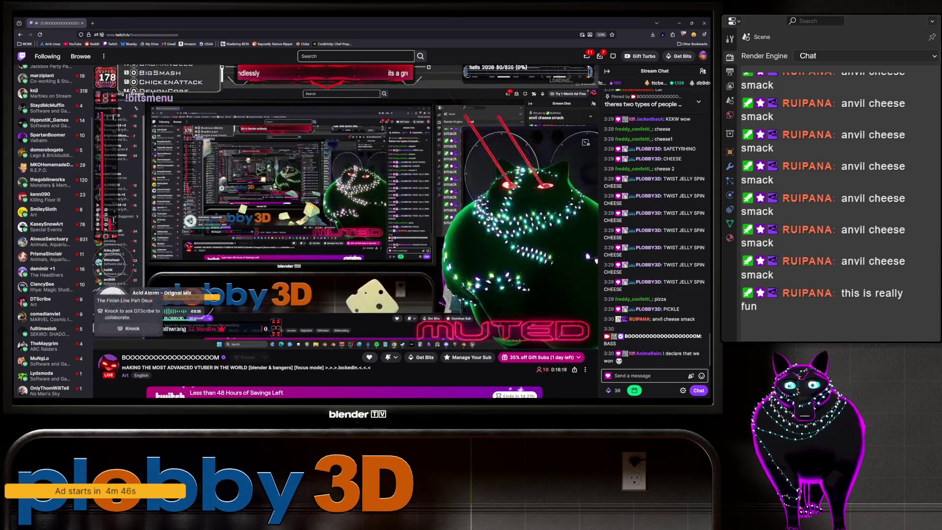
mouse_move(49, 227)
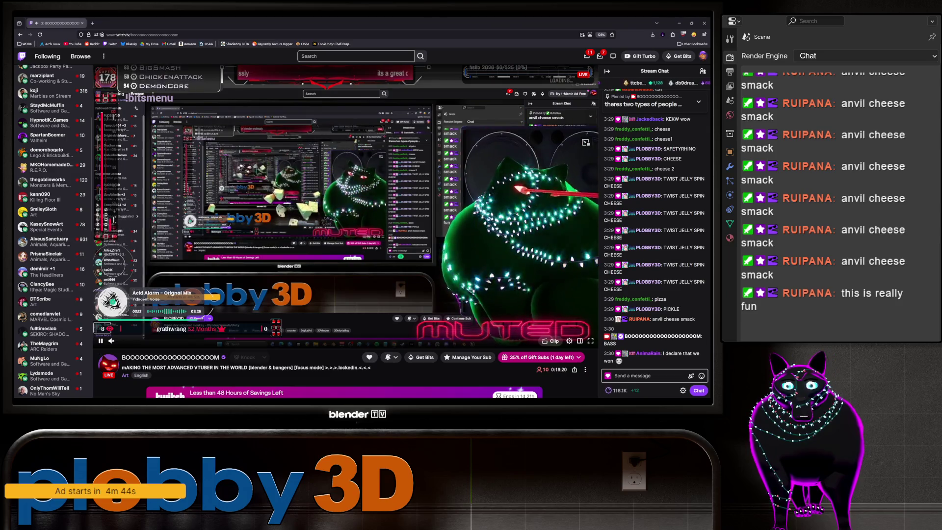
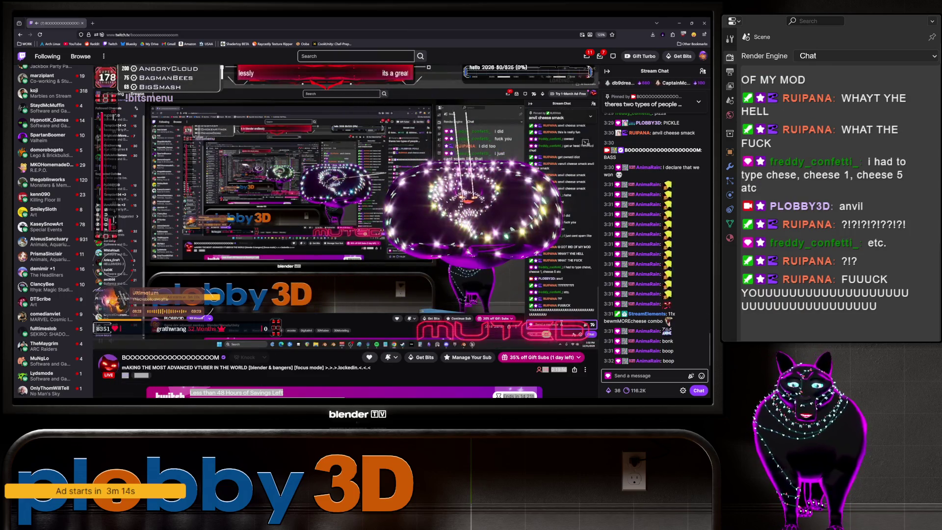
Switch from the Twitch stream to the Blender window showing the peeled golden banana model
key("alt+Tab")
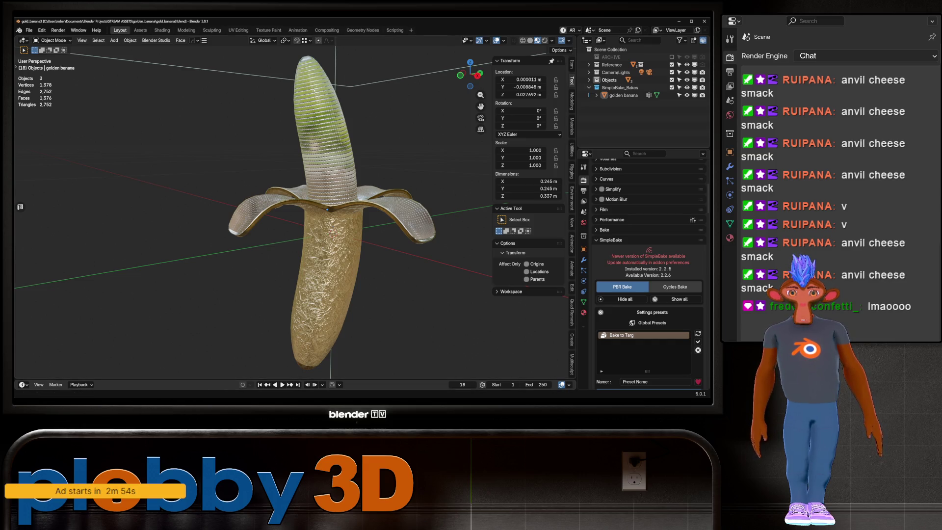
Switch to the Unity project and briefly select, then deselect, the gold_banana object
key("alt+Tab")
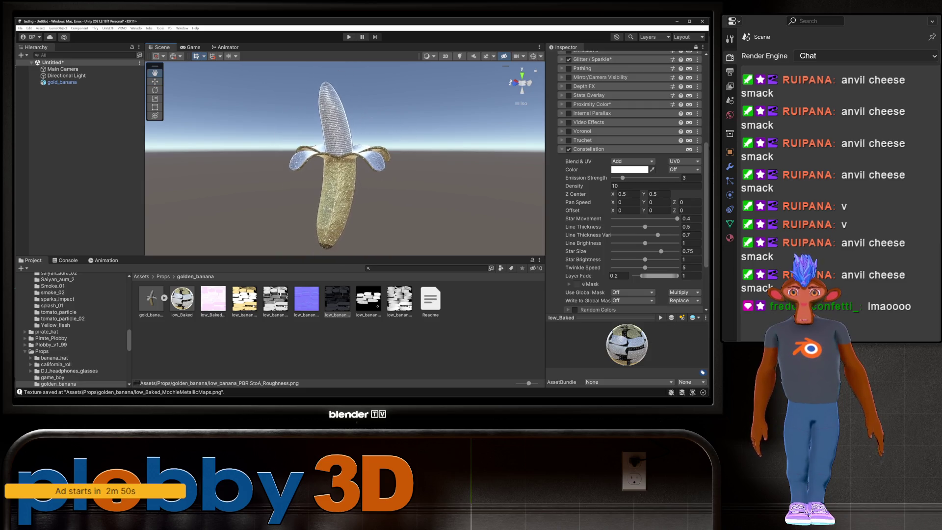
scroll(630, 182, "down", 3)
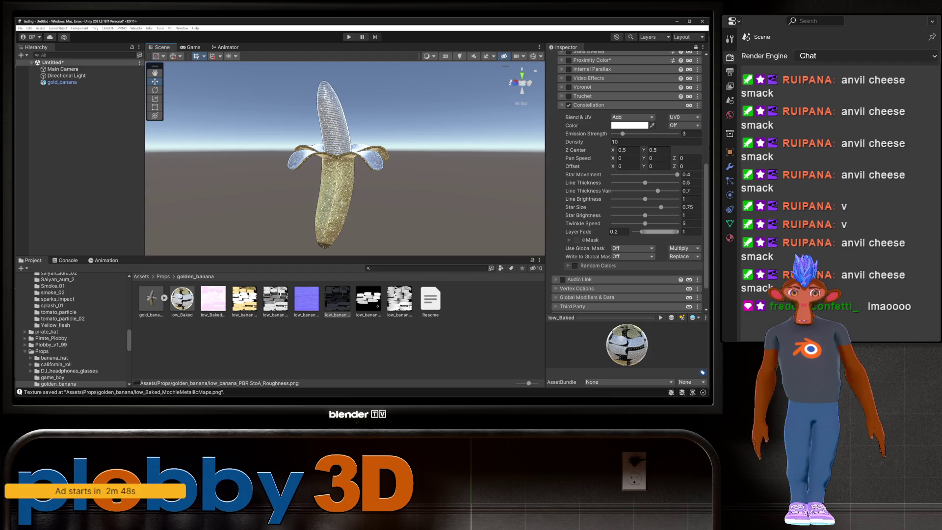
scroll(630, 181, "up", 3)
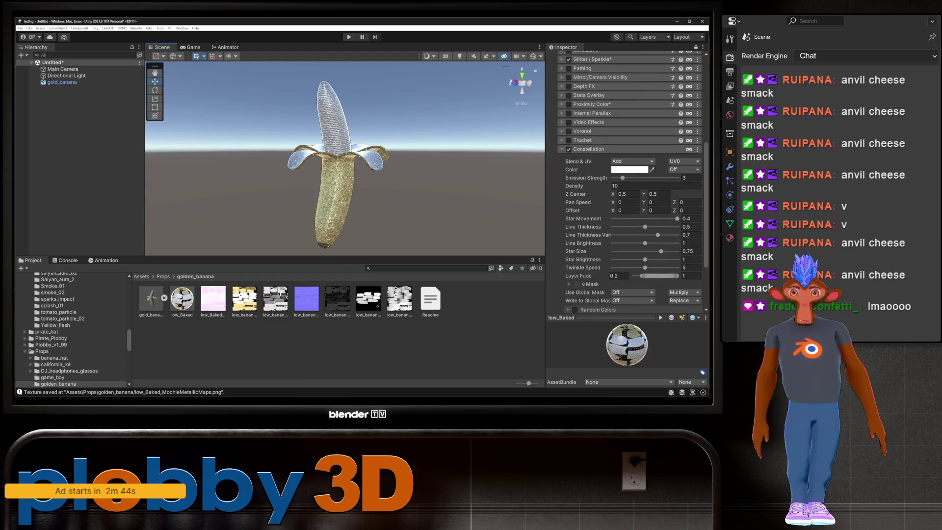
left_click(336, 196)
key("Escape")
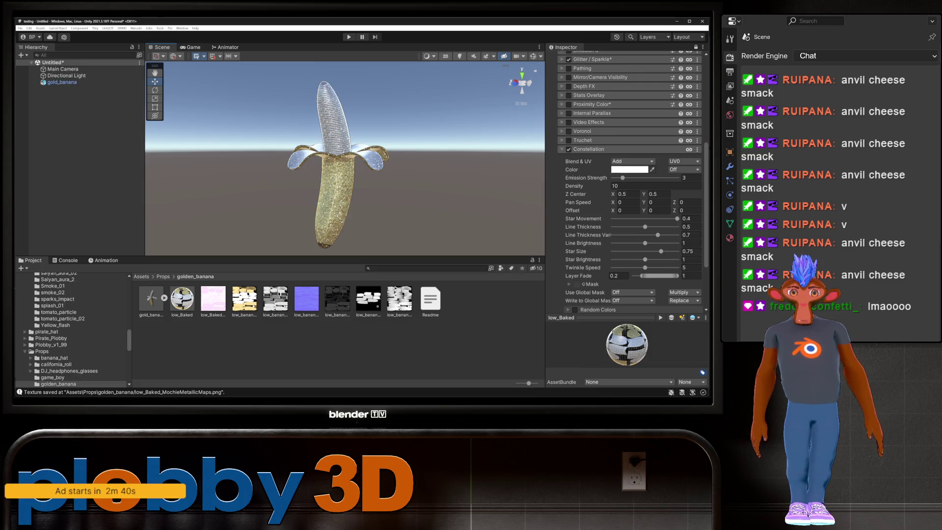
scroll(630, 182, "up", 5)
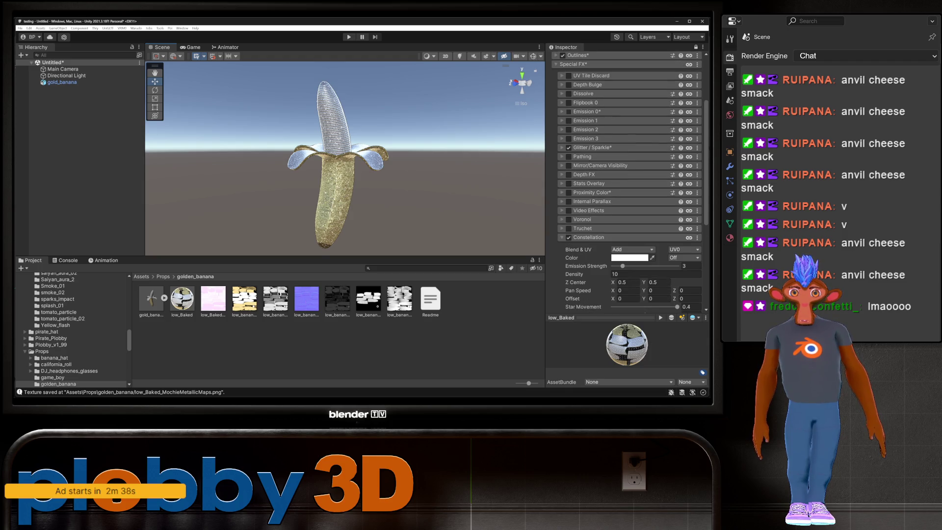
Enable the Emission 0 layer, briefly toggle Internal Parallax, then re-enable Emission 0
left_click(569, 111)
left_click(569, 112)
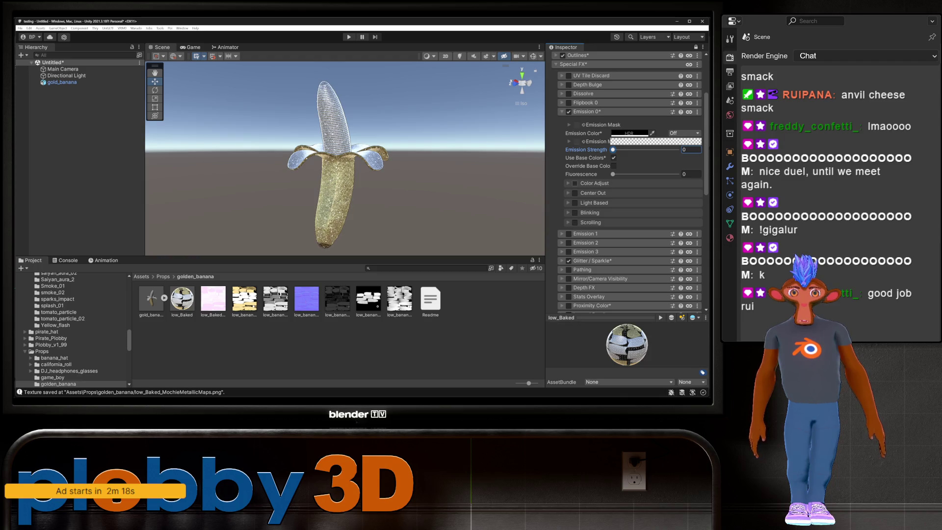
left_click(568, 111)
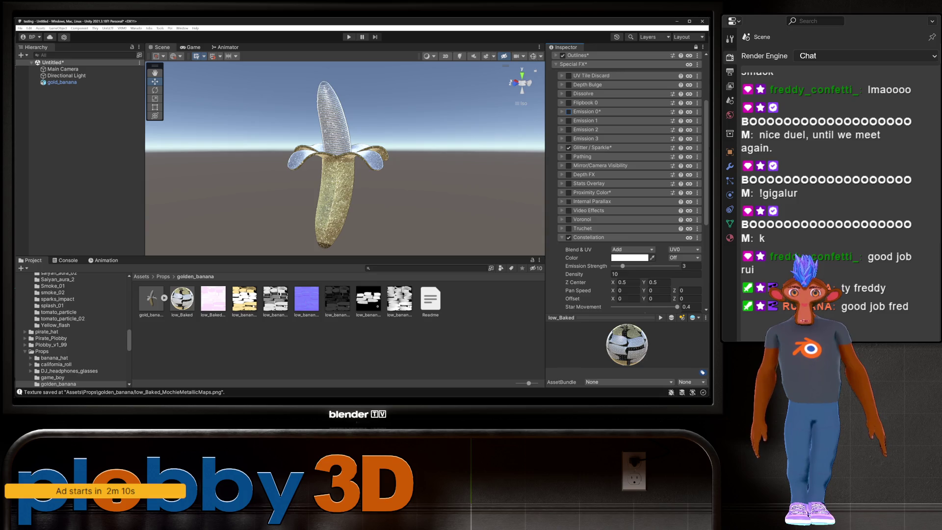
left_click(569, 201)
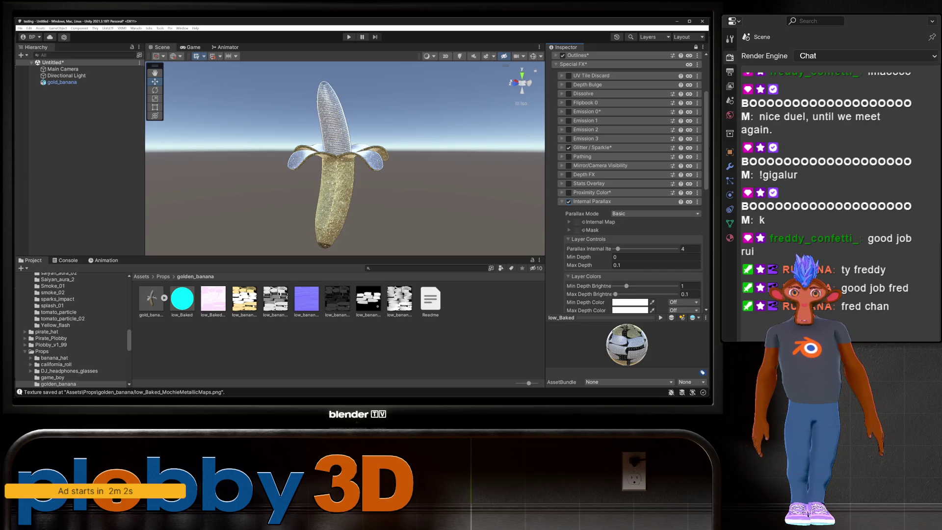
left_click(569, 201)
left_click(569, 111)
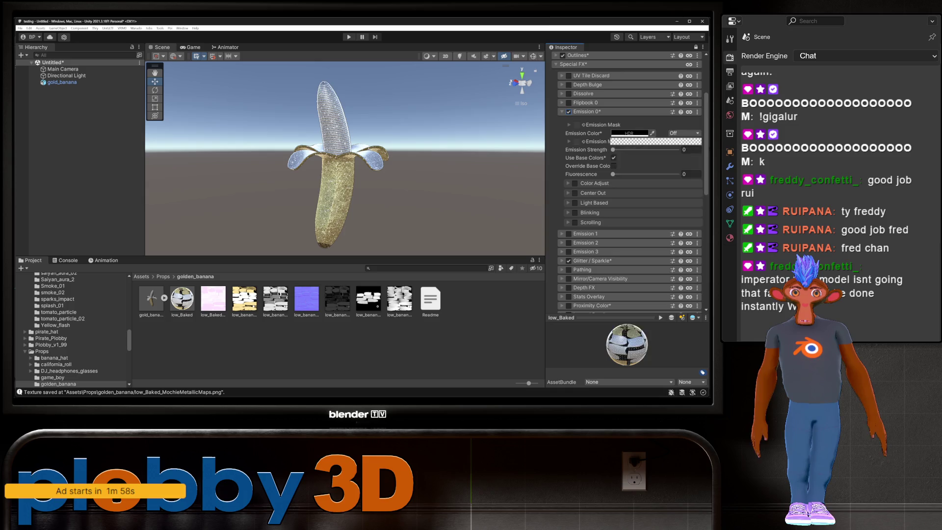
Enable emission Scrolling and raise Emission Strength from 0 to 1
left_click(629, 133)
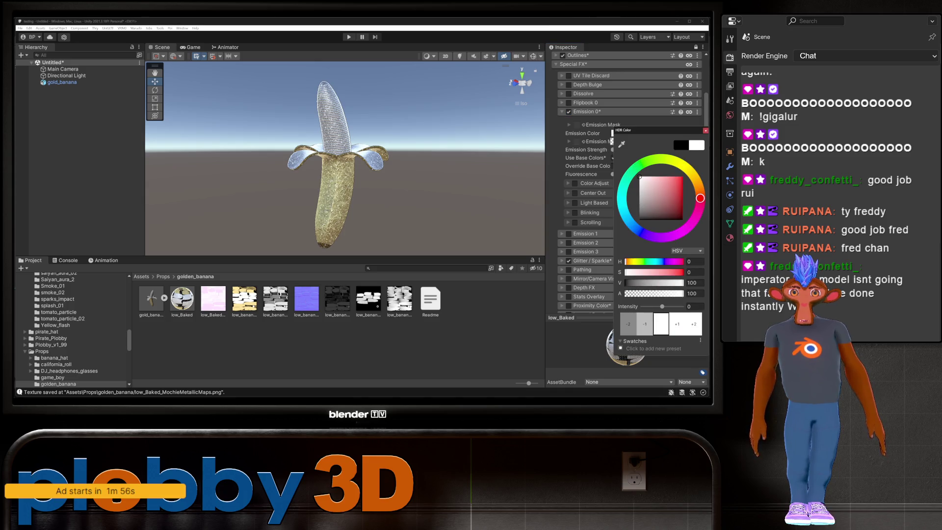
key("Escape")
left_click(691, 150)
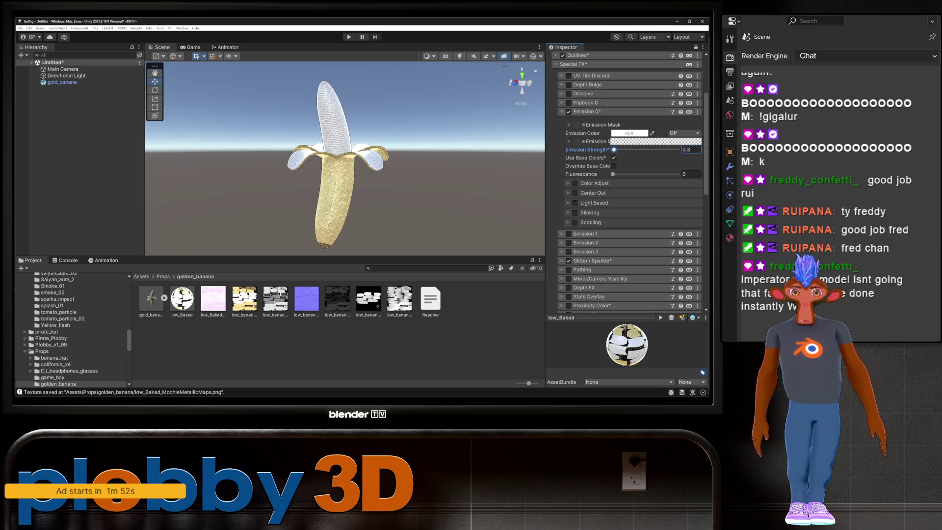
type("0")
left_click(575, 222)
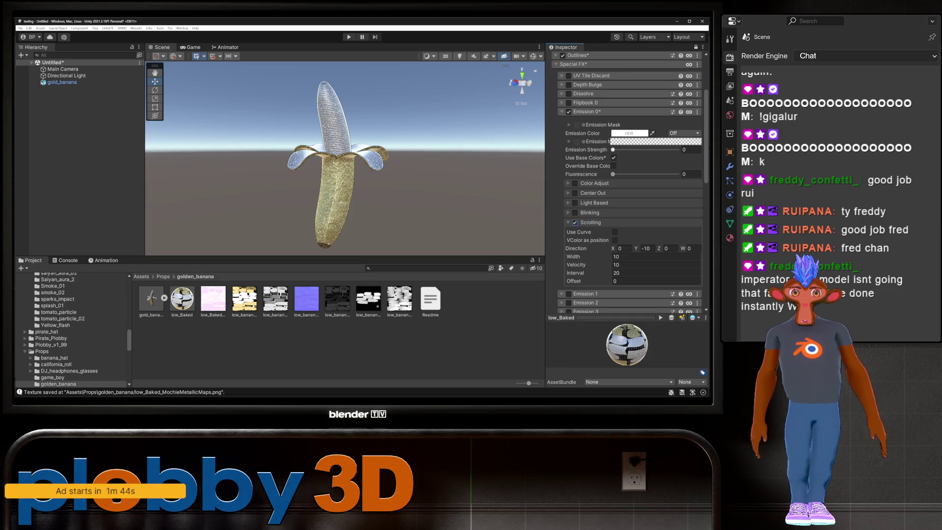
left_click_drag(612, 150, 616, 150)
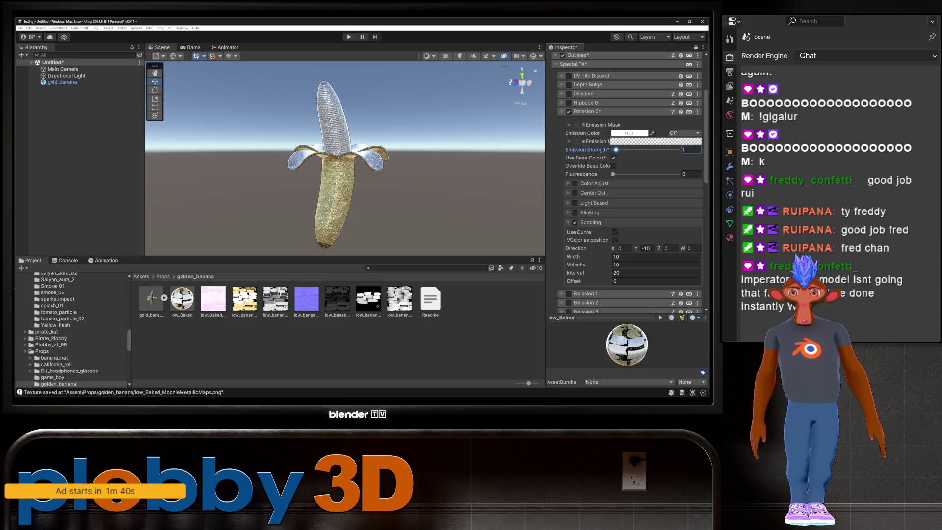
Set the scrolling Width to 100 and switch to the Game preview
left_click(638, 256)
type("3")
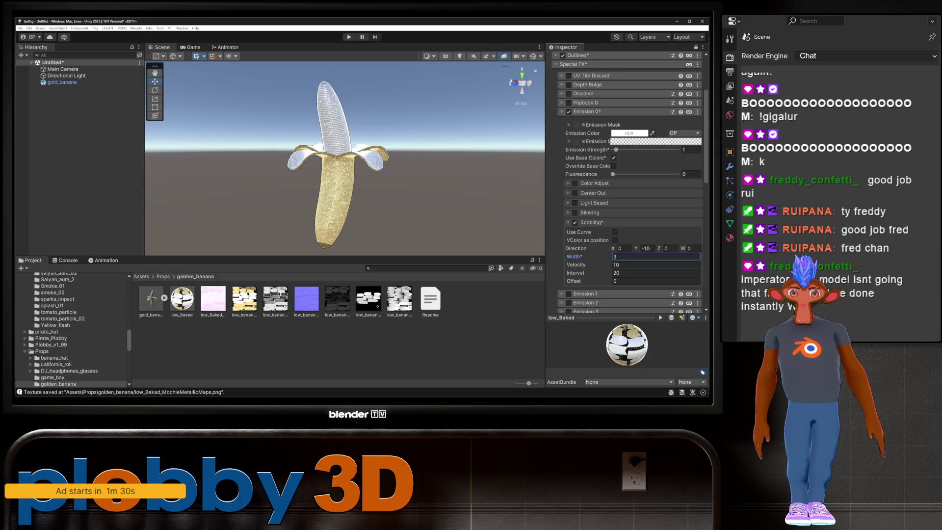
left_click(656, 264)
left_click(656, 256)
type("10")
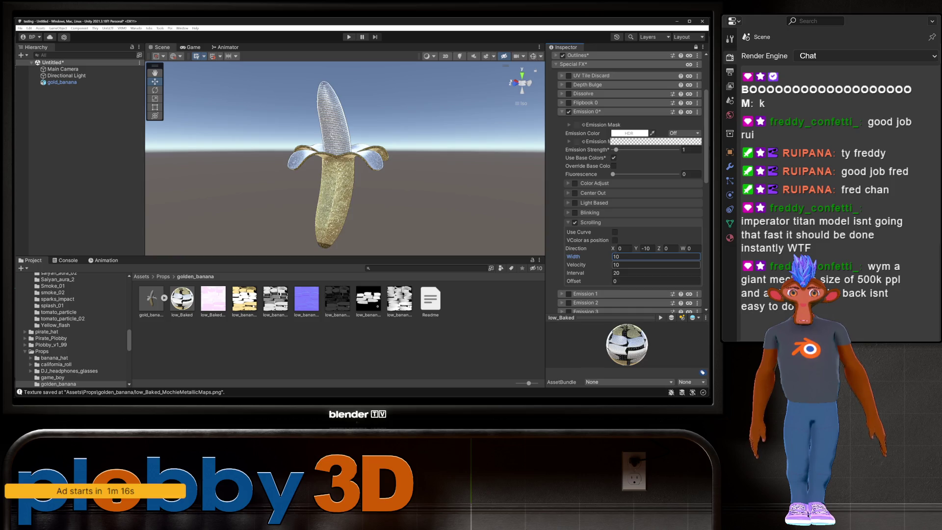
key("BackSpace")
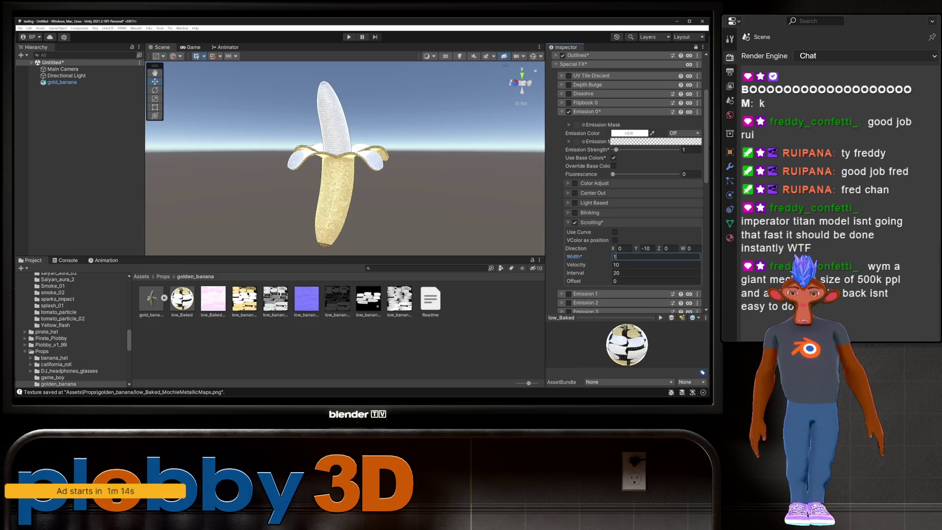
key("Tab")
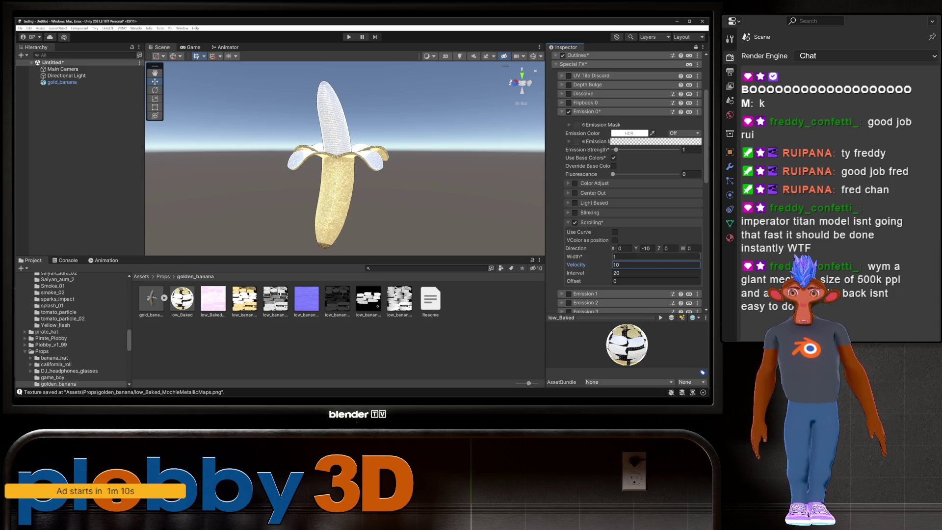
key("shift+Tab")
type("100")
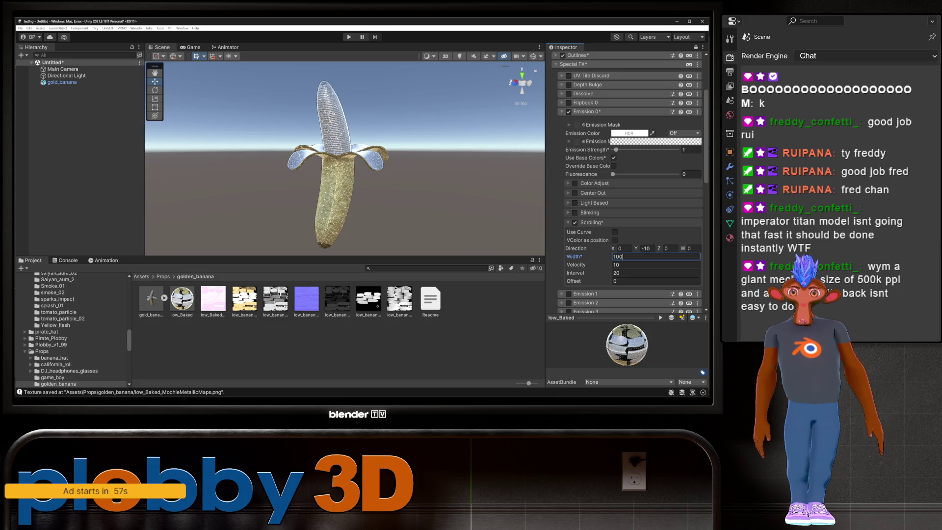
key("ctrl+2")
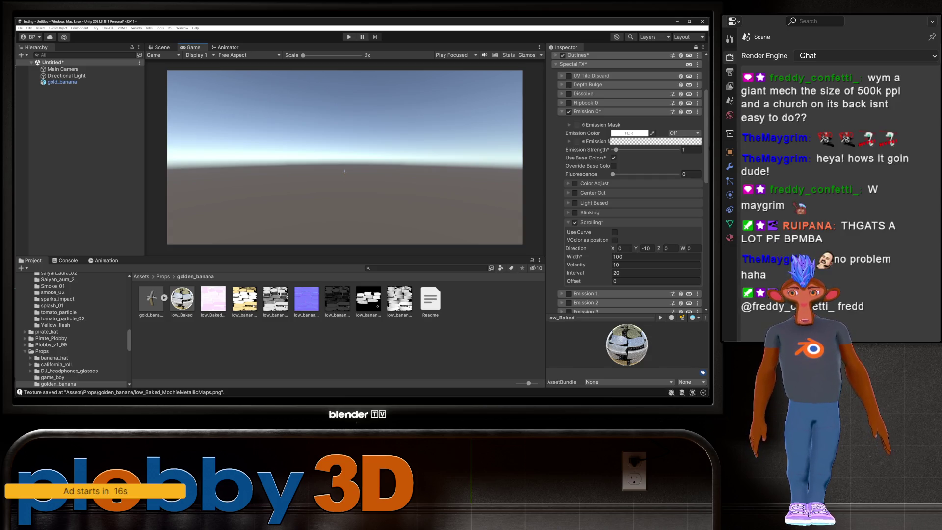
Return to the Scene view and check the scene camera settings
scroll(345, 157, "up", 3)
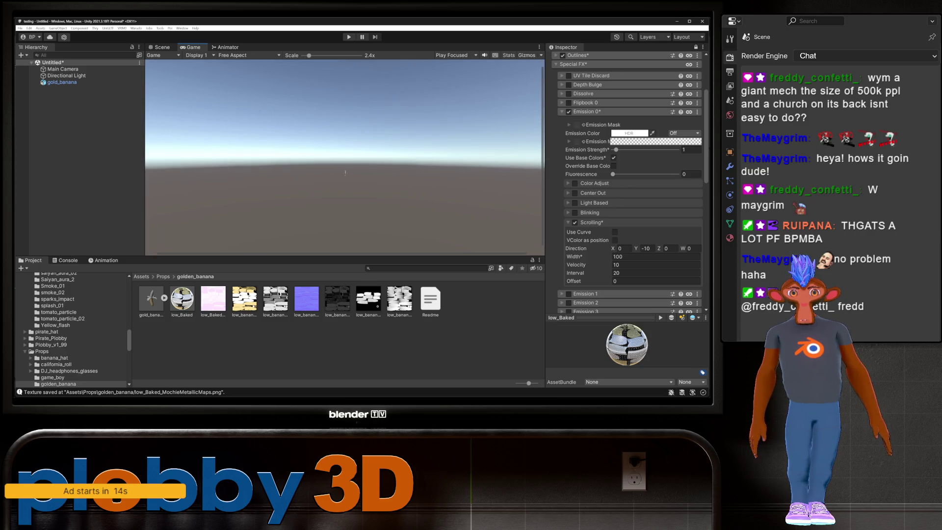
scroll(346, 173, "down", 2)
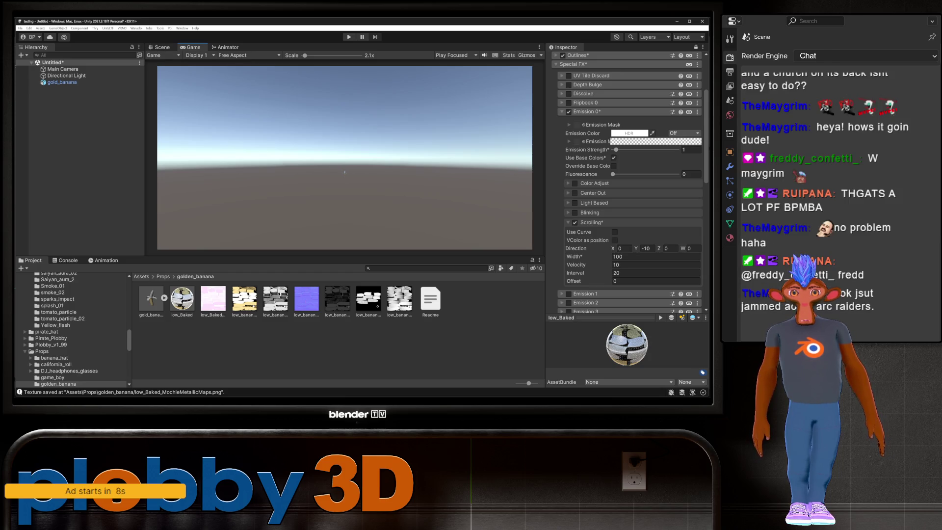
scroll(345, 157, "up", 10)
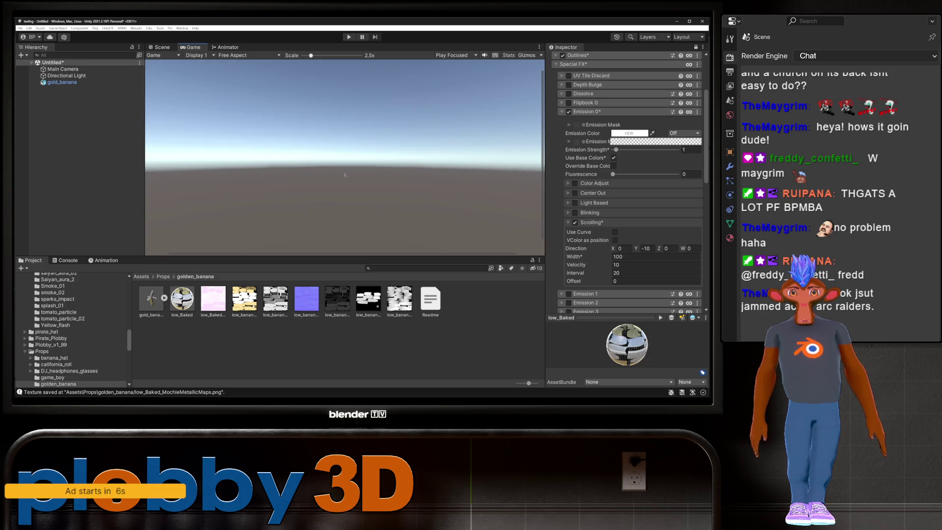
scroll(344, 157, "down", 1)
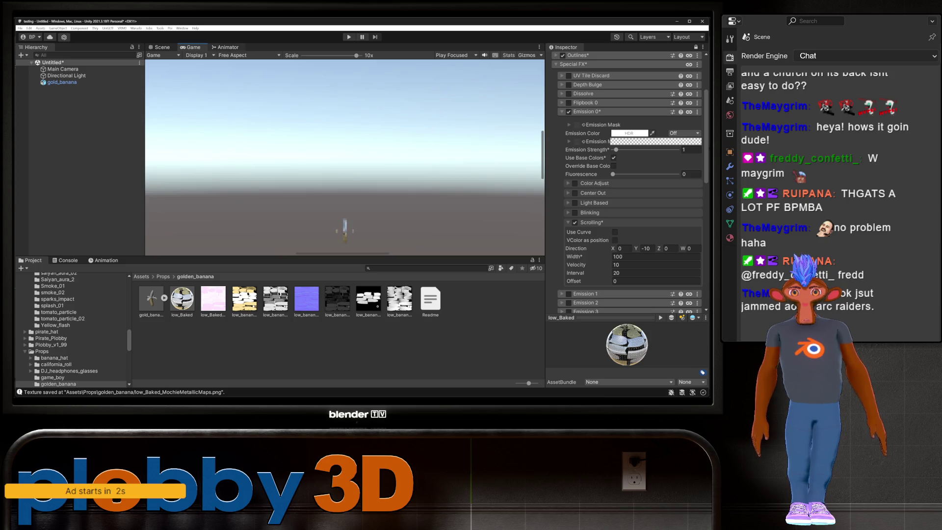
key("ctrl+1")
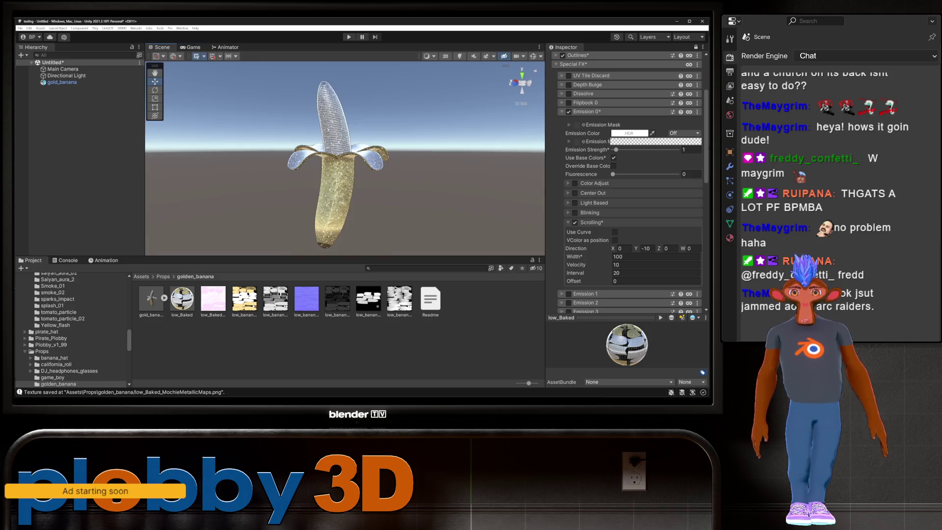
left_click(516, 56)
left_click(516, 56)
left_click(516, 56)
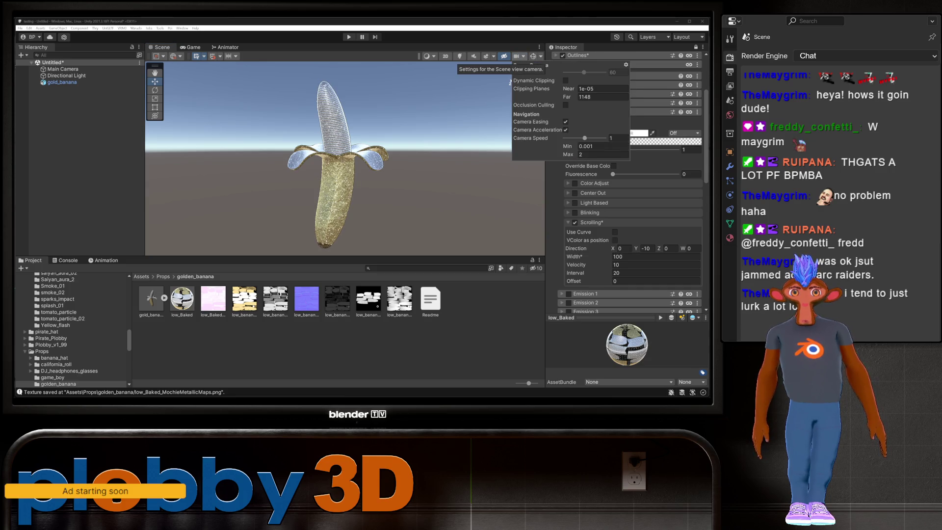
left_click(516, 56)
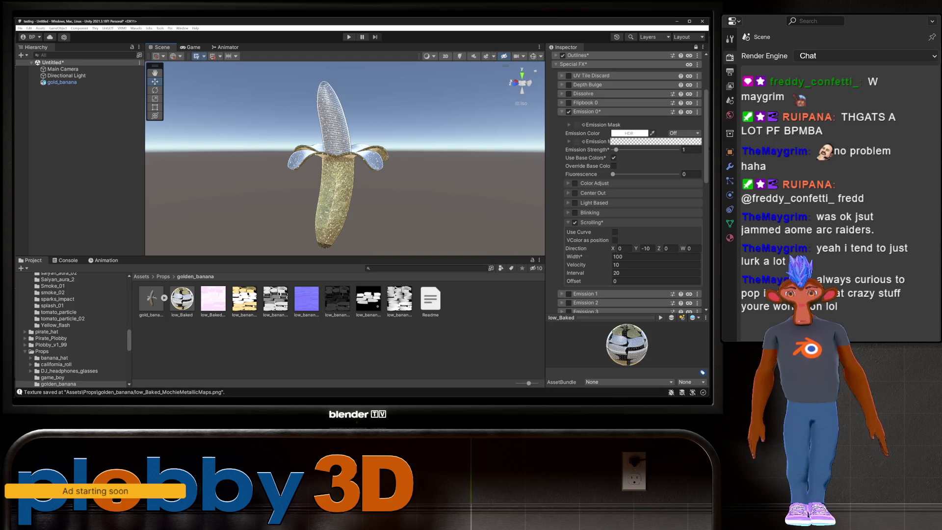
Orbit the view around the golden banana to inspect its outlined material
scroll(343, 162, "down", 3)
mouse_move(343, 162)
left_mouse_down("alt")
mouse_move(388, 164)
mouse_move(309, 182)
left_mouse_up("alt")
scroll(309, 183, "up", 5)
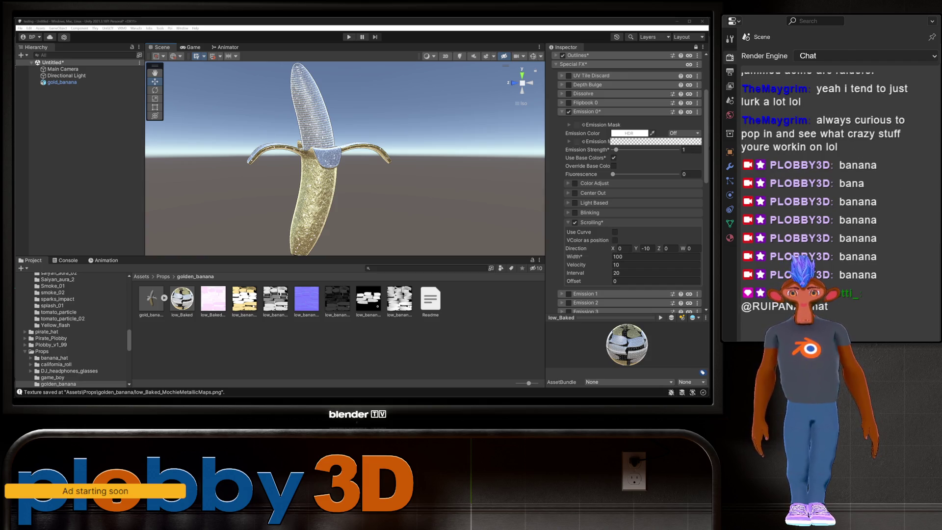
mouse_move(343, 172)
left_mouse_down("alt")
mouse_move(373, 167)
mouse_move(351, 170)
mouse_move(366, 169)
left_mouse_up("alt")
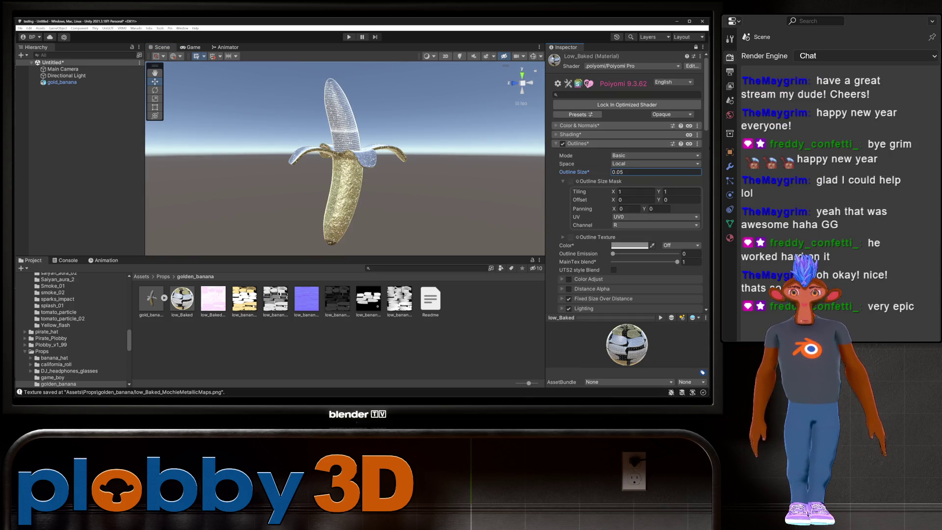
Thin the outline size to 0.06 and lock the material into an optimized shader
key("BackSpace")
key("BackSpace")
type("13")
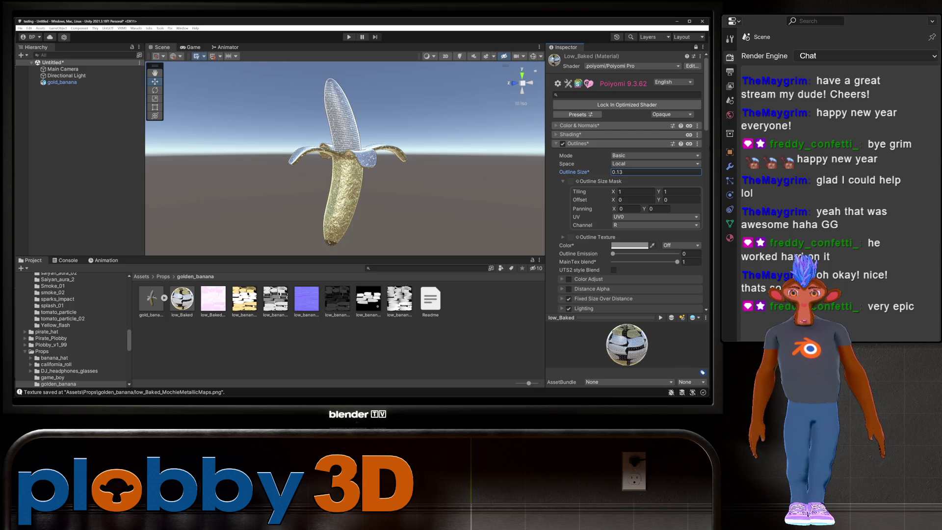
key("BackSpace")
key("BackSpace")
type("06")
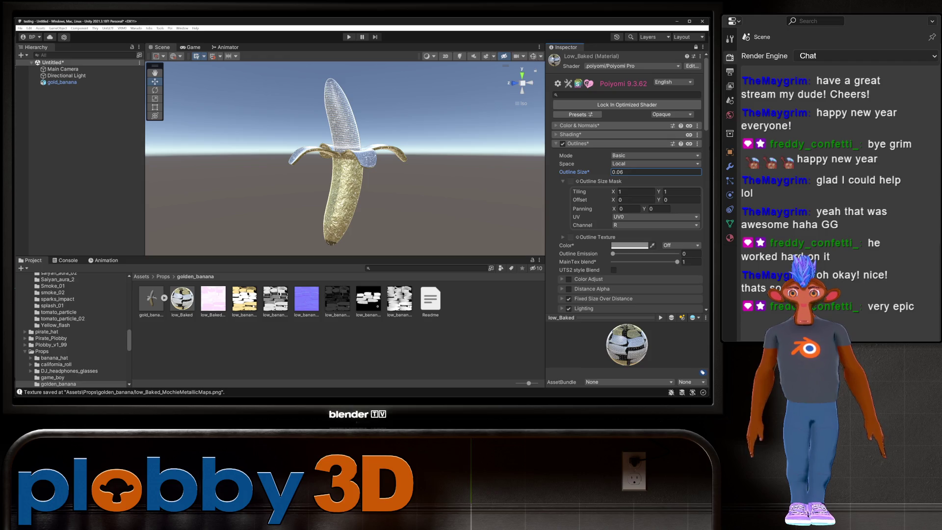
left_click(627, 105)
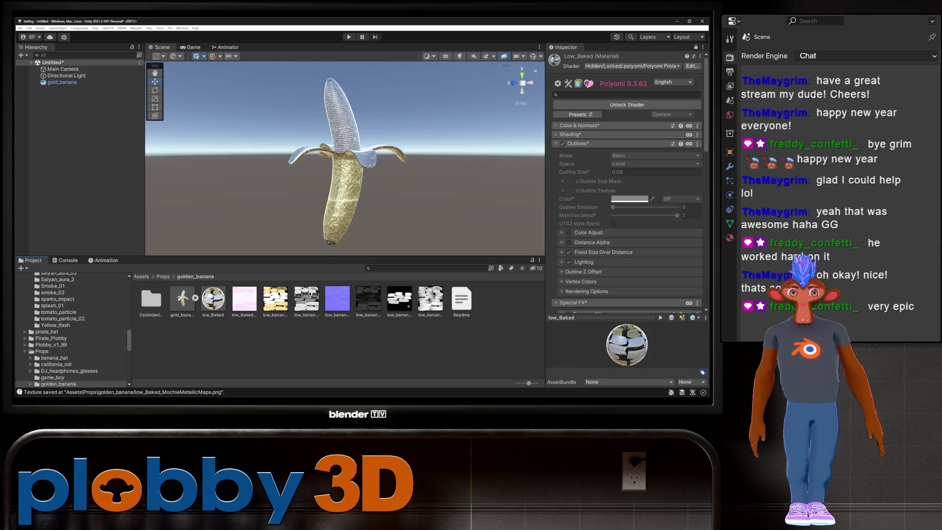
Add a Box Collider to gold_banana and frame it in the view
left_click(62, 82)
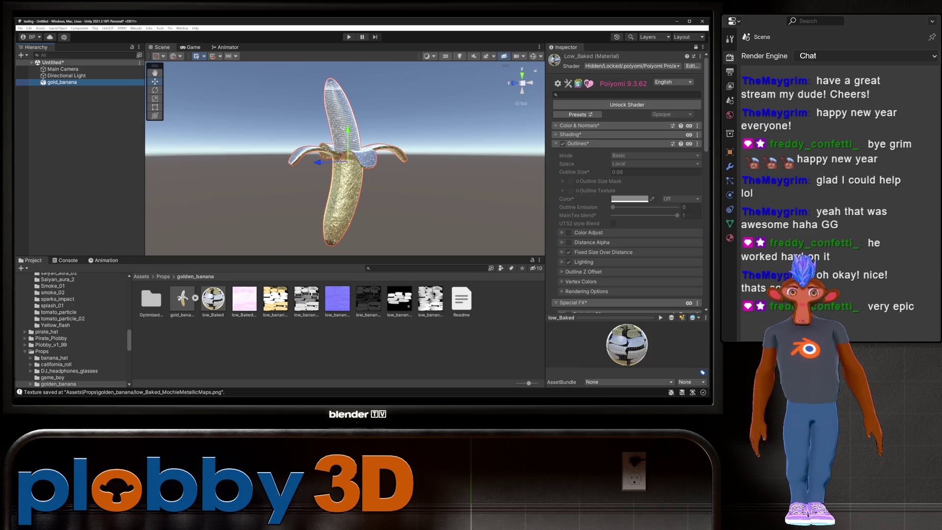
key("ctrl+shift+a")
type("box")
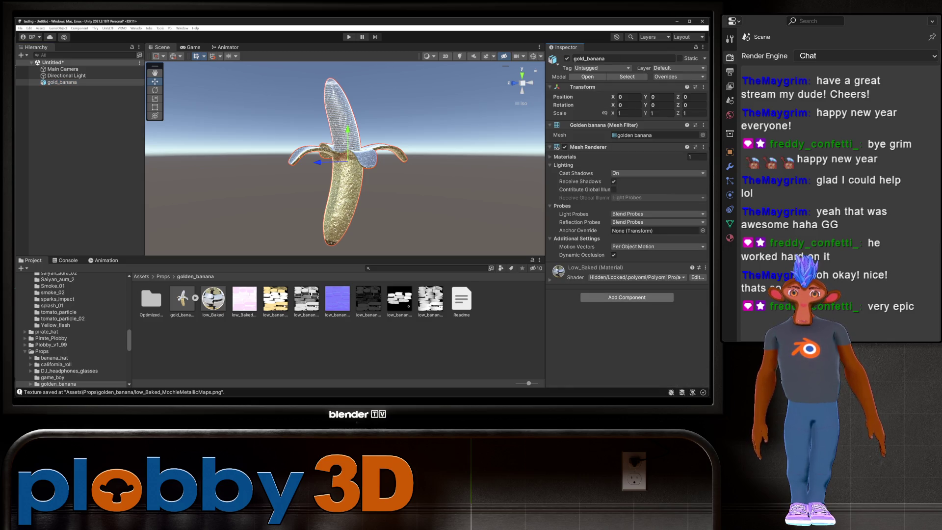
key("Return")
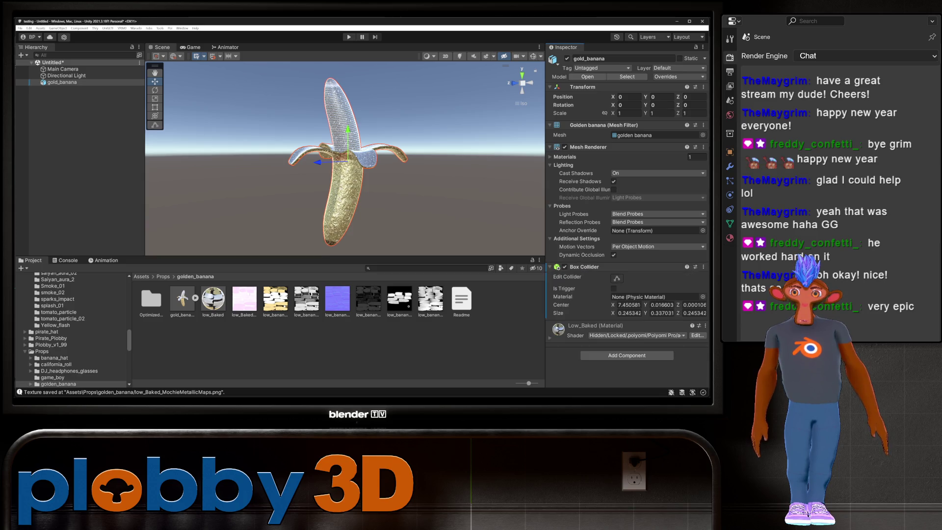
left_click(61, 82)
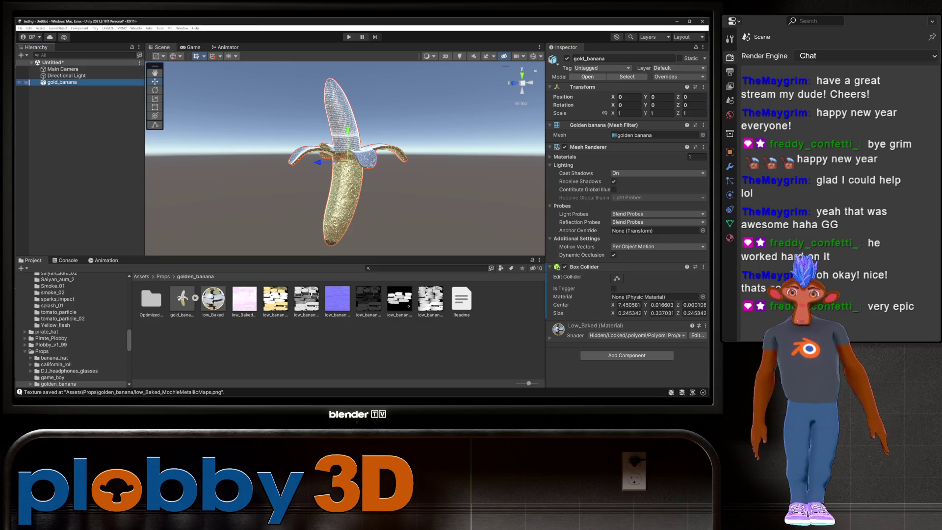
key("f")
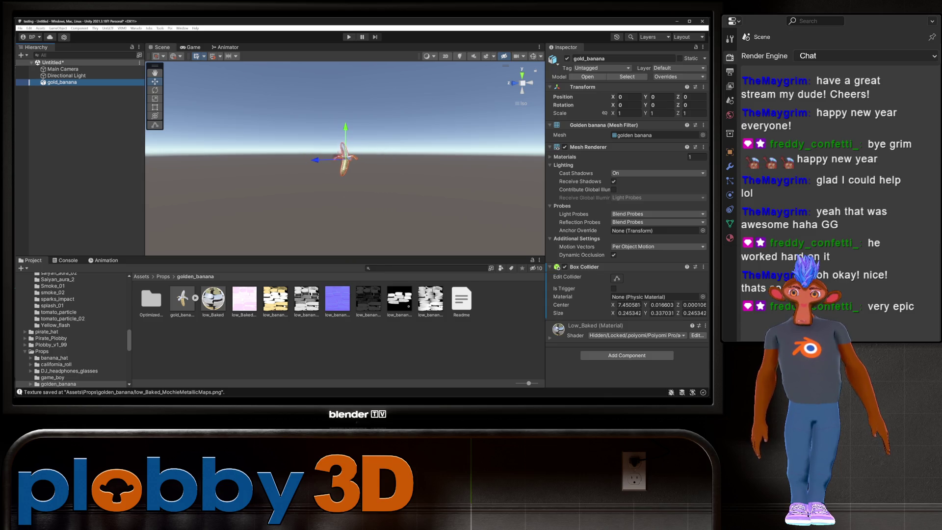
Reselect gold_banana and preview its collider box in the scene
scroll(345, 157, "up", 10)
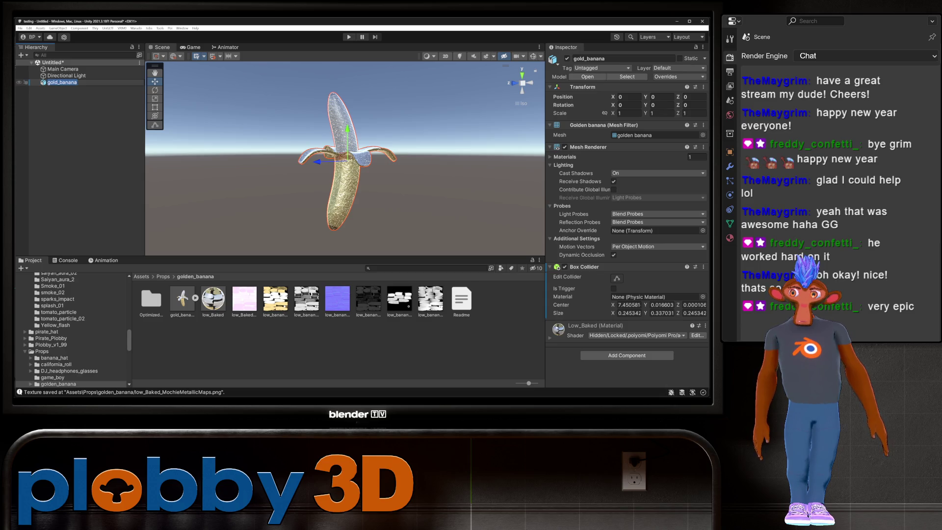
left_click(66, 76)
left_click(61, 82)
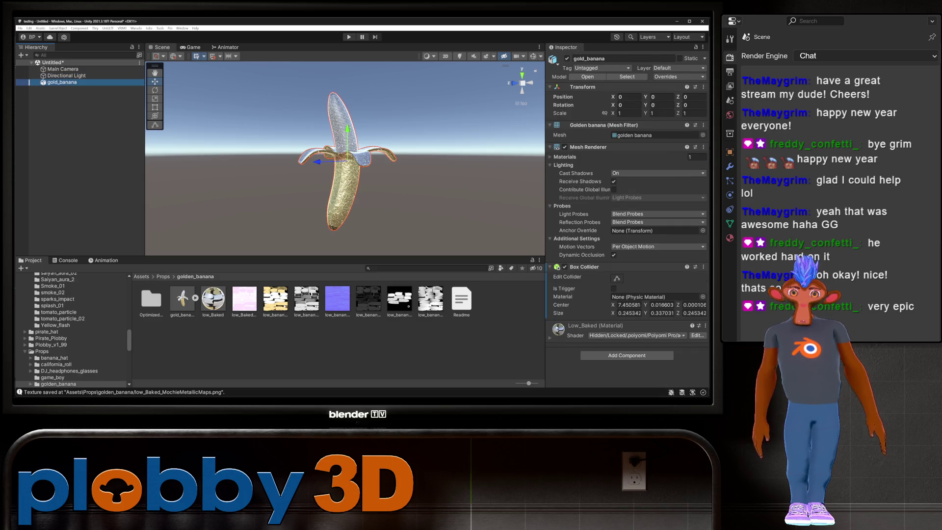
left_click(617, 278)
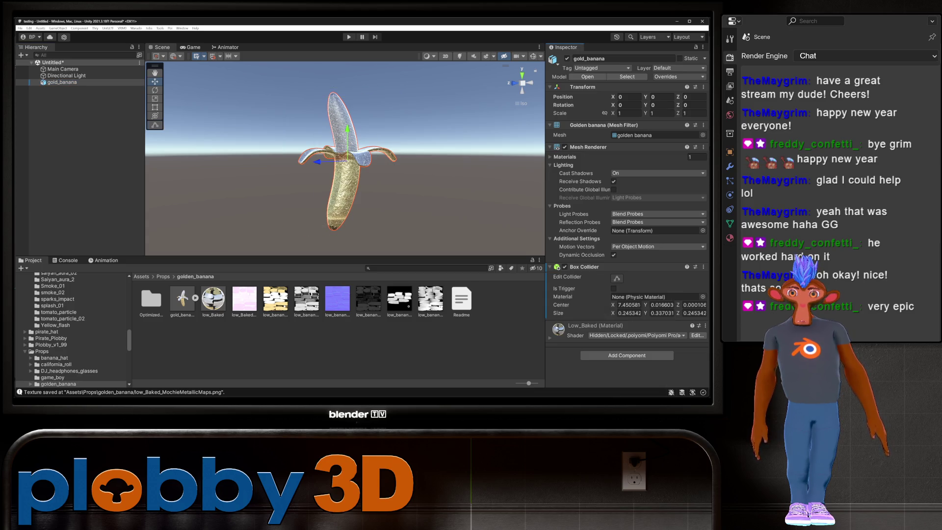
left_click(617, 278)
left_click(617, 278)
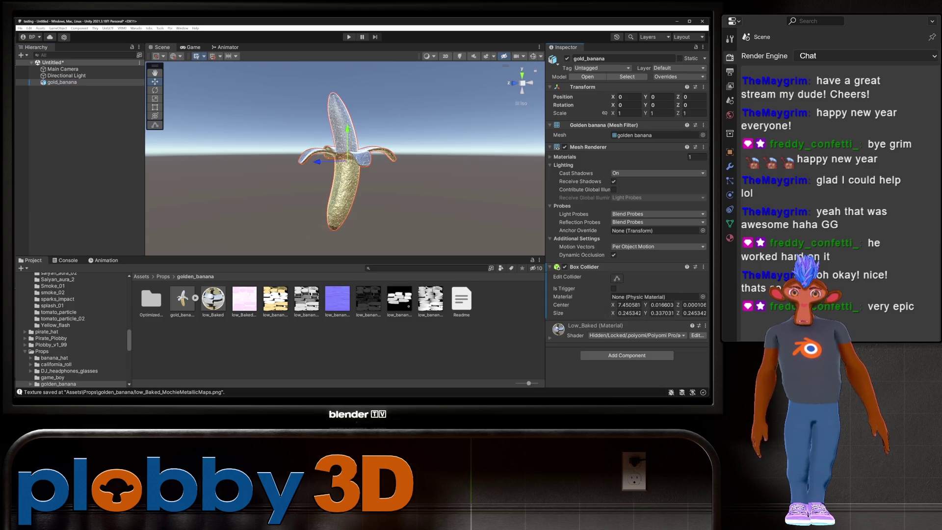
right_click(62, 82)
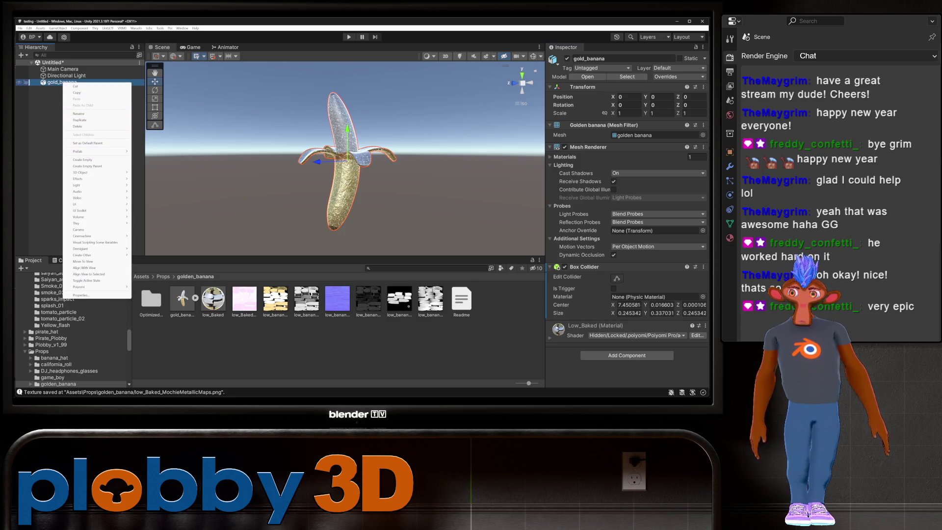
Wrap gold_banana in an empty parent and save it as a prefab named Prop
left_click(88, 166)
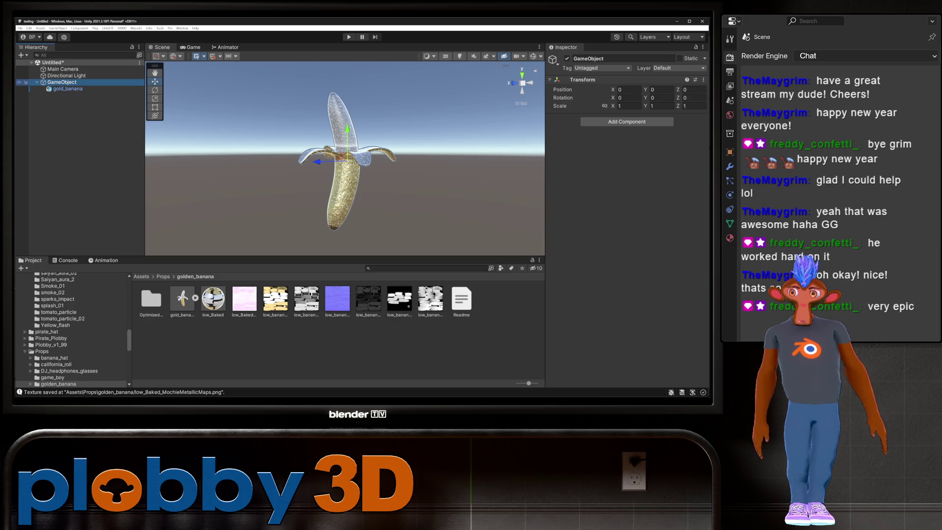
left_click_drag(62, 82, 294, 338)
key("F2")
type("Prop")
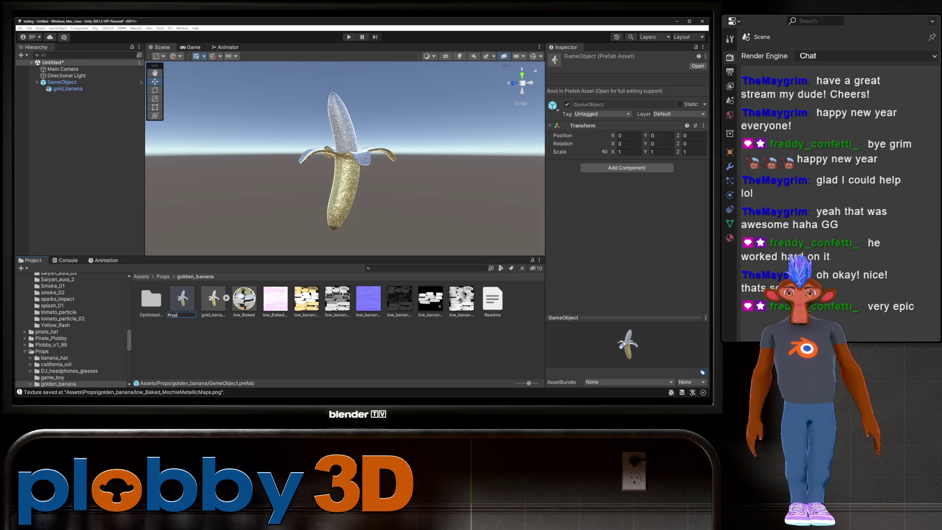
key("Return")
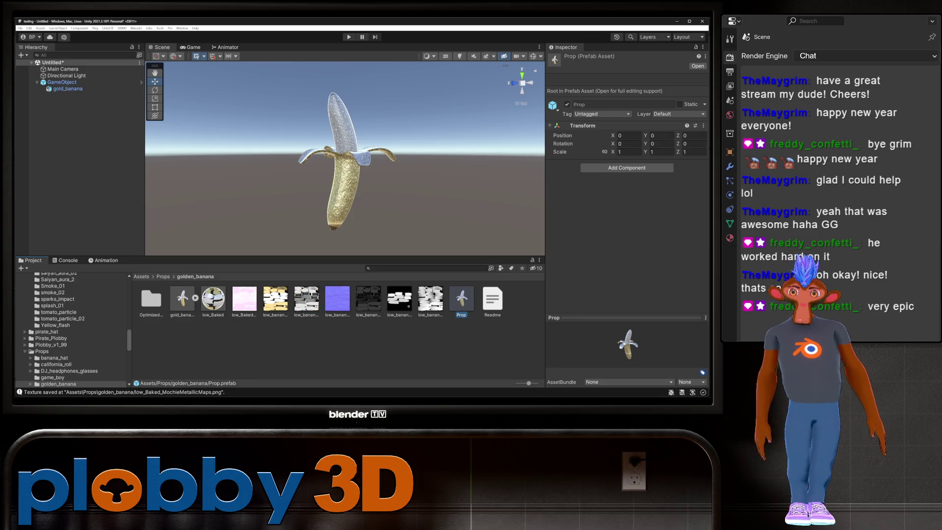
Set the Warudo Mod Export Directory to the StreamingAssets Props folder
left_click(136, 28)
left_click(157, 57)
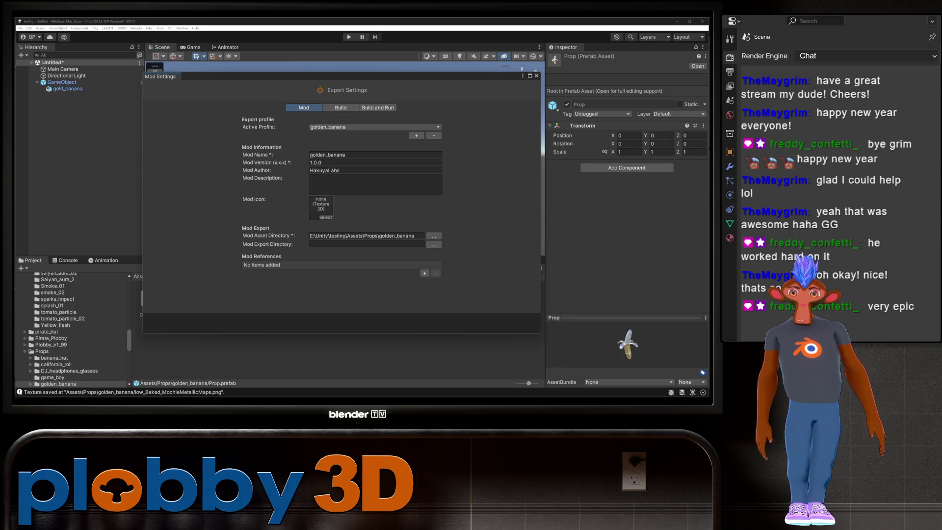
left_click(434, 245)
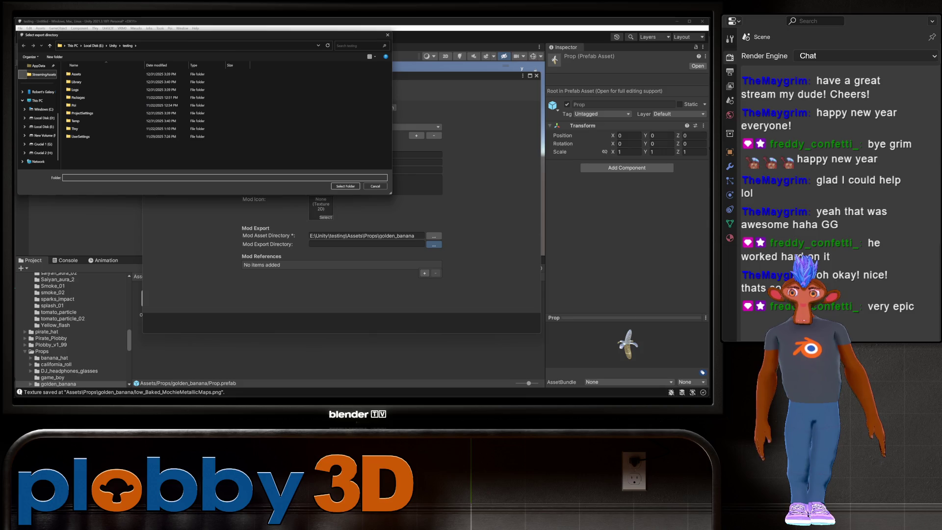
left_click(39, 74)
double_click(79, 128)
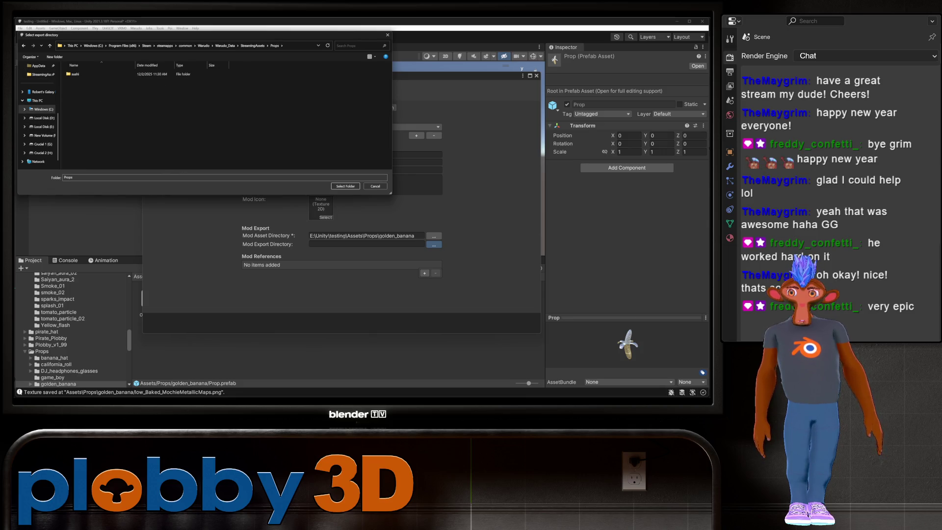
key("Return")
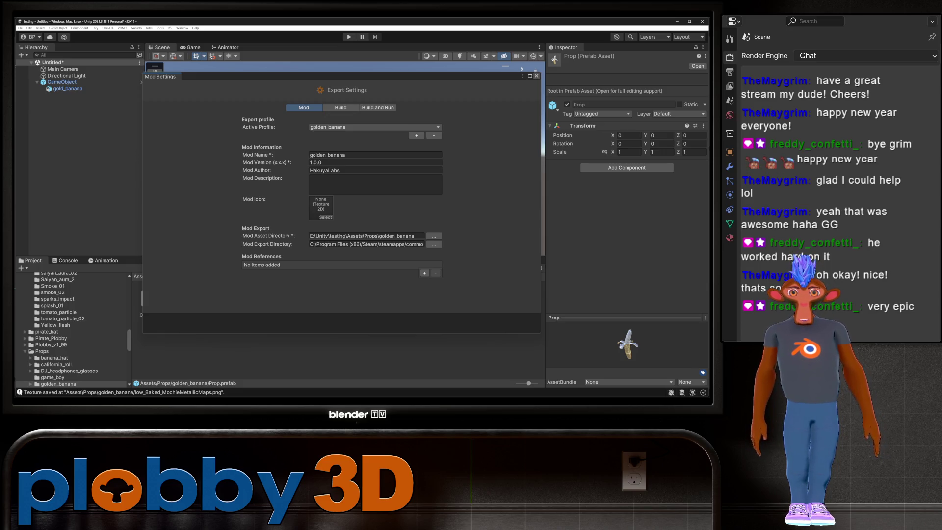
left_click(537, 76)
left_click(136, 28)
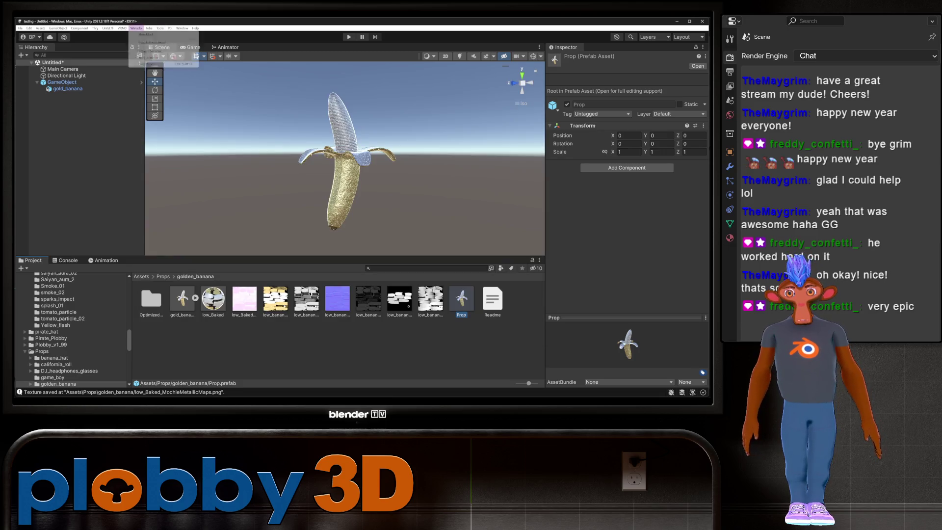
Build the golden_banana mod, then switch to Warudo's blueprint node editor
left_click(146, 63)
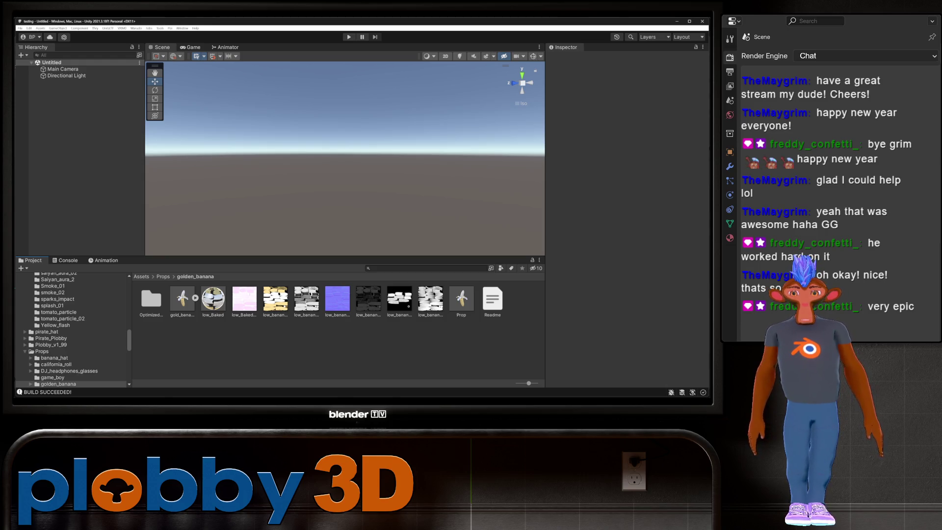
key("alt+Tab")
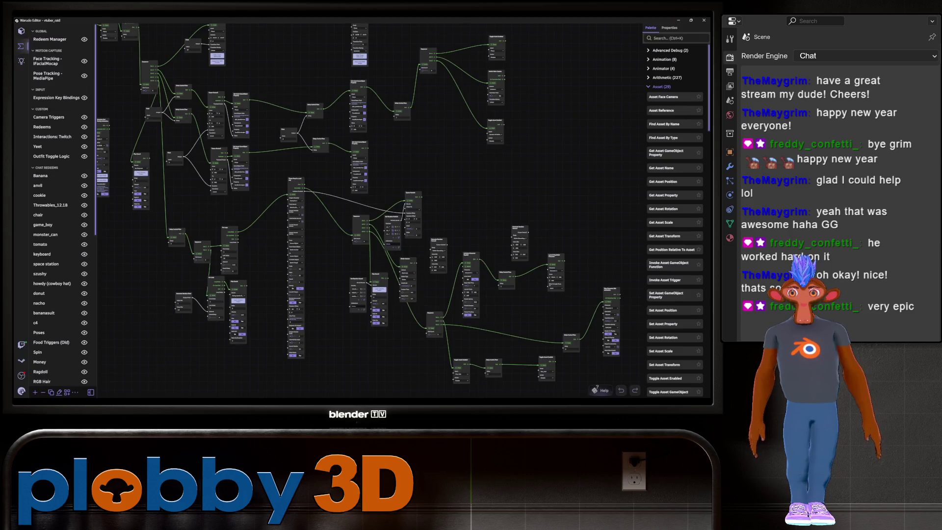
scroll(368, 206, "up", 5)
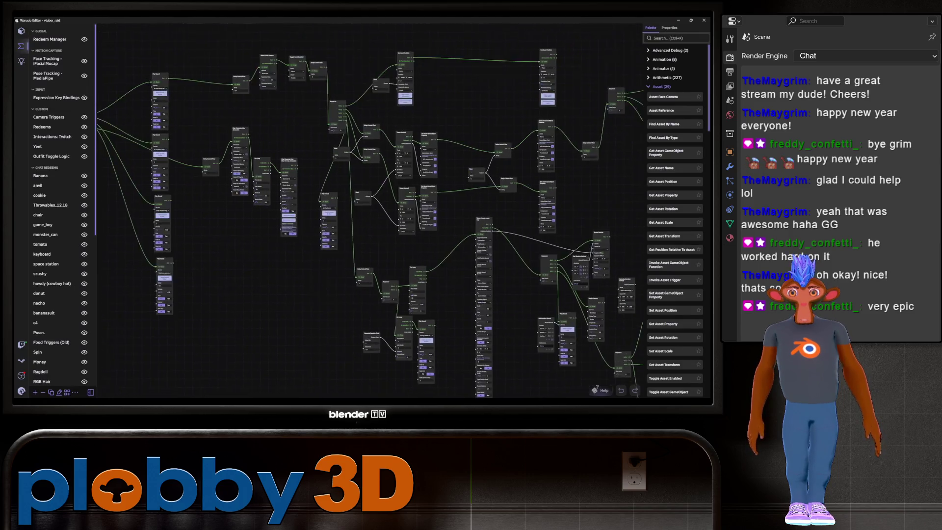
scroll(165, 180, "up", 5)
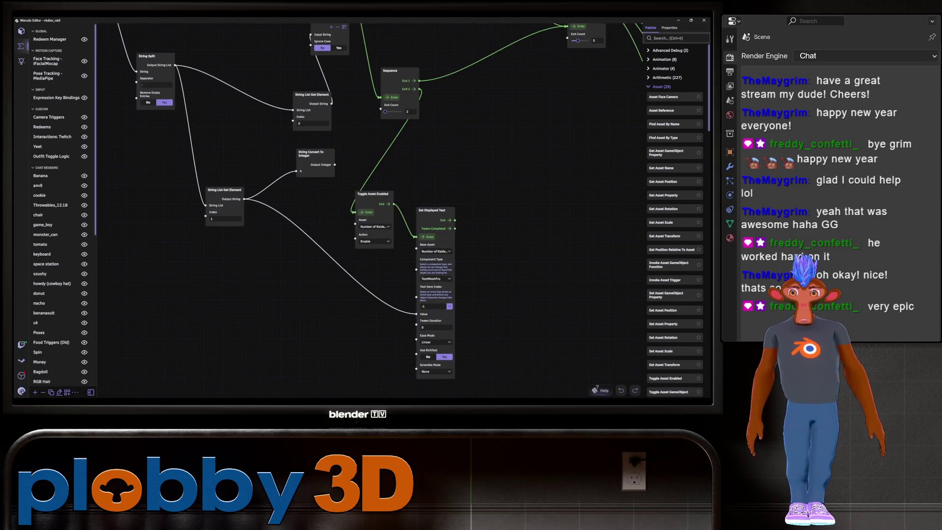
middle_click_drag(402, 245, 345, 233)
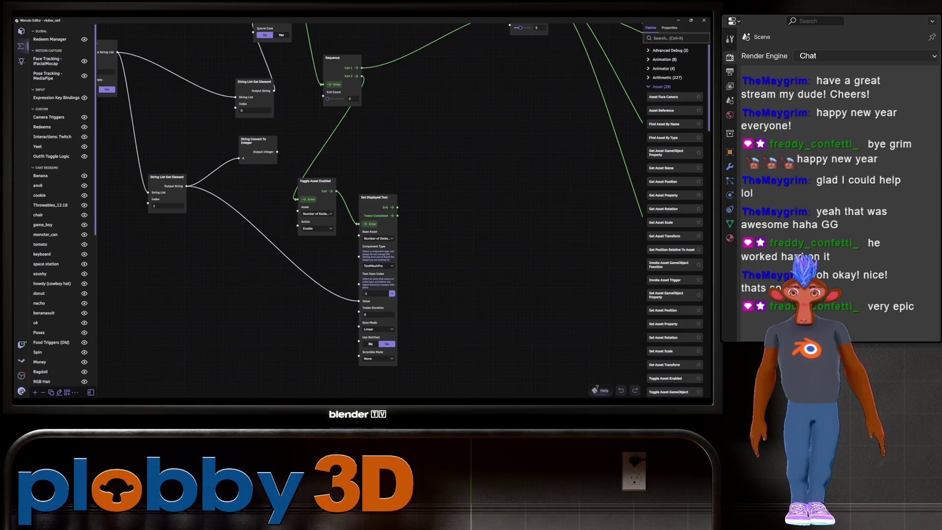
scroll(356, 316, "down", 5)
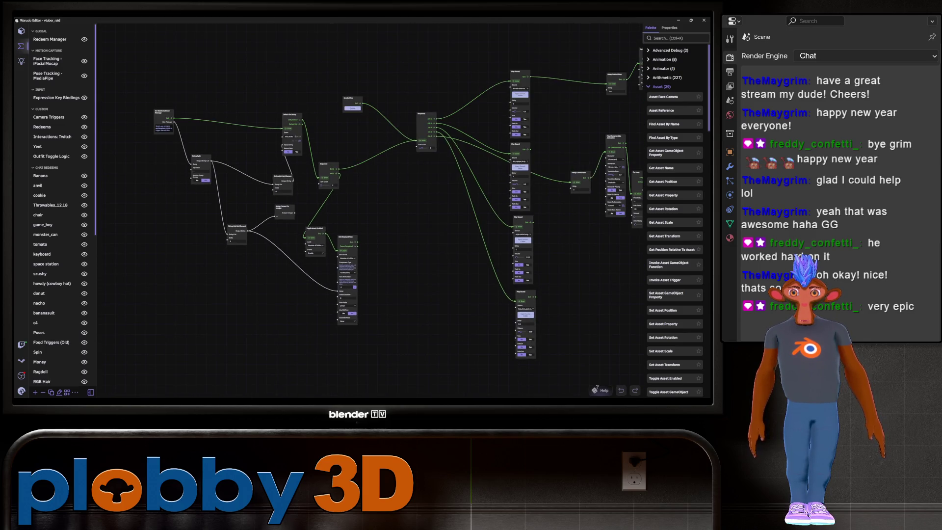
scroll(210, 235, "up", 1)
middle_click_drag(373, 236, 314, 219)
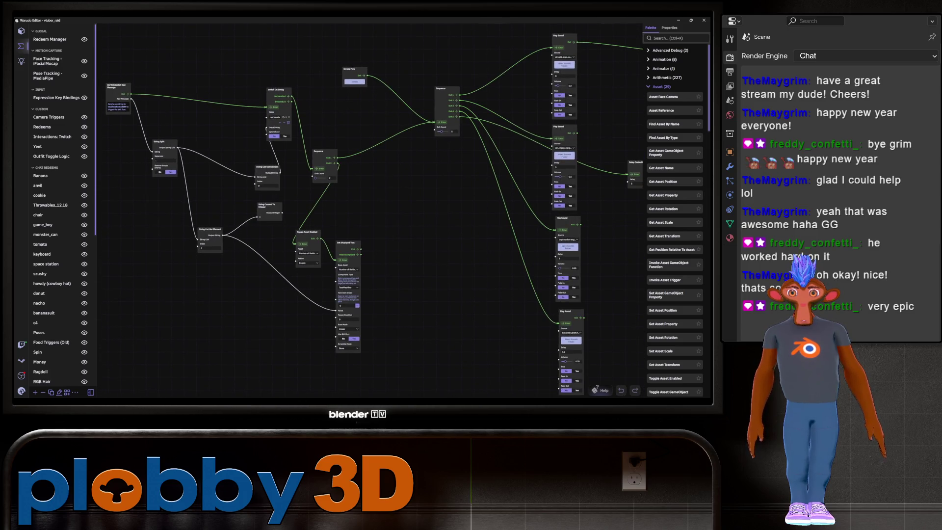
scroll(368, 211, "down", 3)
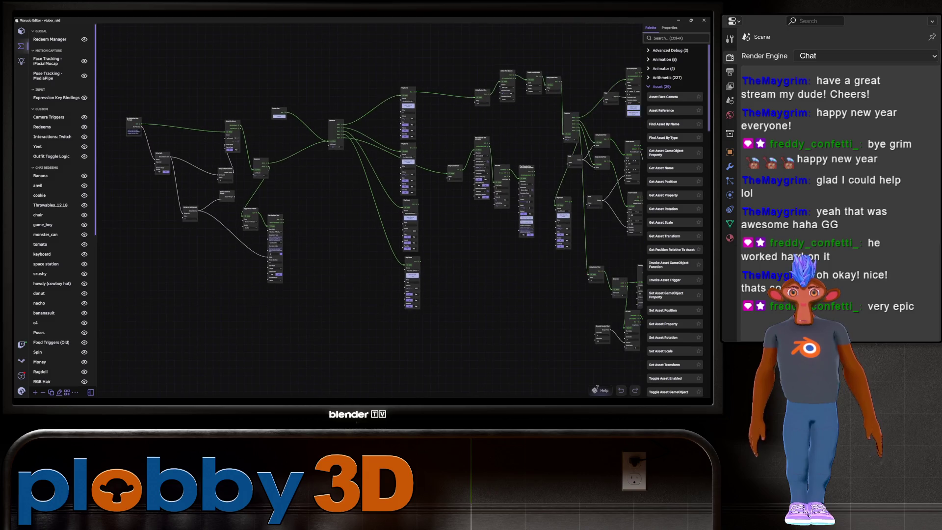
scroll(368, 211, "up", 1)
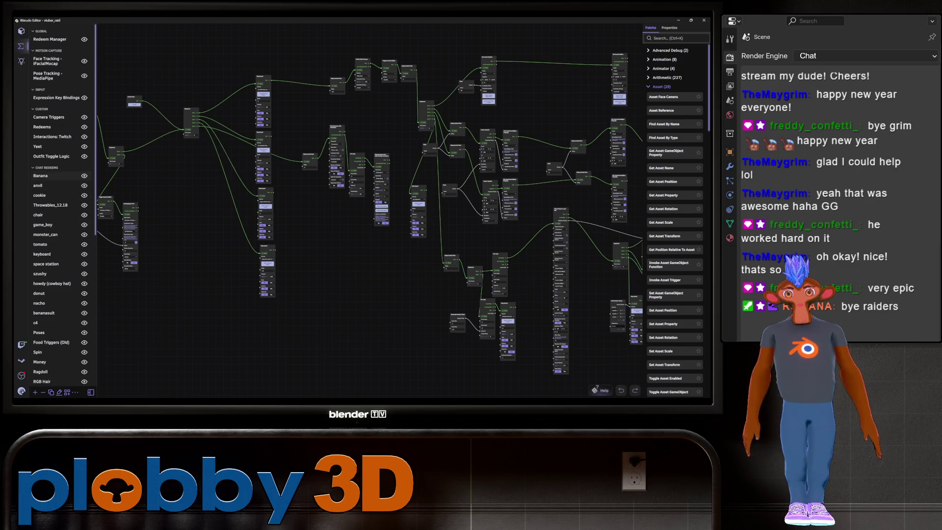
left_click(41, 175)
Copy and paste all of Banana's nodes, lining the duplicate up under the original
scroll(267, 92, "down", 5)
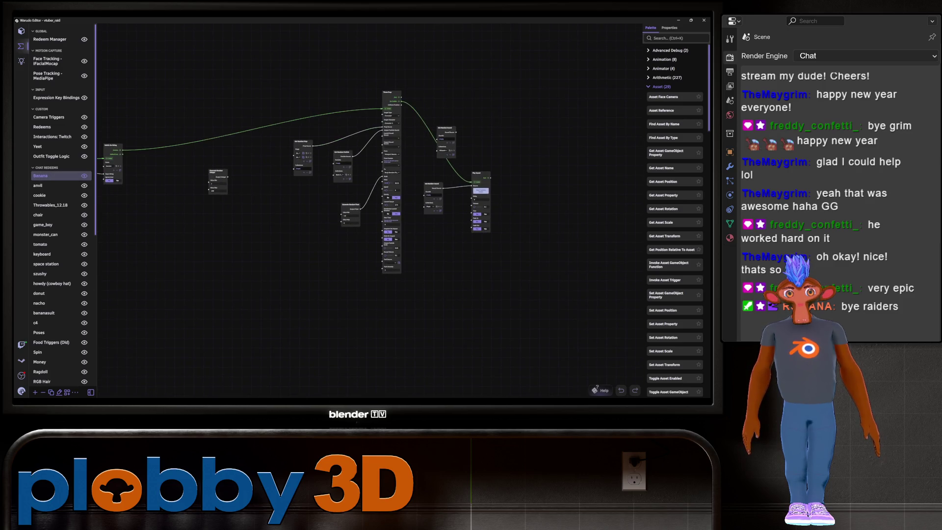
left_click_drag(267, 91, 443, 336)
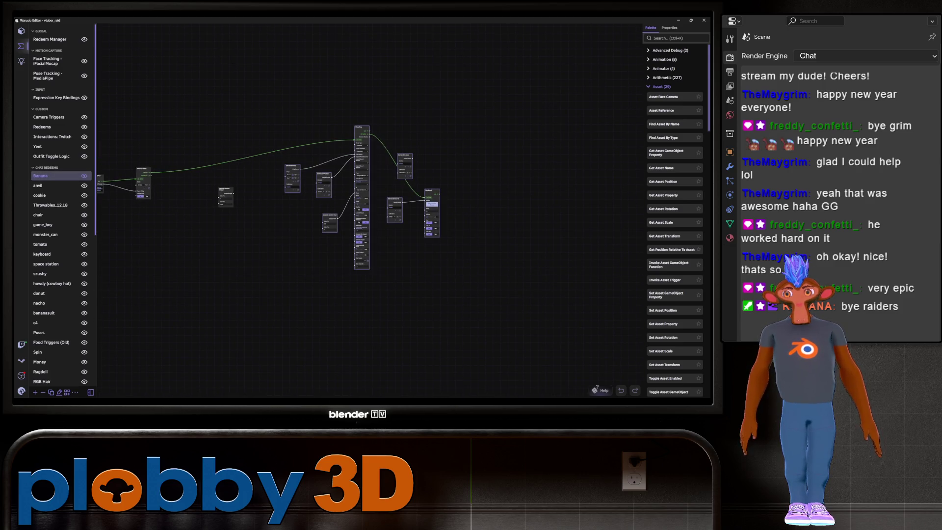
left_click_drag(257, 77, 497, 323)
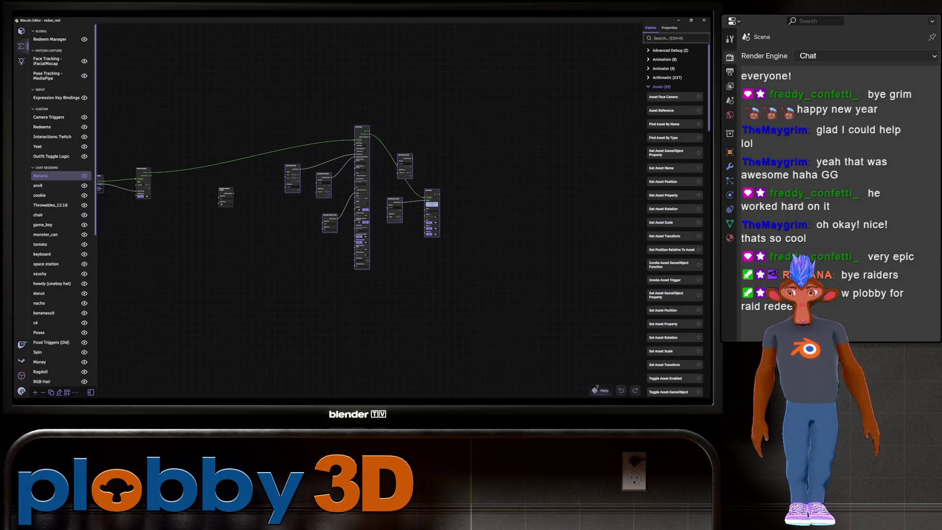
scroll(270, 171, "down", 3)
key("ctrl+c")
key("ctrl+v")
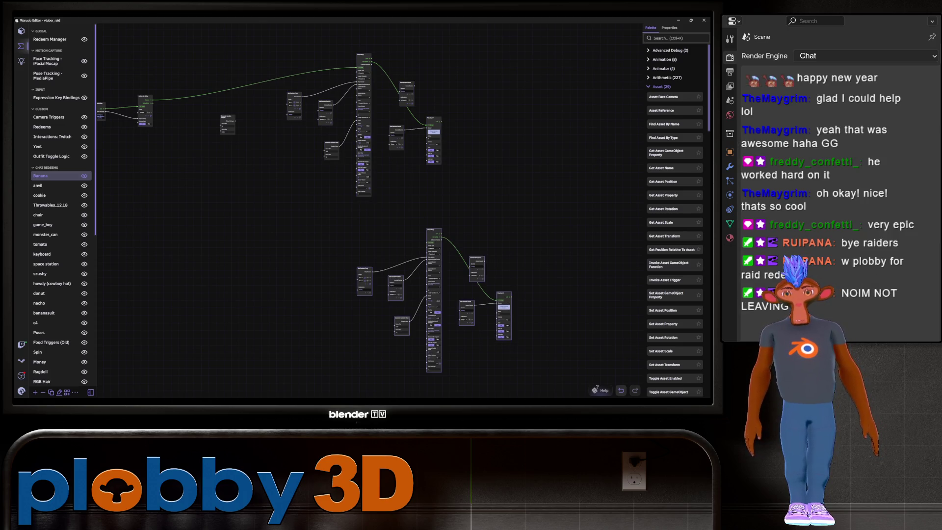
left_click_drag(434, 231, 361, 232)
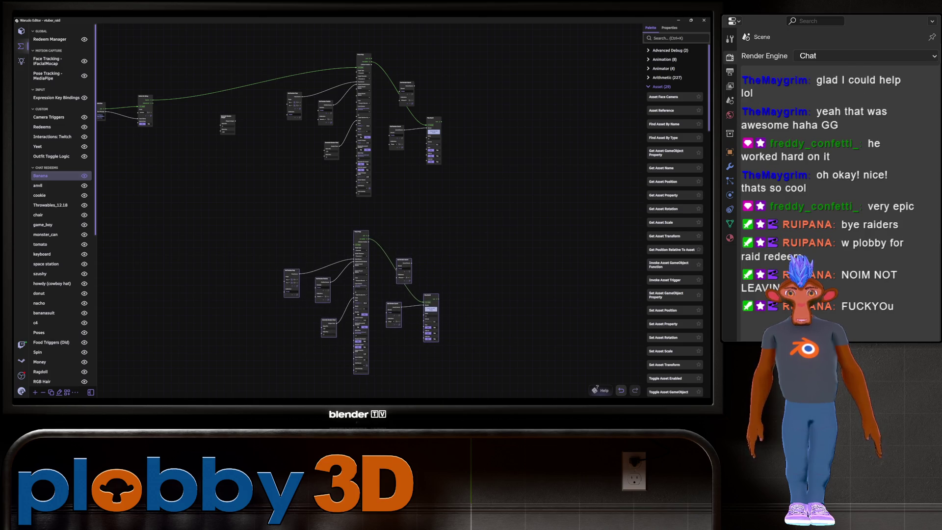
scroll(228, 150, "up", 5)
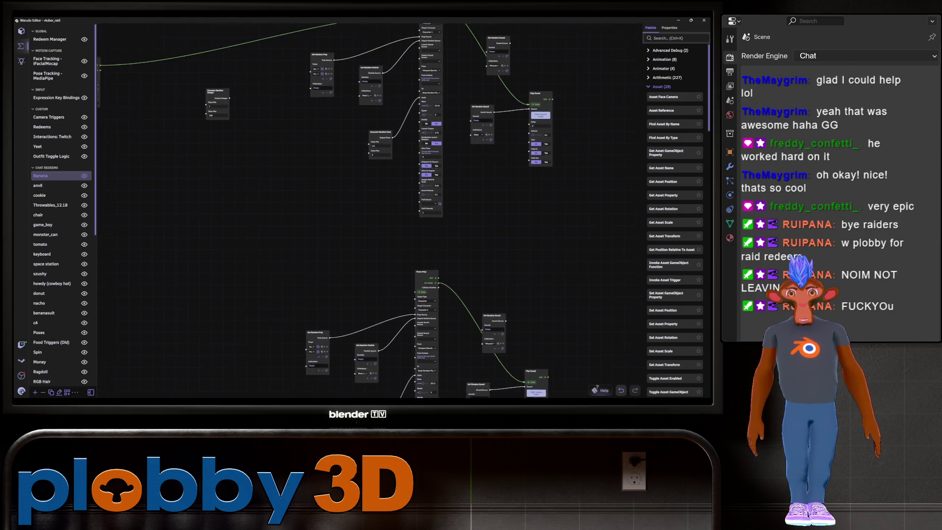
scroll(344, 211, "down", 3)
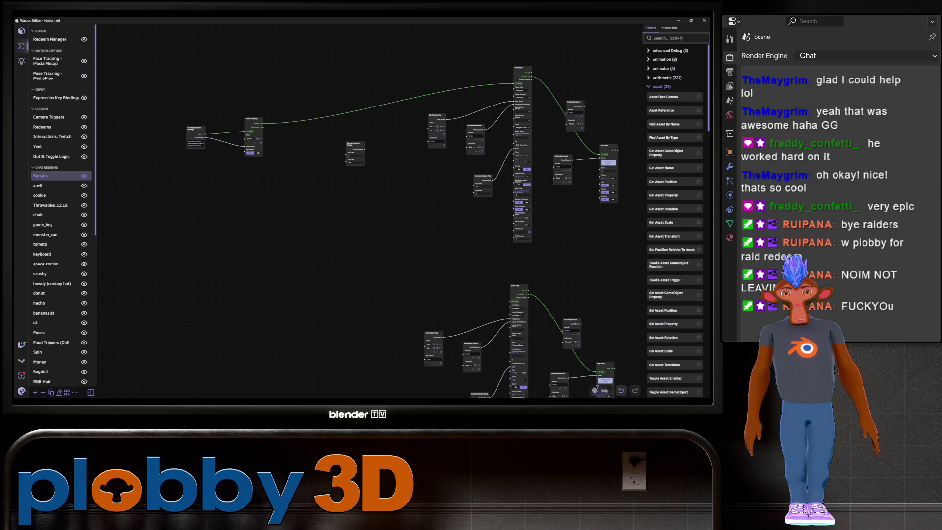
Add an If Branch node and arrange it alongside Generate Random Integer
key("ctrl+k")
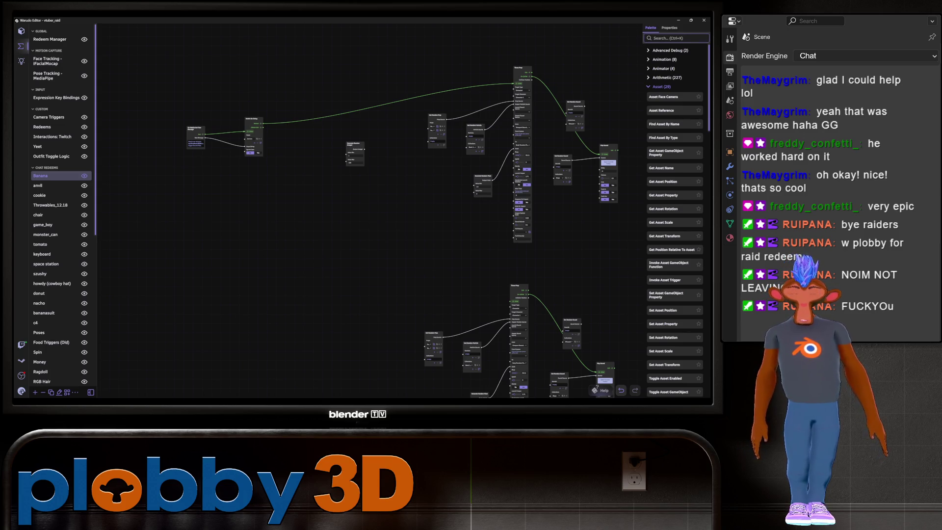
type("if bran")
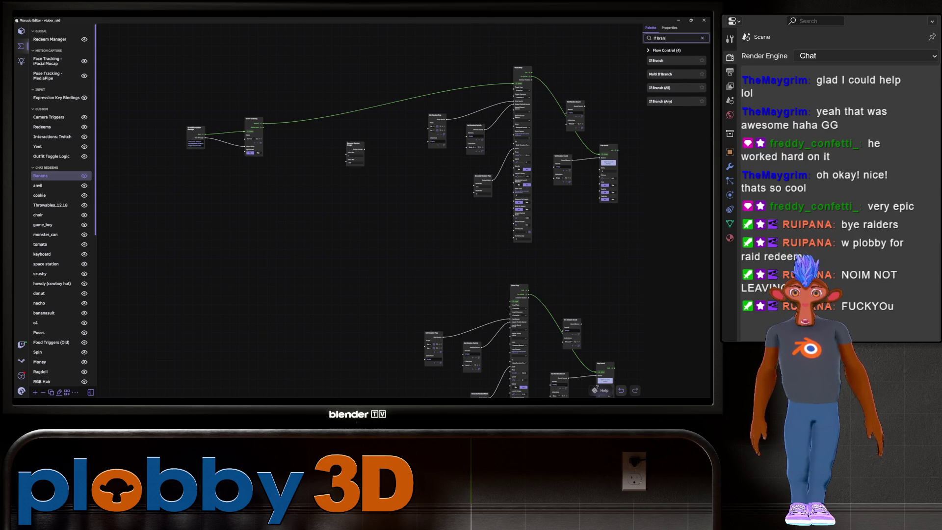
key("Down")
key("Return")
scroll(347, 22, "up", 2)
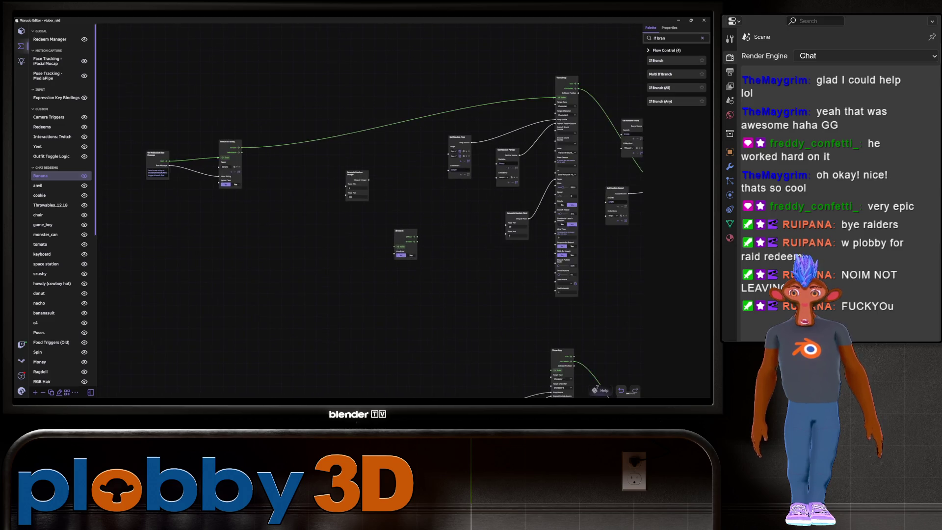
scroll(321, 192, "up", 2)
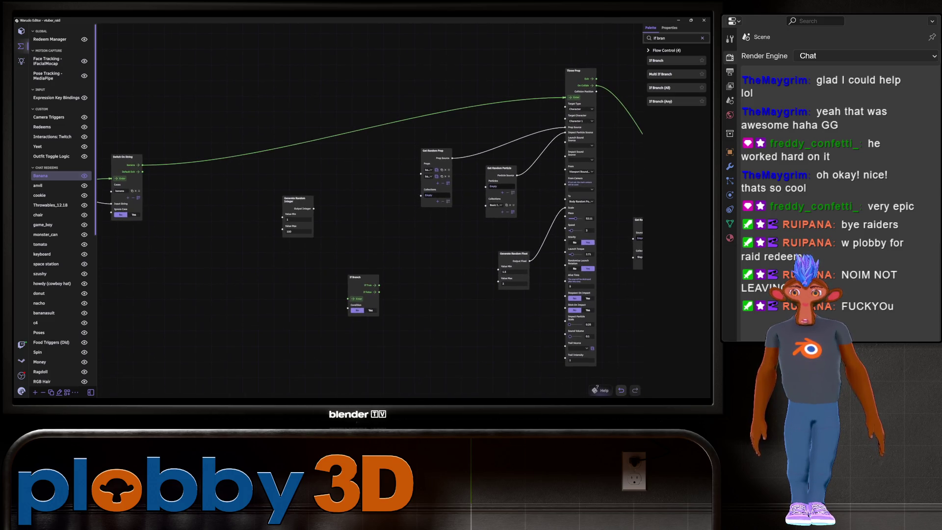
mouse_move(337, 130)
left_mouse_down()
mouse_move(170, 167)
mouse_move(197, 225)
mouse_move(323, 305)
mouse_move(348, 298)
left_mouse_up()
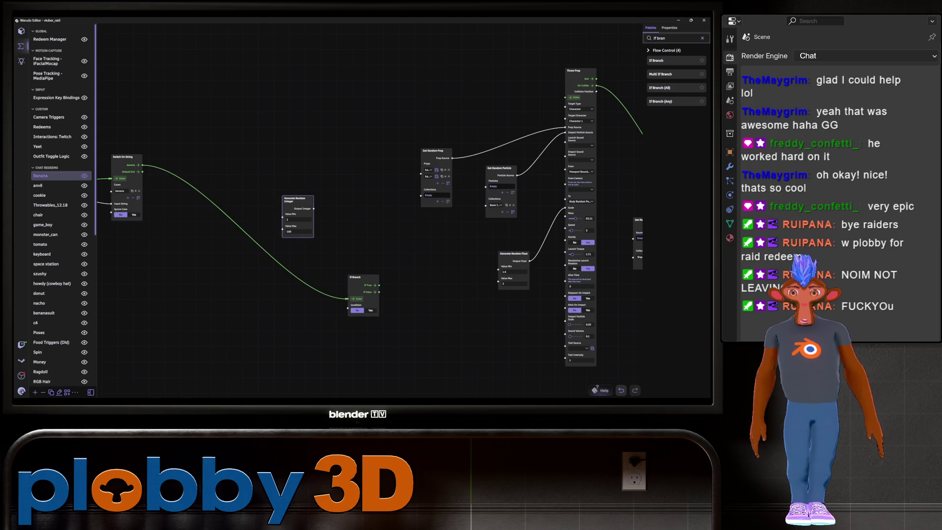
left_click_drag(296, 199, 349, 89)
mouse_move(348, 298)
left_mouse_down()
mouse_move(500, 126)
mouse_move(565, 97)
left_mouse_up()
left_click_drag(356, 277, 322, 249)
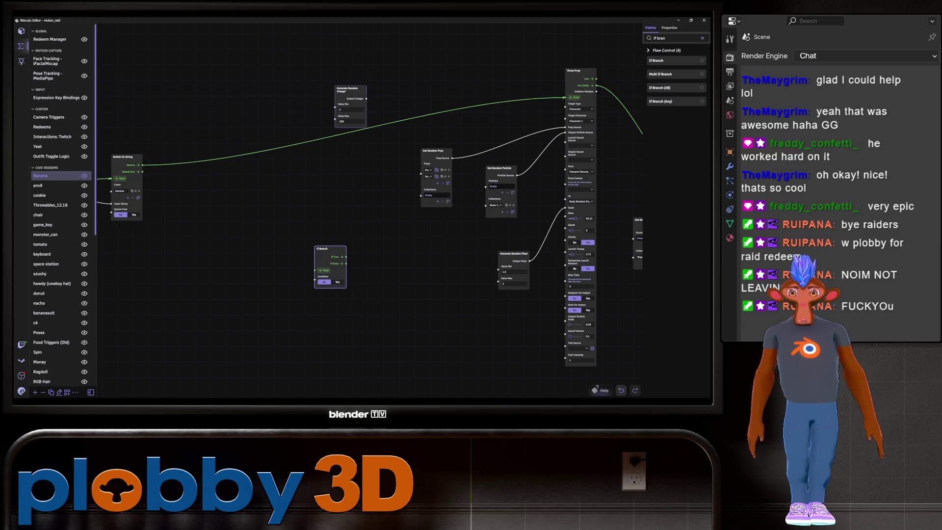
scroll(279, 209, "down", 2)
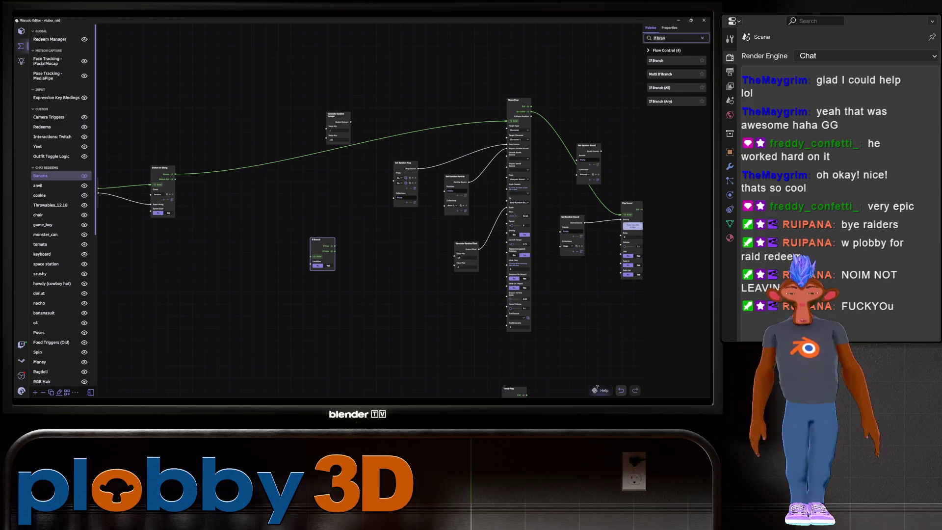
Add an Invoke Flow node wired into If Branch's Enter, with Generate Random Integer beside it
key("ctrl+a")
type("invo")
mouse_move(658, 99)
left_mouse_down()
mouse_move(209, 169)
mouse_move(226, 230)
mouse_move(212, 234)
left_mouse_up()
scroll(218, 275, "up", 3)
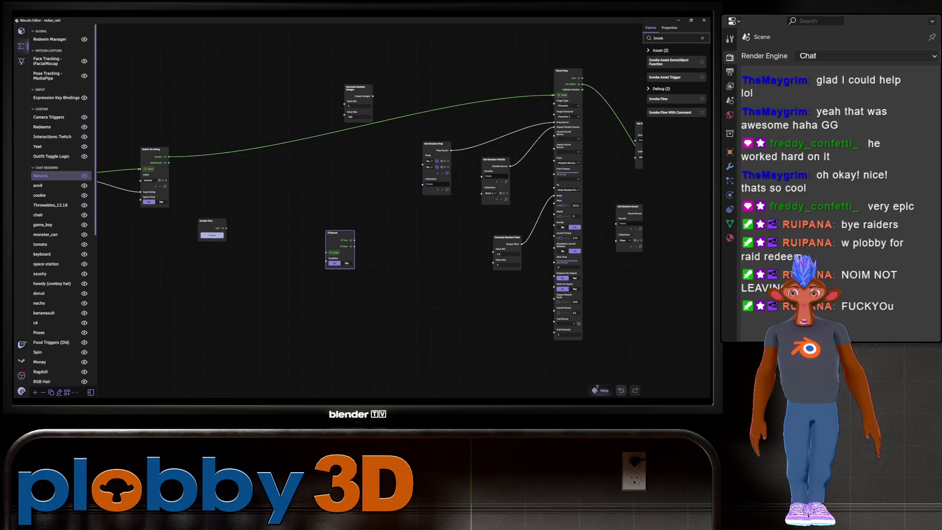
left_click_drag(355, 226, 328, 219)
mouse_move(219, 243)
left_mouse_down()
mouse_move(315, 243)
mouse_move(267, 220)
mouse_move(293, 221)
mouse_move(271, 220)
left_mouse_up()
mouse_move(375, 57)
left_mouse_down()
mouse_move(316, 261)
mouse_move(328, 235)
left_mouse_up()
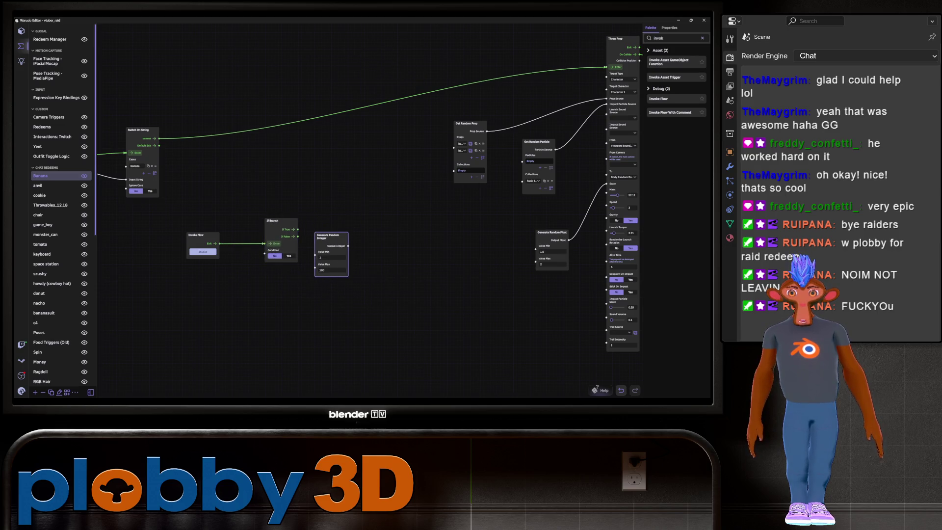
scroll(305, 167, "down", 2)
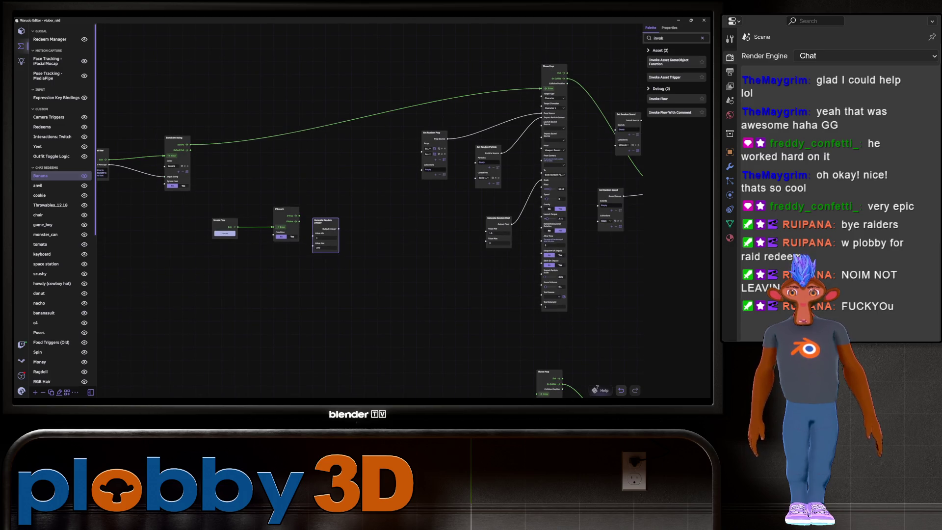
scroll(349, 91, "up", 2)
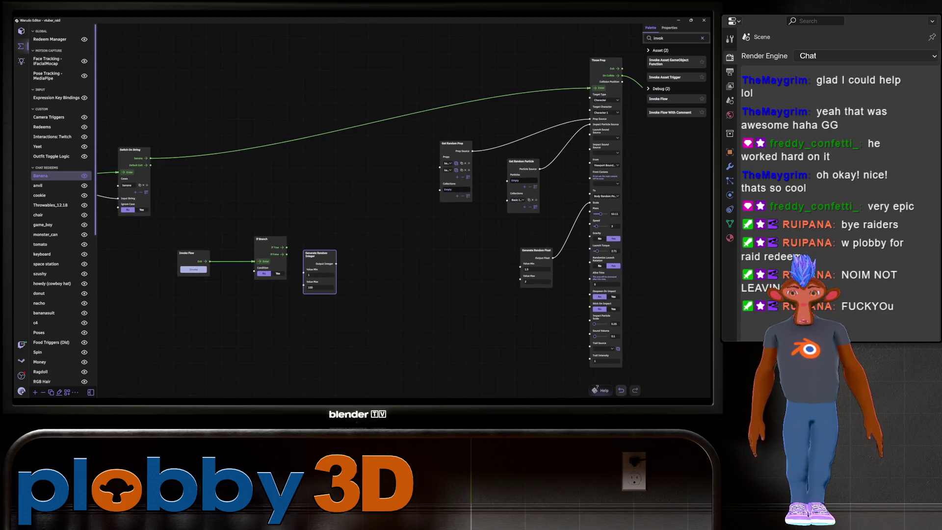
left_click(658, 38)
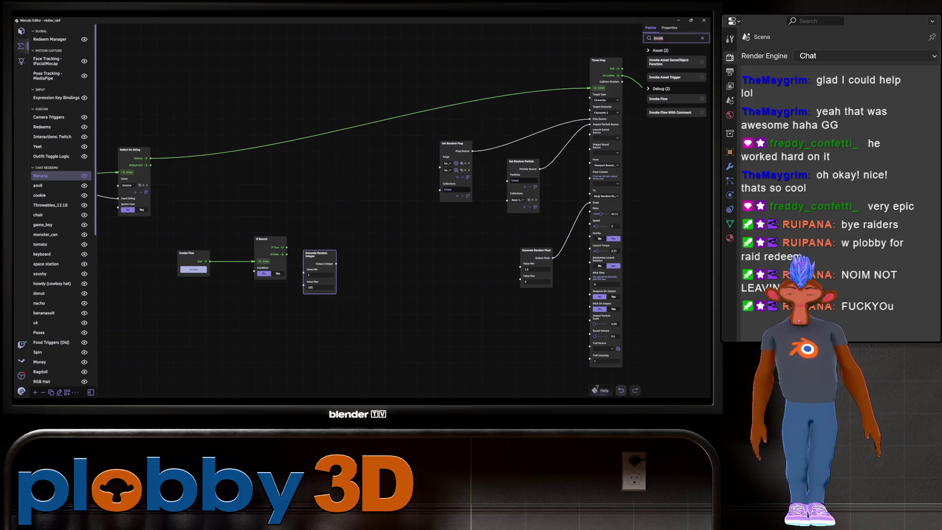
Add an Integer Greater Than node, replacing Greater Than Or Equal, fed by Generate Random Integer into A
type("integer")
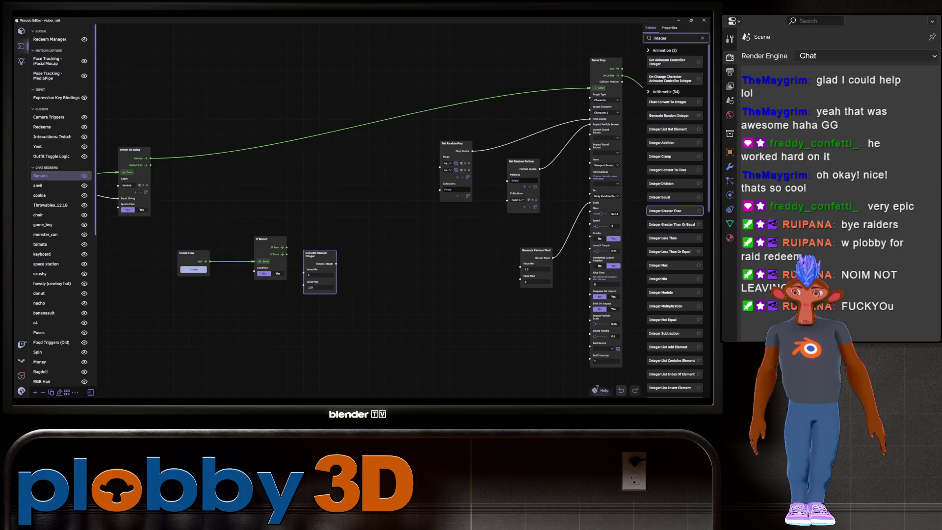
mouse_move(672, 224)
left_mouse_down()
mouse_move(500, 257)
mouse_move(398, 253)
left_mouse_up()
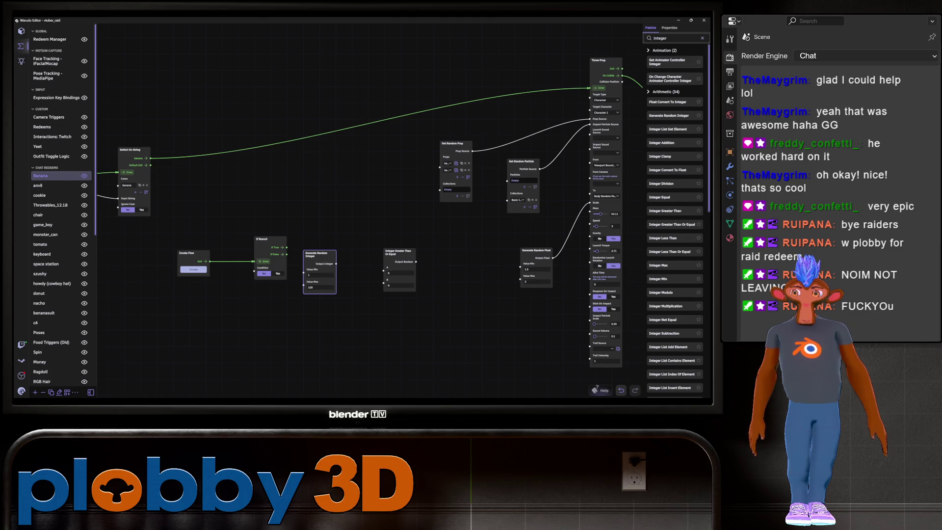
left_click_drag(320, 254, 324, 326)
left_click_drag(399, 251, 358, 235)
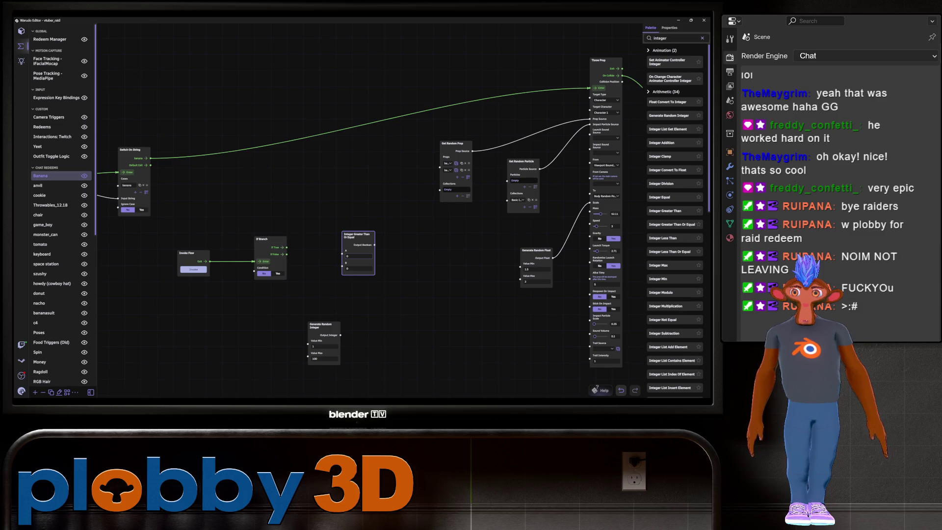
key("Delete")
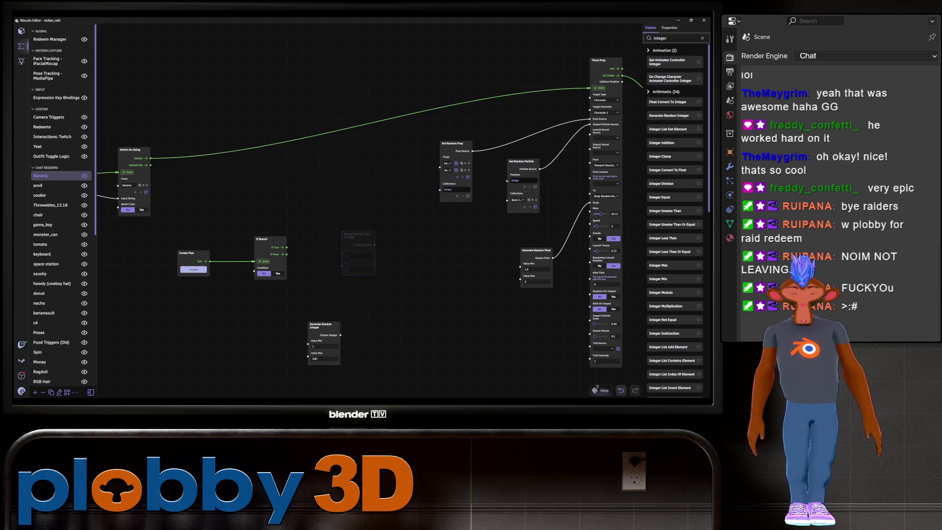
mouse_move(662, 210)
left_mouse_down()
mouse_move(377, 263)
mouse_move(356, 258)
left_mouse_up()
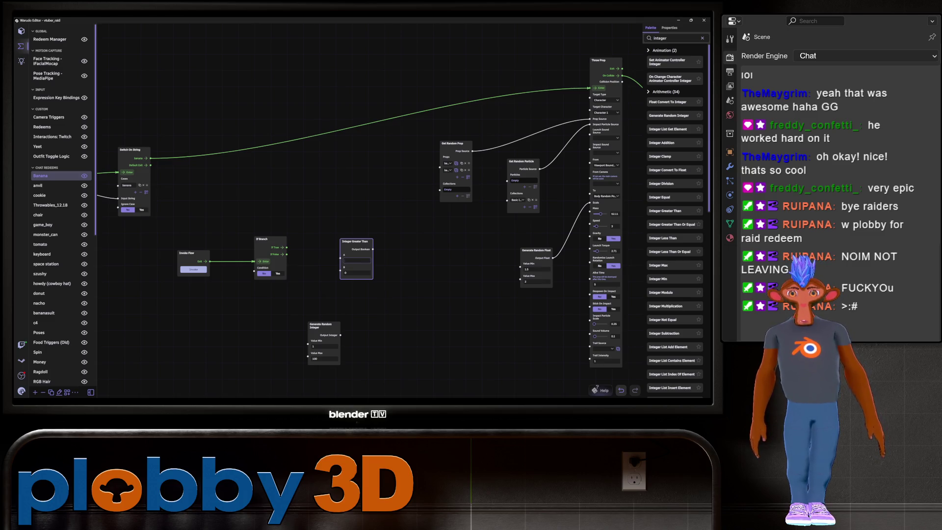
left_click_drag(339, 334, 340, 254)
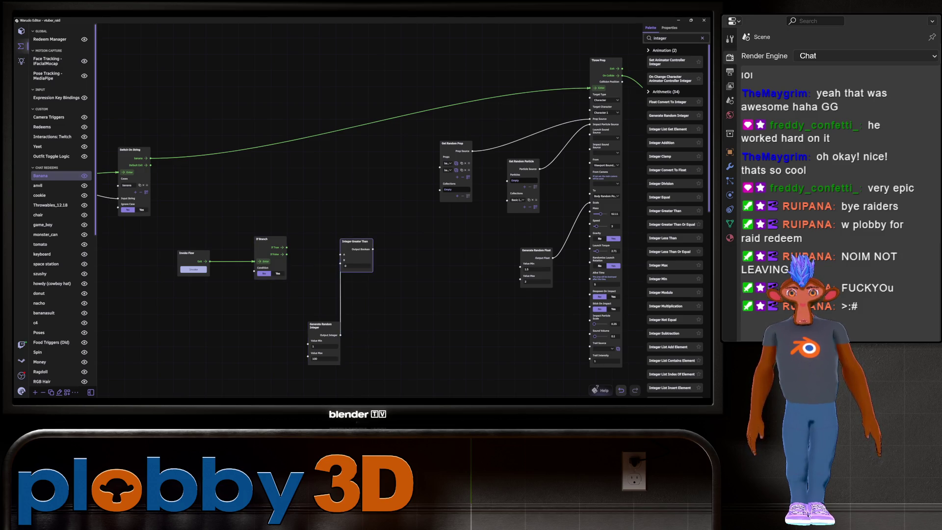
Arrange Integer Greater Than and Generate Random Integer below If Branch and set B to 1
left_click_drag(353, 242, 332, 267)
left_click_drag(263, 239, 320, 230)
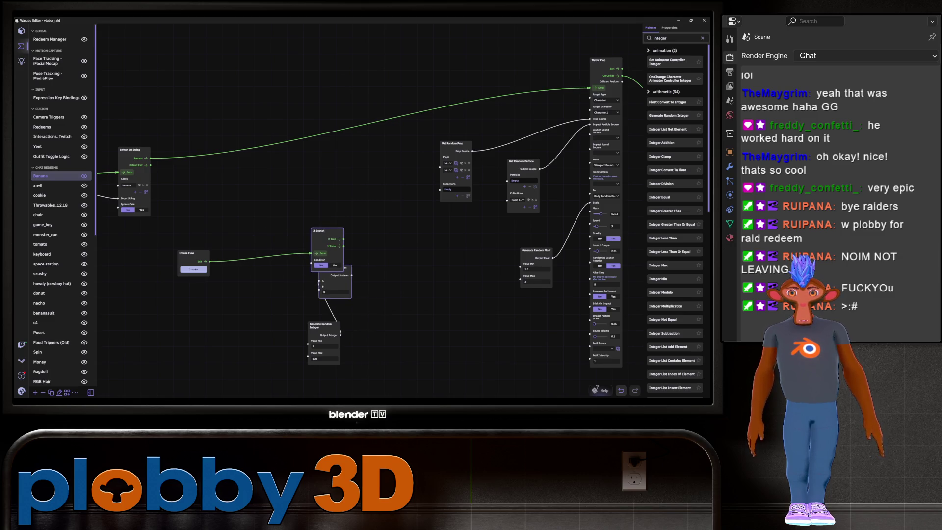
left_click_drag(343, 278, 325, 282)
left_click_drag(324, 325, 193, 330)
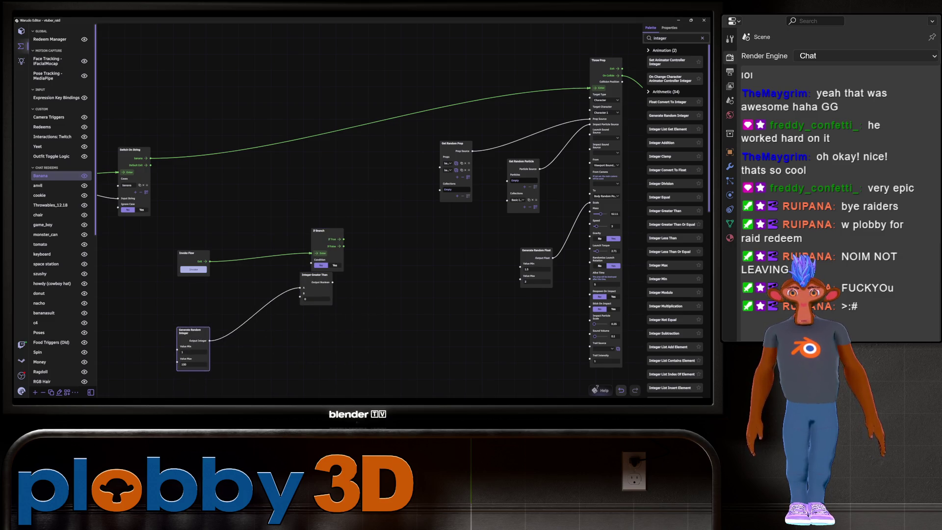
mouse_move(316, 275)
left_mouse_down()
mouse_move(233, 312)
mouse_move(311, 259)
left_mouse_up()
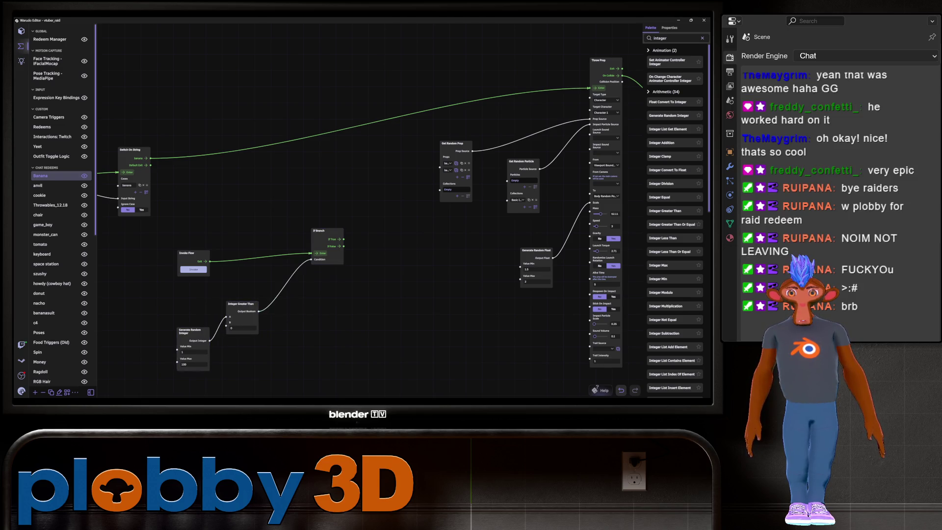
left_click_drag(191, 331, 186, 310)
left_click(242, 328)
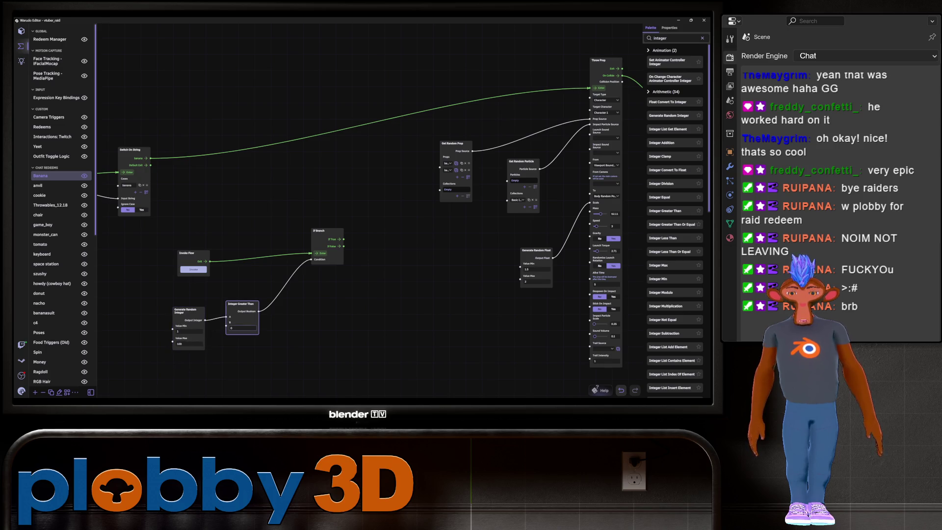
key("Return")
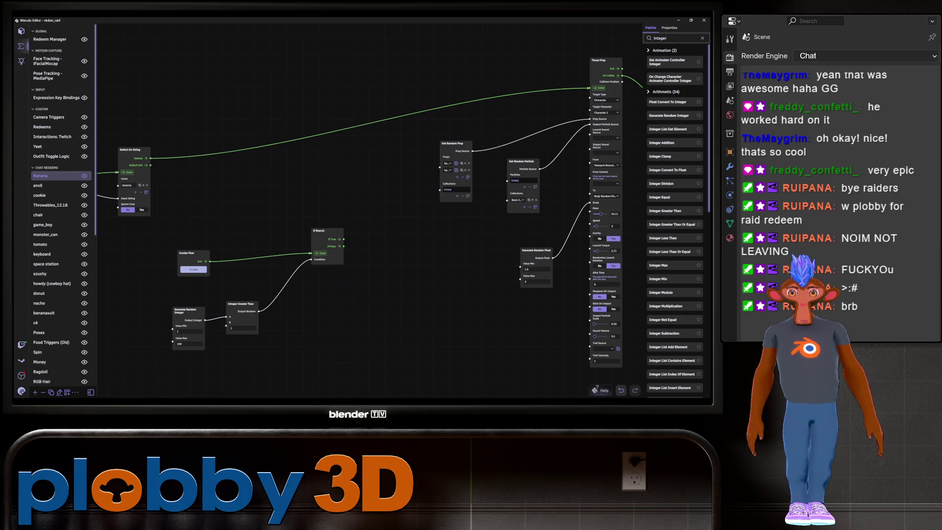
middle_click_drag(367, 221, 337, 244)
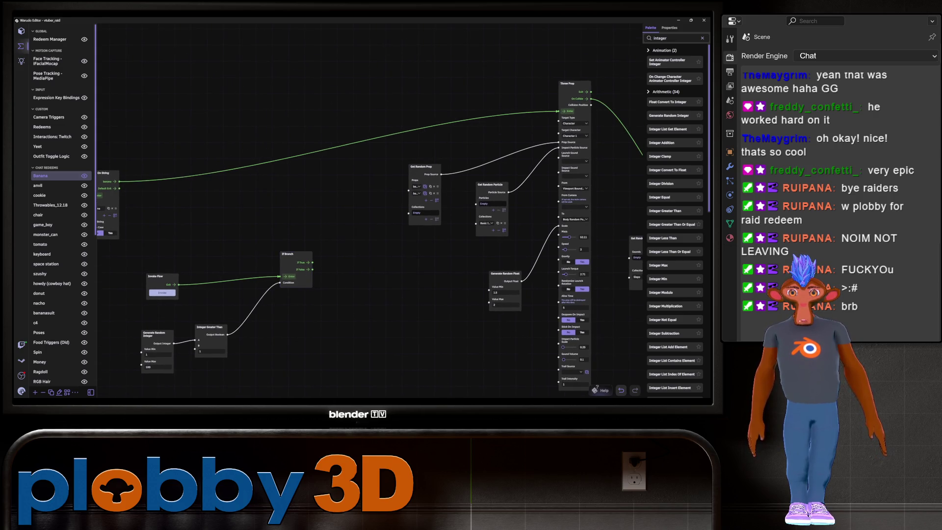
Disconnect the Get Random Prop node from Throw Prop's Prop Source and delete it
scroll(153, 310, "down", 2)
scroll(324, 245, "down", 2)
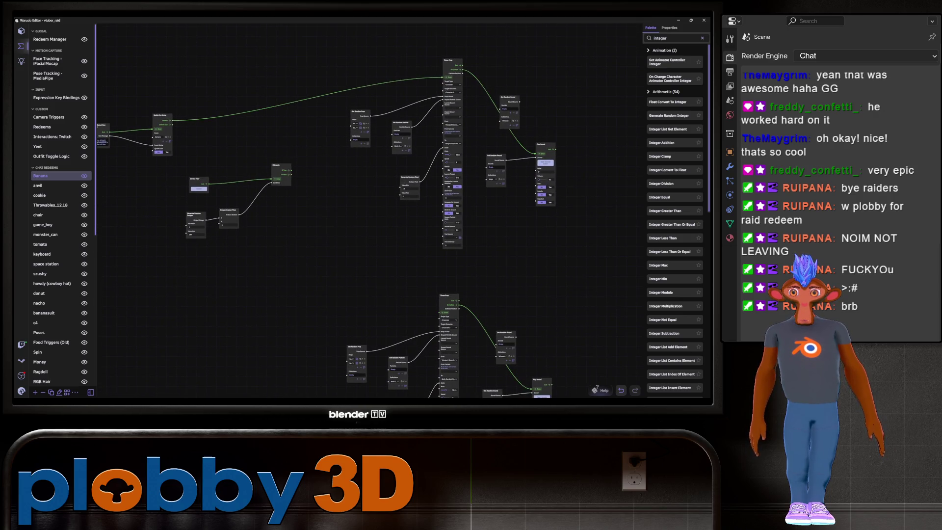
middle_click_drag(290, 170, 291, 189)
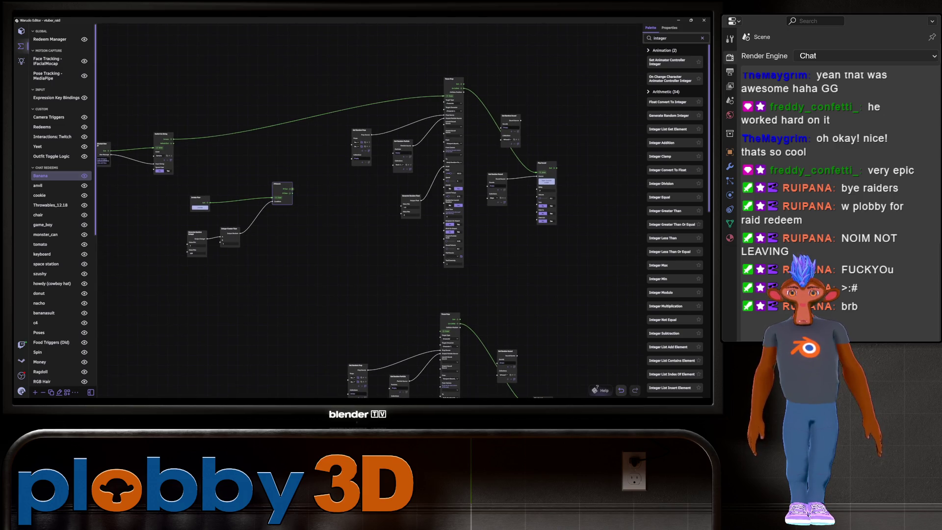
mouse_move(292, 188)
left_mouse_down()
mouse_move(392, 118)
mouse_move(445, 96)
left_mouse_up()
middle_click_drag(284, 191, 250, 48)
scroll(446, 294, "up", 5)
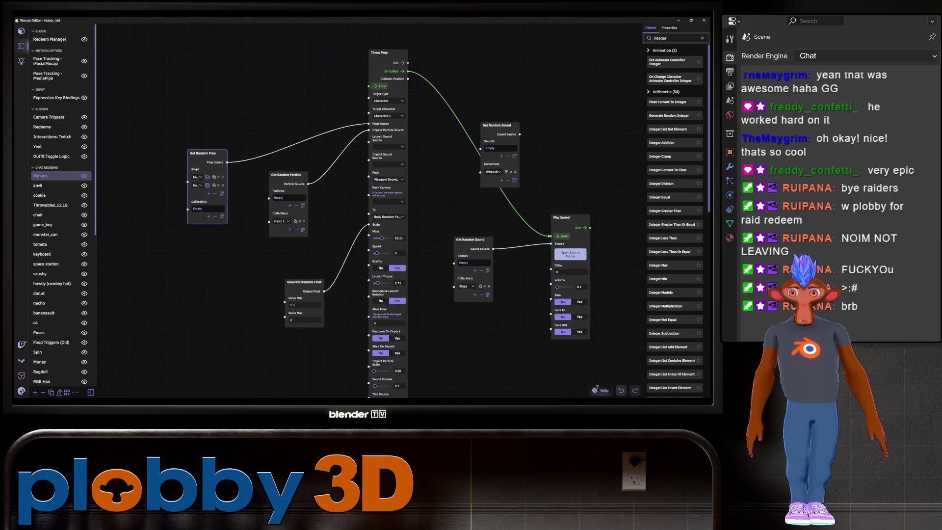
left_click_drag(368, 124, 338, 122)
left_click(206, 153)
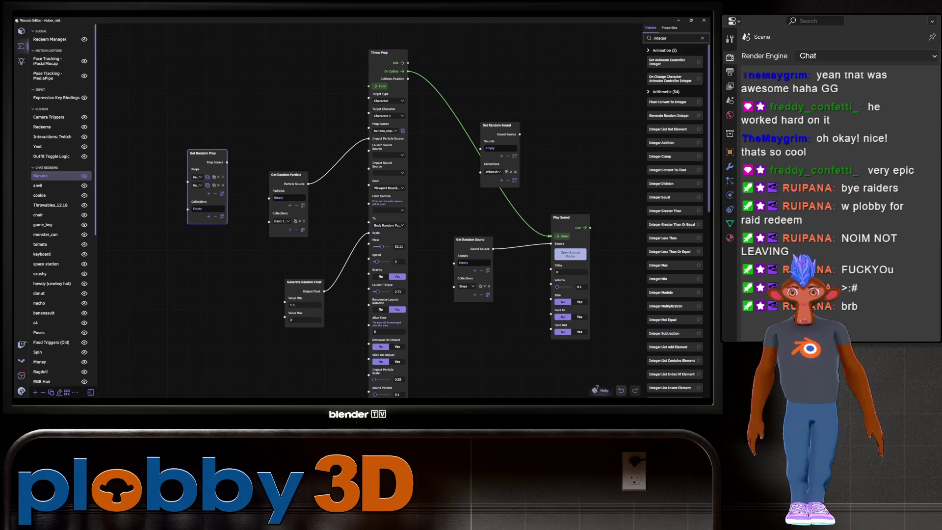
key("Delete")
Set Throw Prop's Prop Source to golden_banana
middle_click_drag(441, 221, 467, 219)
left_click(411, 129)
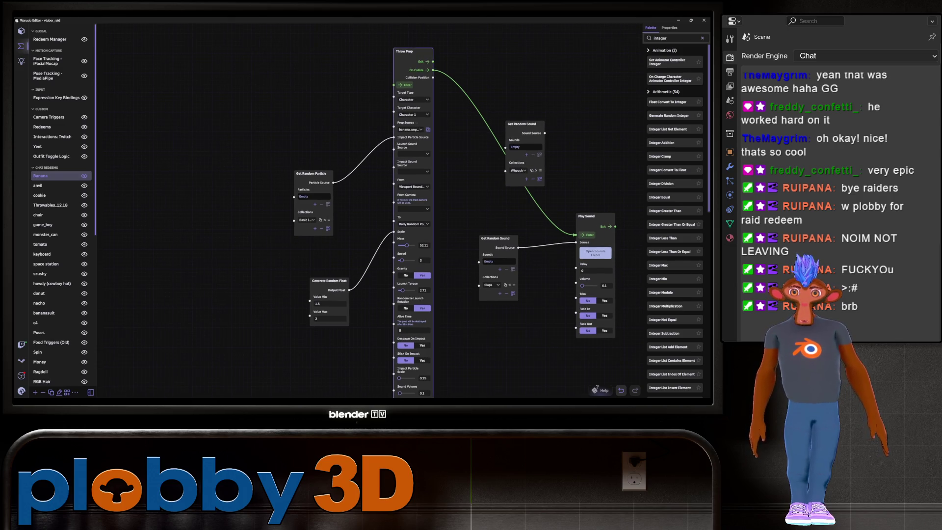
scroll(121, 285, "down", 3)
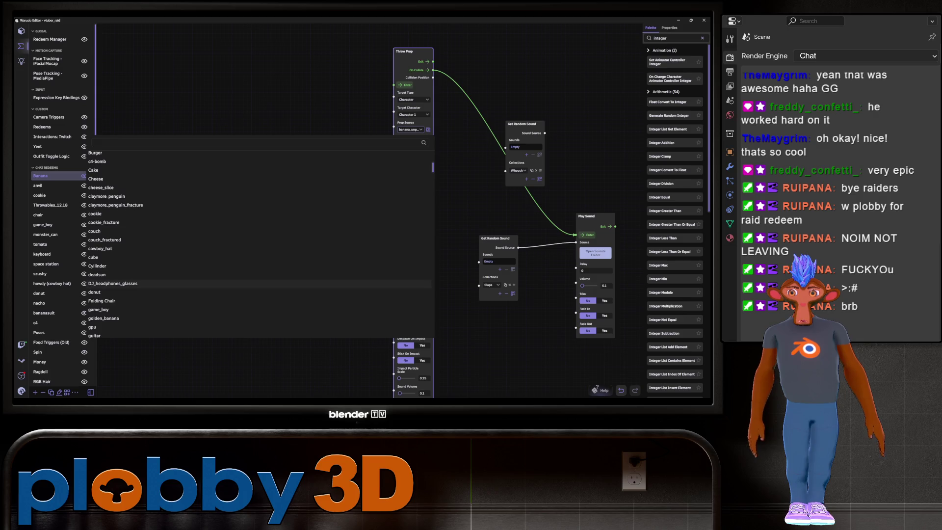
left_click(103, 318)
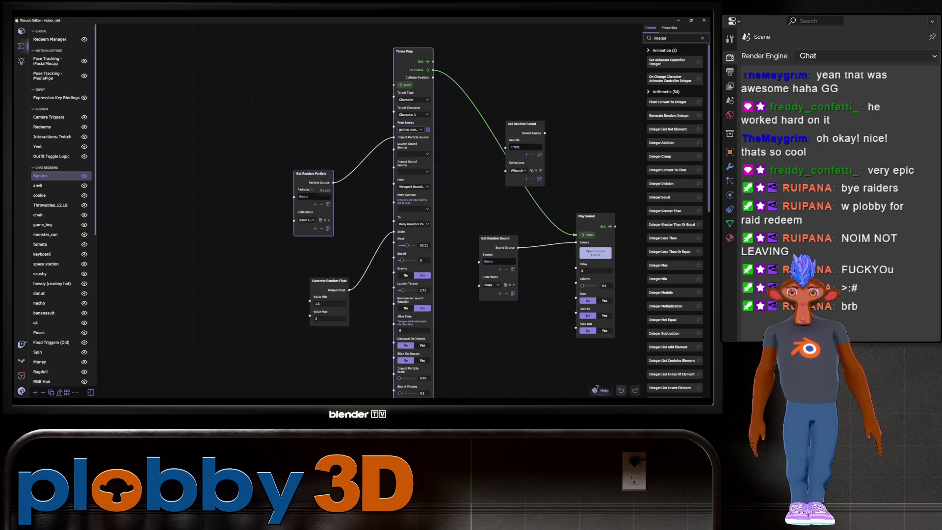
scroll(466, 211, "down", 5)
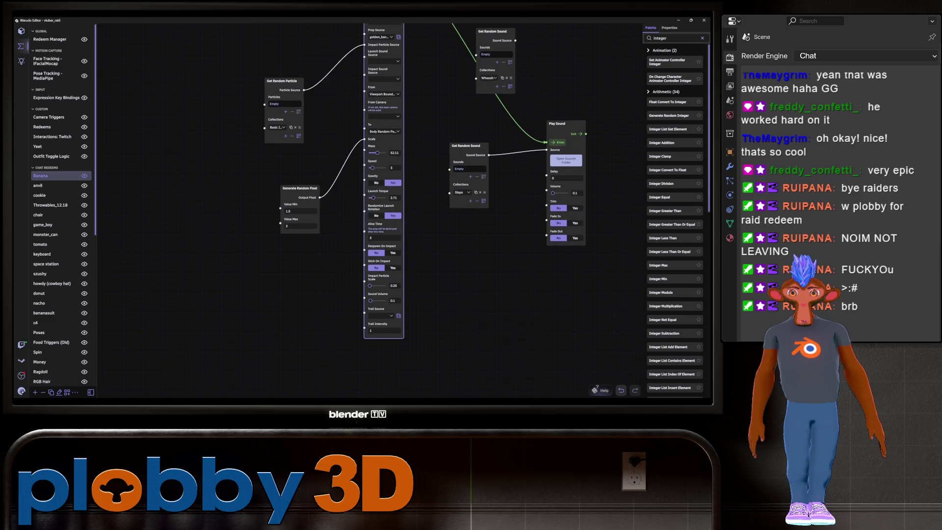
Disconnect and delete Generate Random Float so Throw Prop's Scale stays fixed at 1.5
left_click_drag(364, 140, 339, 162)
left_click(299, 192)
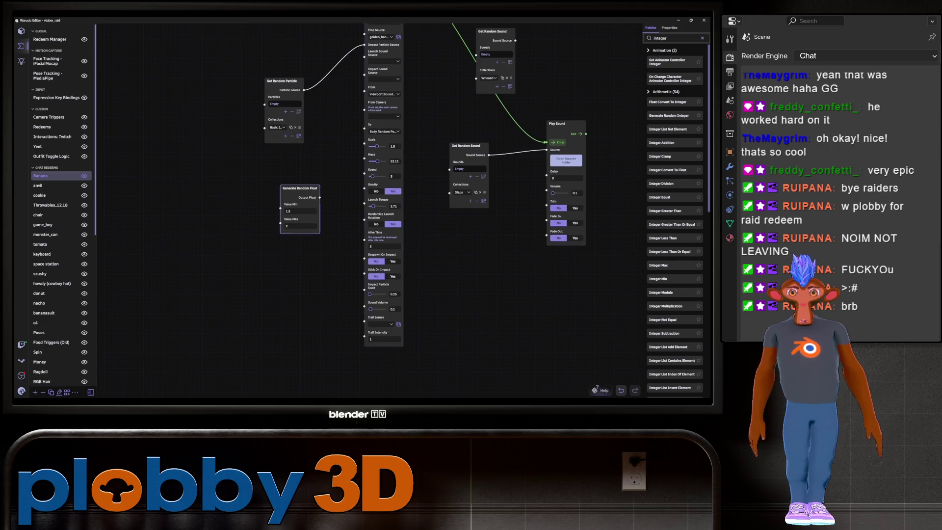
key("Delete")
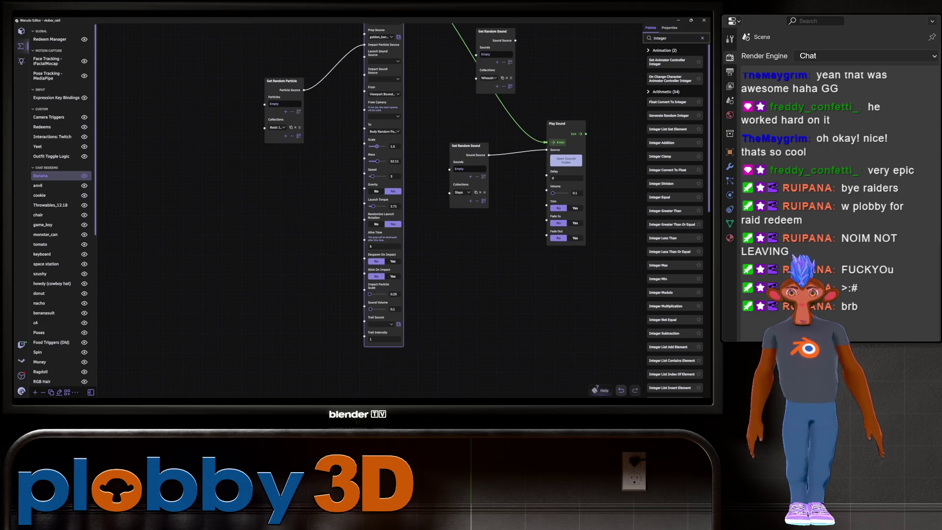
Turn off gravity, set Launch Torque to 0 and lower Speed to 1
left_click(377, 190)
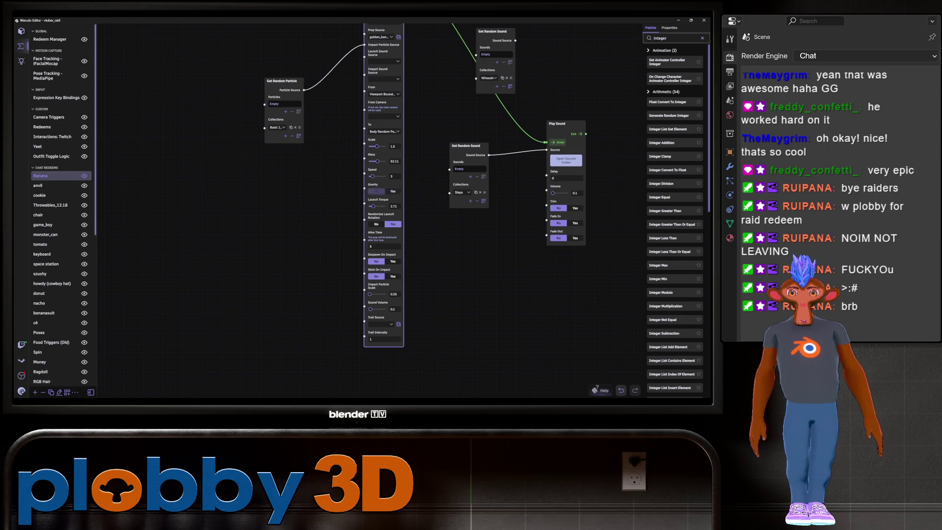
left_click_drag(372, 206, 367, 207)
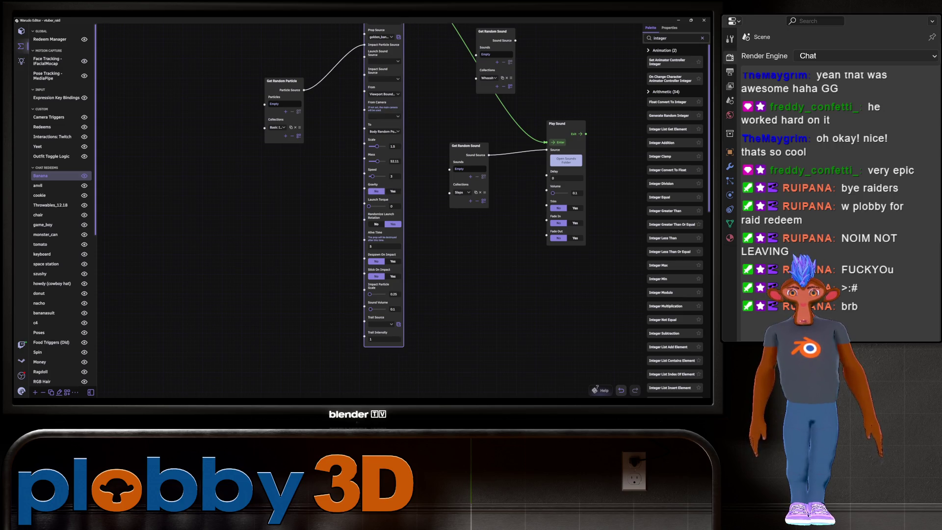
scroll(428, 199, "up", 2)
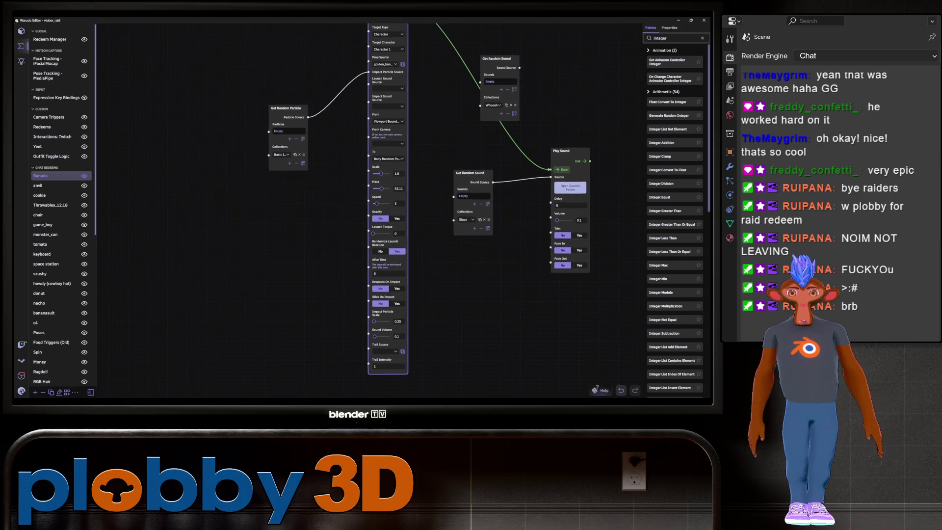
scroll(427, 199, "up", 1)
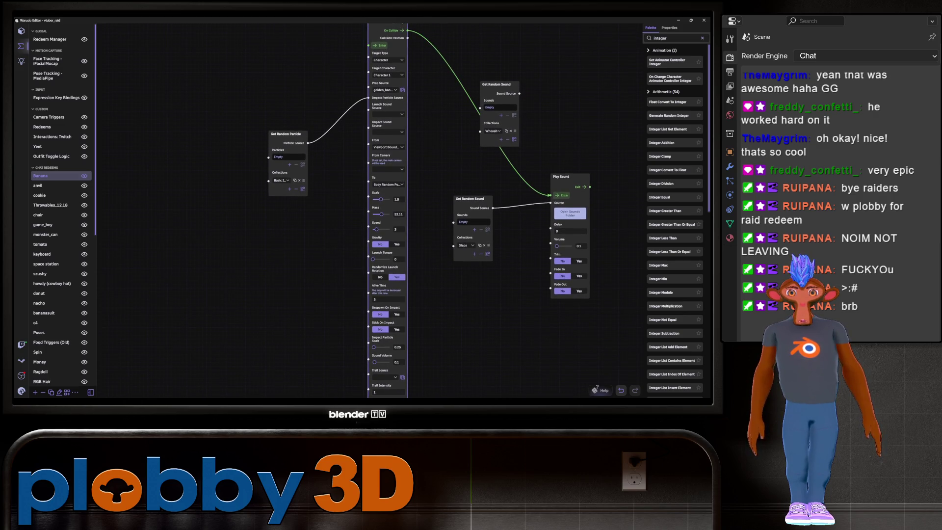
left_click_drag(376, 229, 372, 229)
Launch the prop from Screen Edge, raise From Angle, and set Mass to 100
scroll(427, 220, "up", 5)
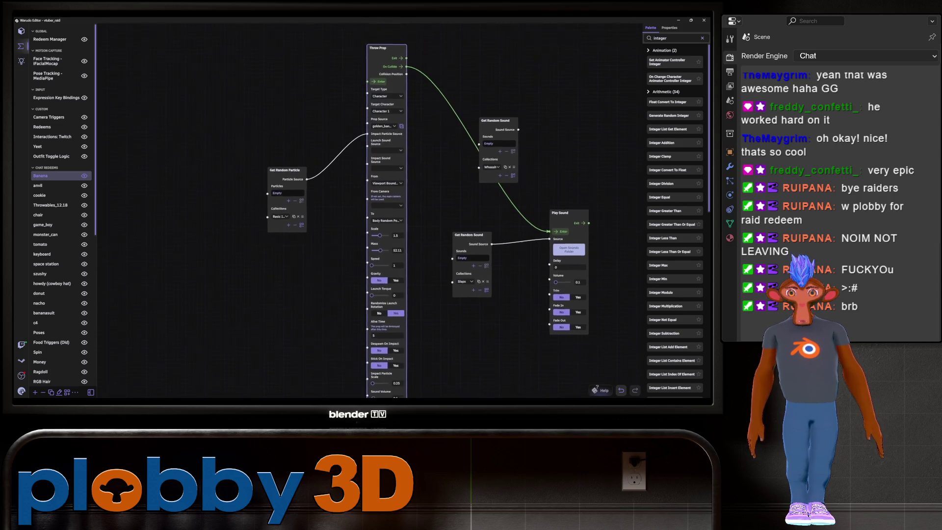
left_click(384, 229)
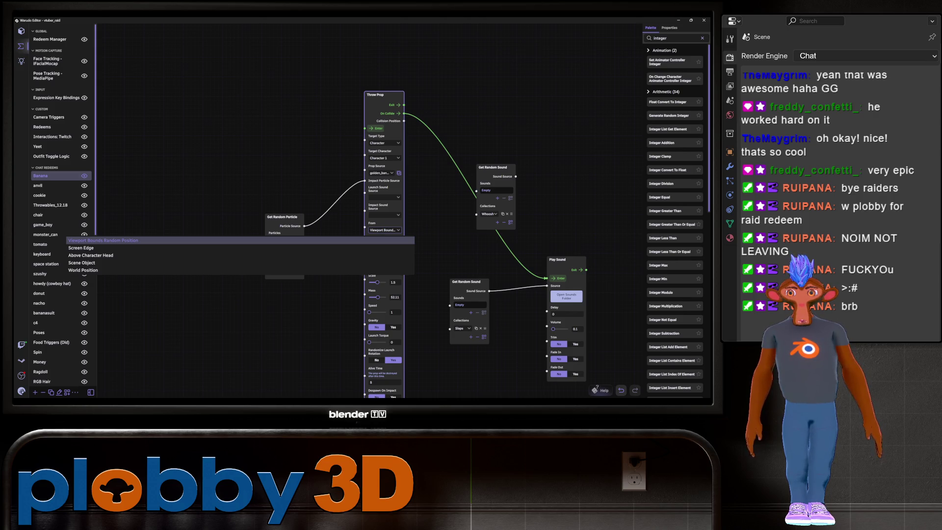
left_click(81, 247)
scroll(429, 233, "down", 3)
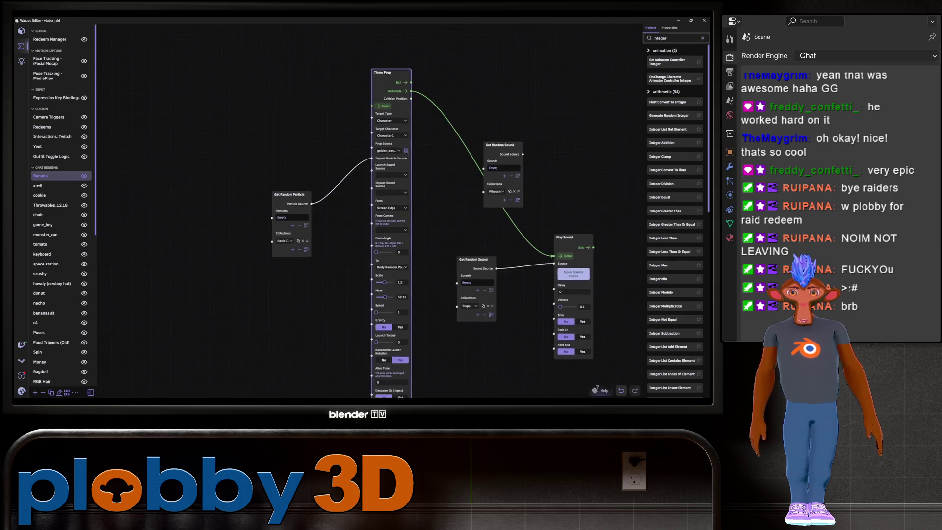
left_click_drag(379, 224, 393, 224)
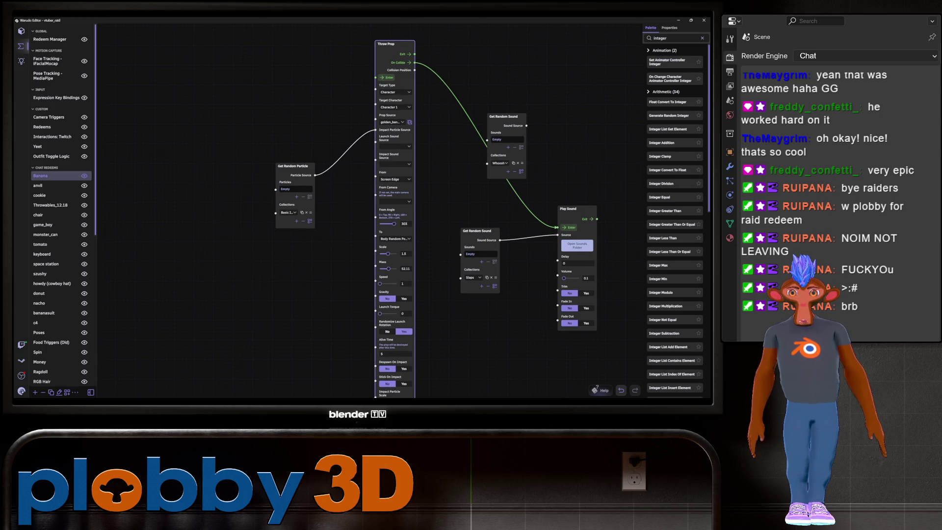
scroll(436, 219, "up", 2)
left_click_drag(386, 317, 394, 316)
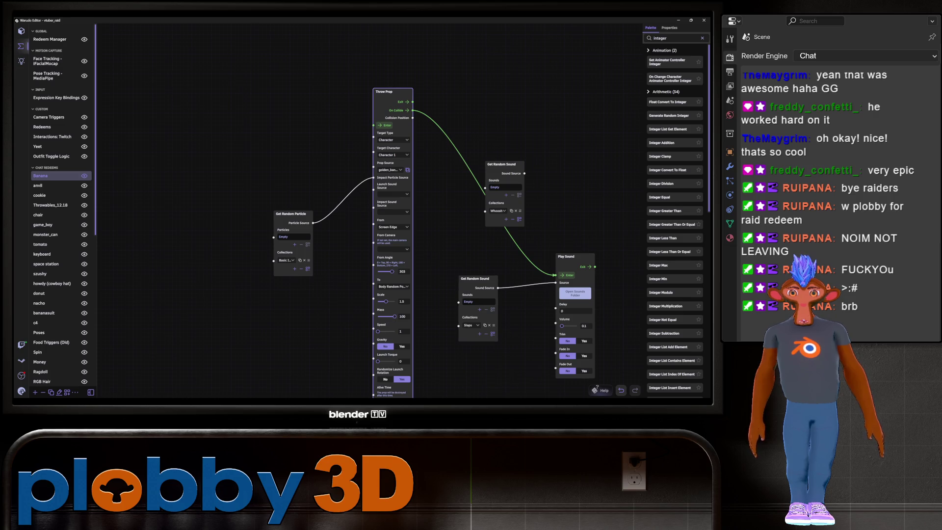
scroll(316, 267, "down", 3)
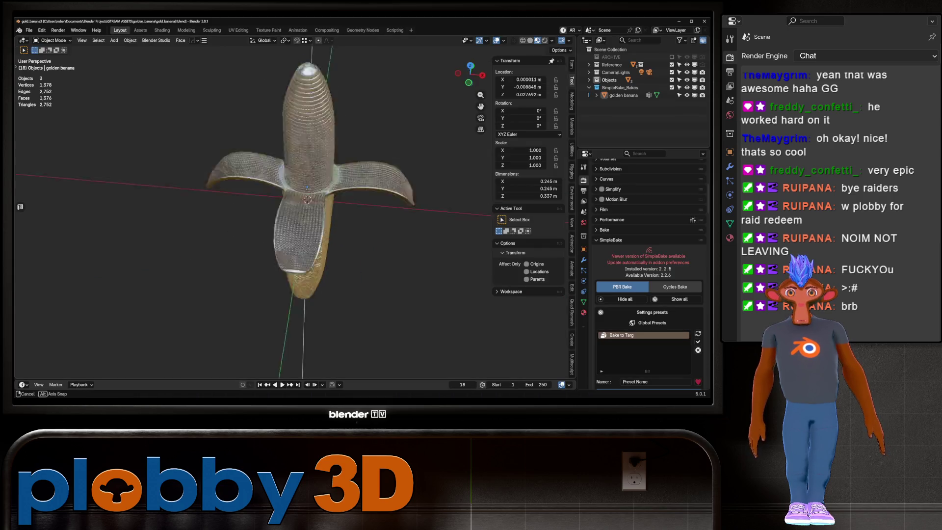
Select the golden banana and scale it up in Blender
mouse_move(245, 220)
middle_mouse_down()
mouse_move(321, 208)
mouse_move(304, 231)
middle_mouse_up()
left_click(319, 230)
scroll(278, 196, "down", 5)
key("s")
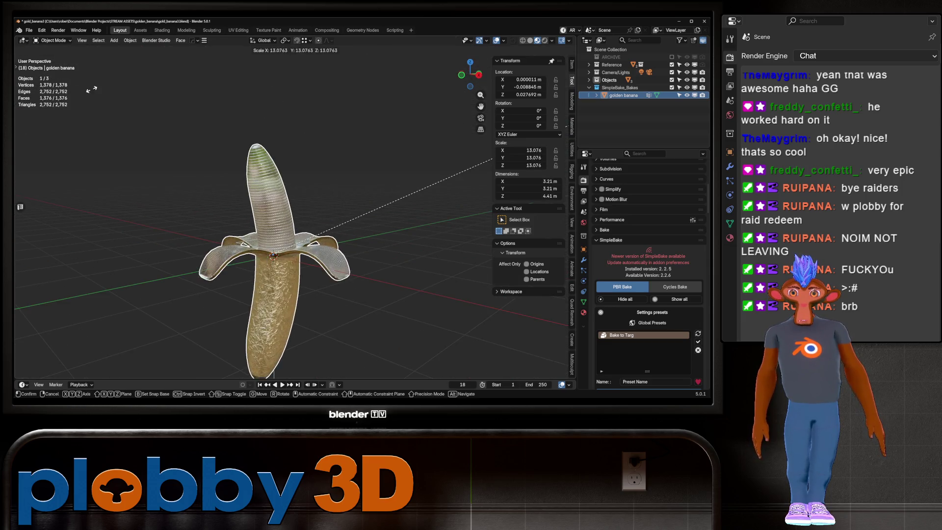
left_click(513, 194)
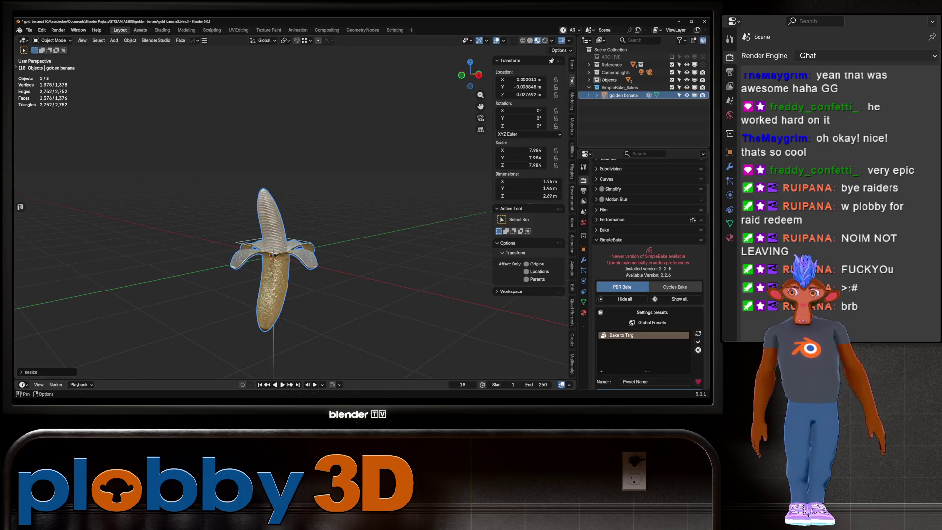
In the Assets workspace, place Suzanne_No_Mats beside the banana as a size reference
left_click(140, 29)
mouse_move(289, 321)
left_mouse_down()
mouse_move(328, 246)
mouse_move(337, 193)
left_mouse_up()
middle_click_drag(343, 196, 304, 191)
Set the golden banana's Scale to 8 on all three axes
left_click(289, 191)
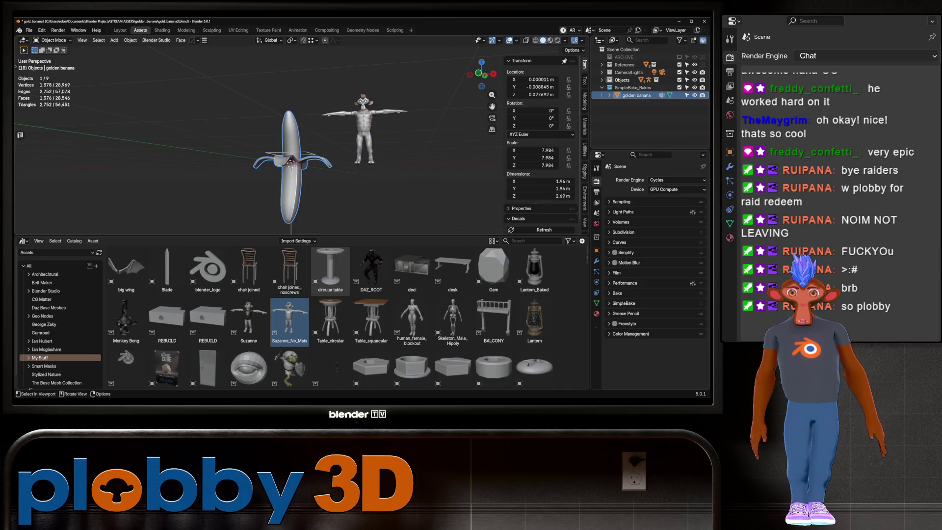
mouse_move(540, 150)
left_mouse_down()
mouse_move(525, 150)
mouse_move(540, 150)
left_mouse_up()
left_click(539, 165)
type("8")
key("Return")
Apply the banana's scale with Ctrl+A, then bring up File > Export
middle_click_drag(295, 147, 319, 147)
scroll(319, 147, "up", 3)
key("ctrl+a")
left_click(280, 179)
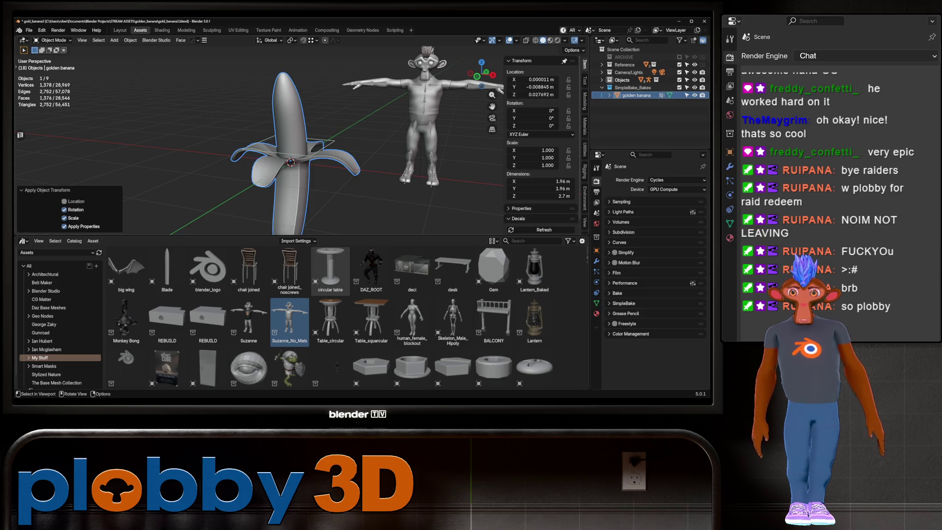
left_click(29, 30)
mouse_move(42, 145)
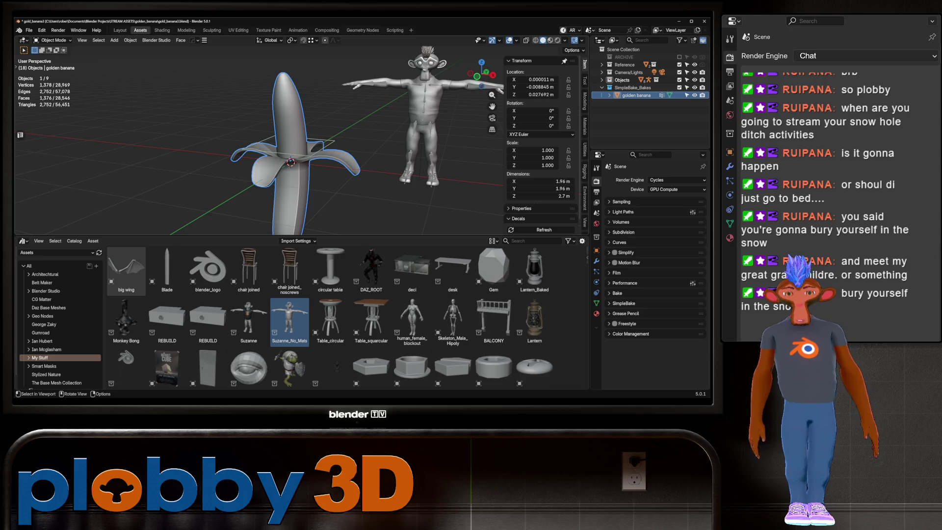
scroll(280, 135, "up", 5)
scroll(280, 135, "down", 3)
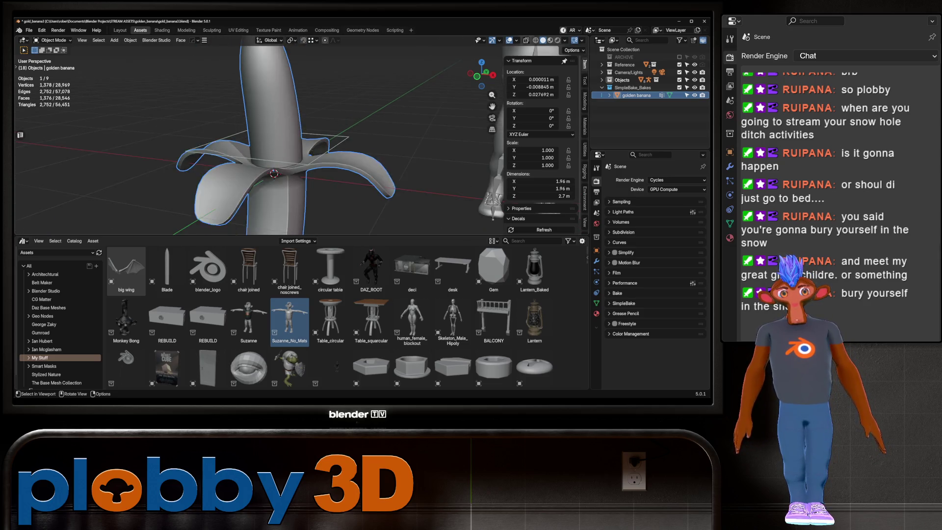
mouse_move(294, 148)
middle_mouse_down()
mouse_move(295, 128)
mouse_move(314, 123)
mouse_move(304, 147)
middle_mouse_up()
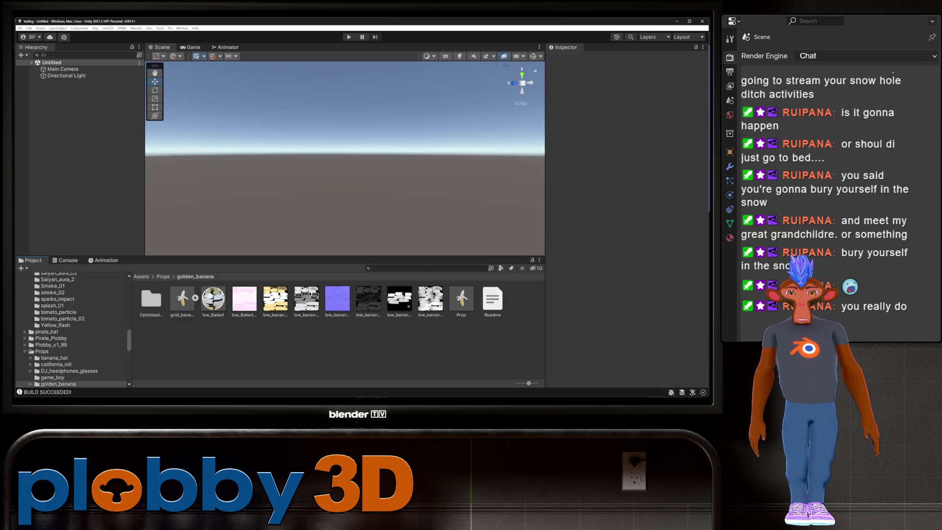
Delete the Prop prefab from the golden_banana folder
right_click(461, 298)
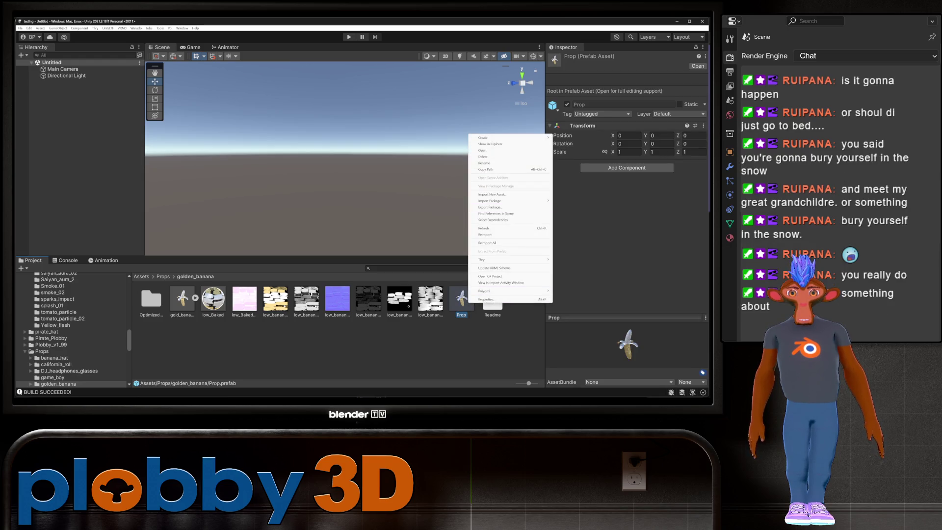
left_click(490, 156)
left_click(374, 220)
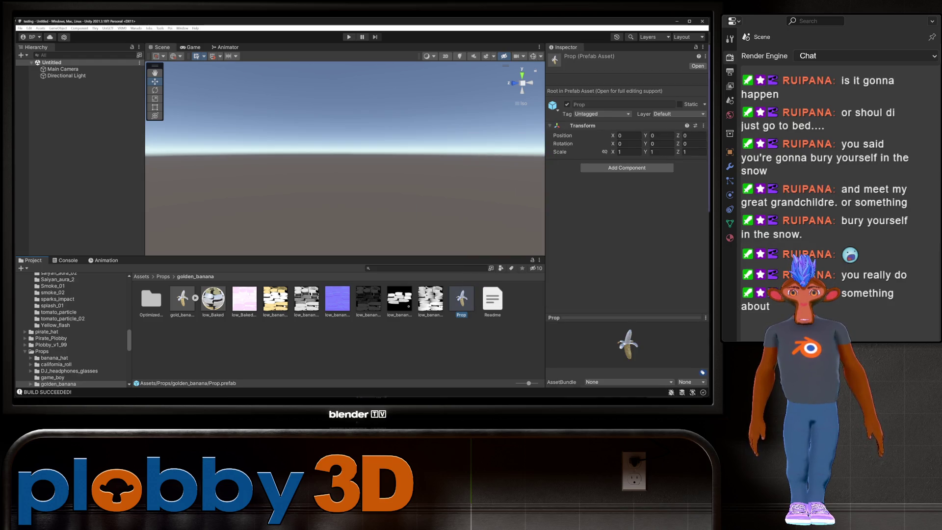
Delete the gold_banana model asset as well
left_click(182, 298)
right_click(183, 298)
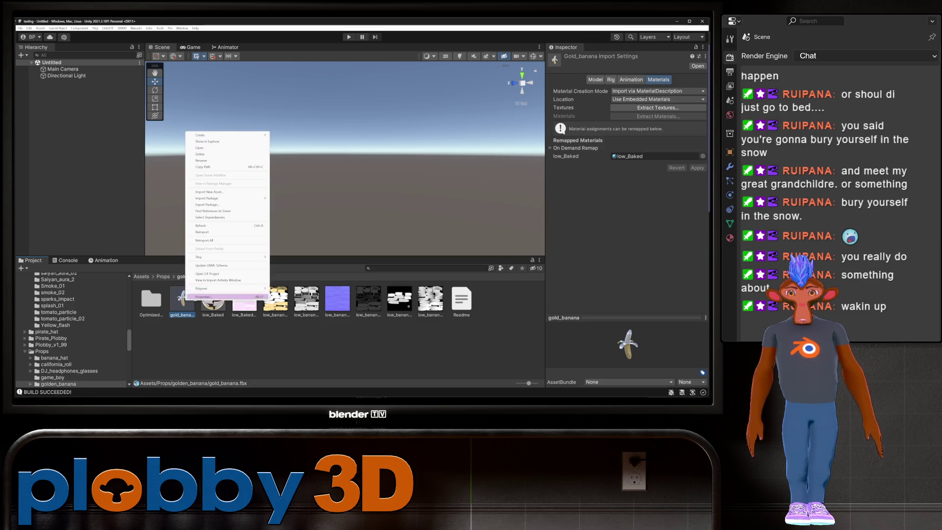
left_click(227, 154)
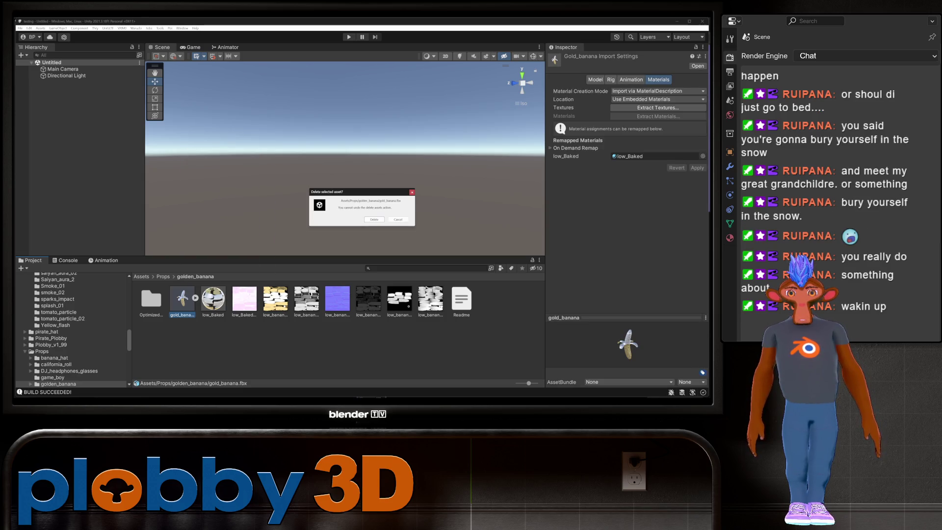
left_click(374, 219)
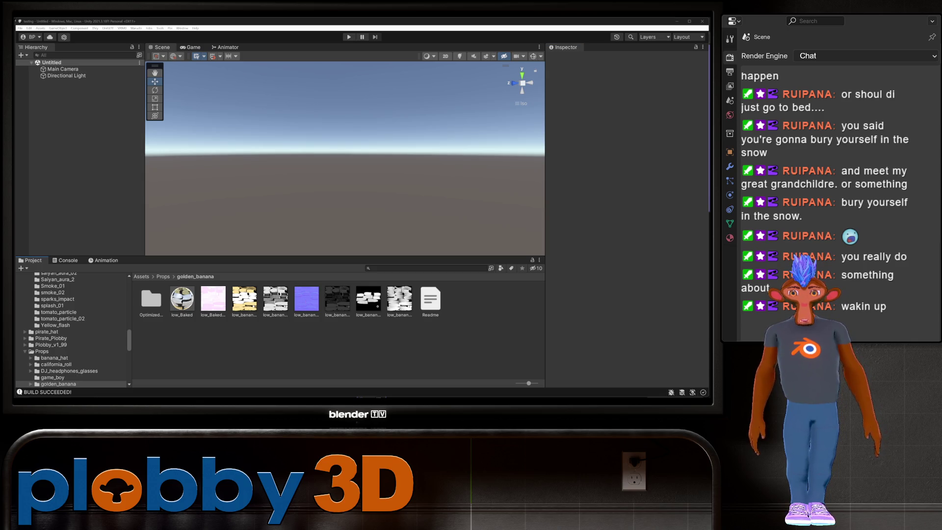
Remap the reimported gold_banana's material to low_Baked and apply
left_click(181, 299)
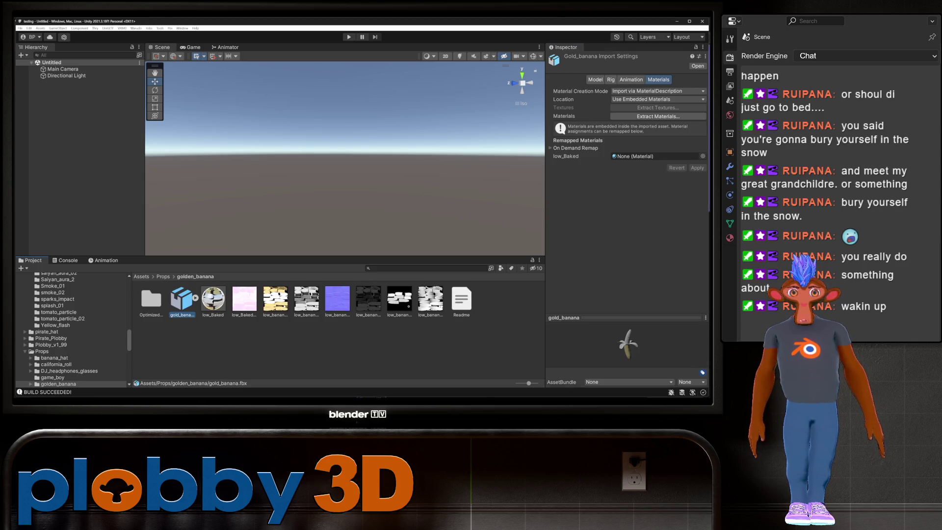
left_click_drag(213, 299, 653, 156)
left_click(697, 168)
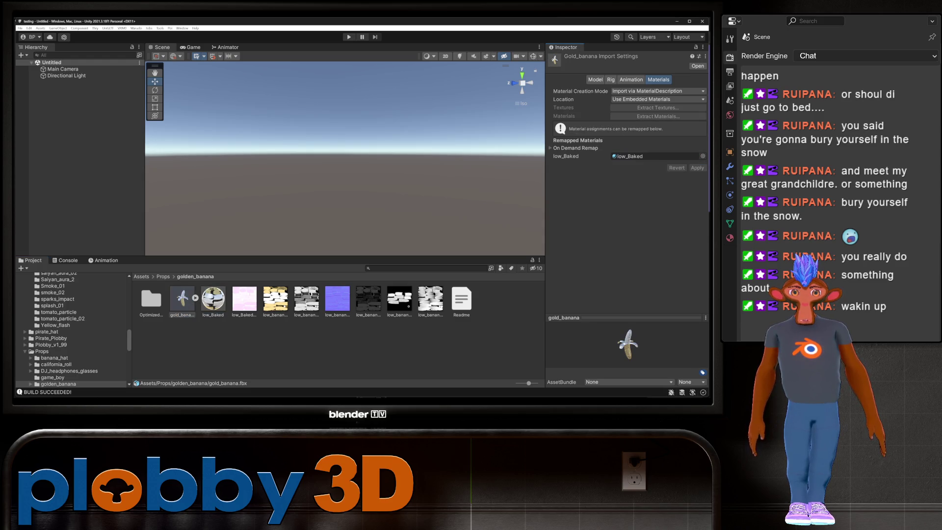
Place the gold_banana model into the Scene view
mouse_move(182, 299)
left_mouse_down()
mouse_move(98, 172)
mouse_move(73, 98)
left_mouse_up()
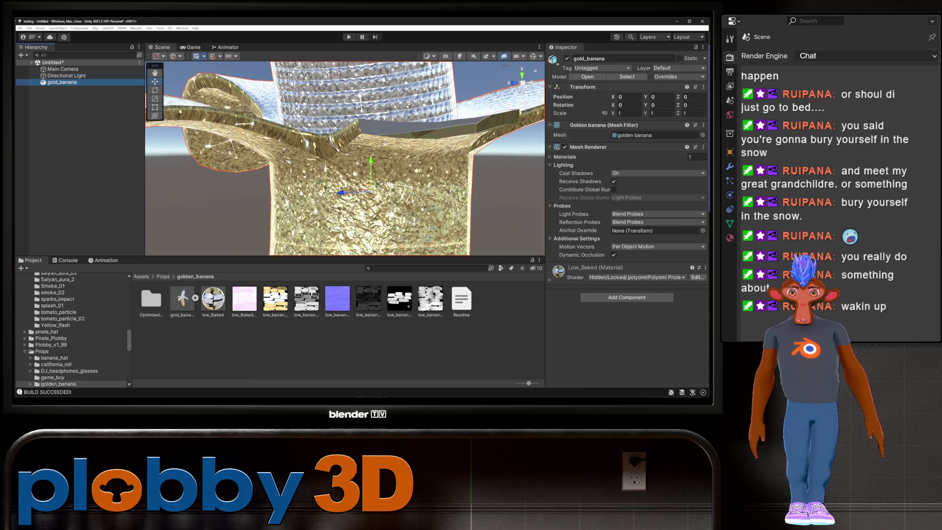
scroll(345, 158, "down", 5)
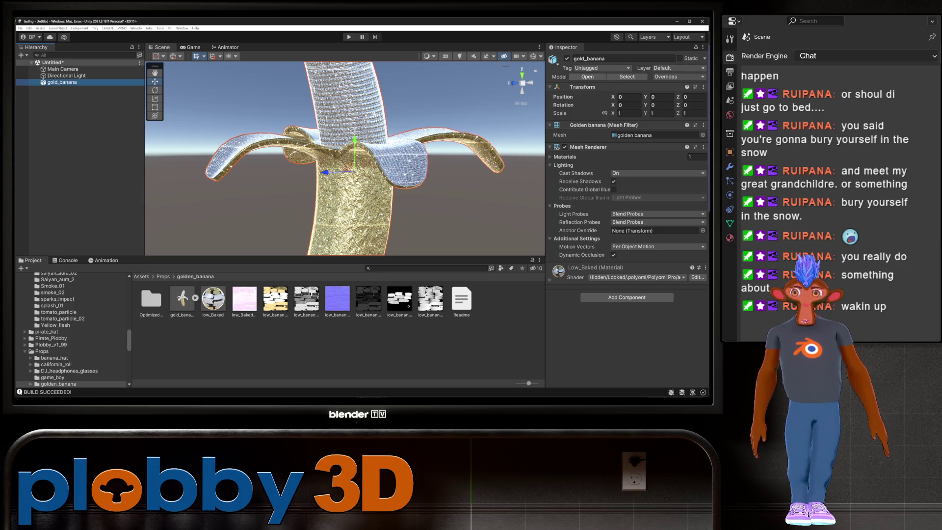
left_click(182, 298)
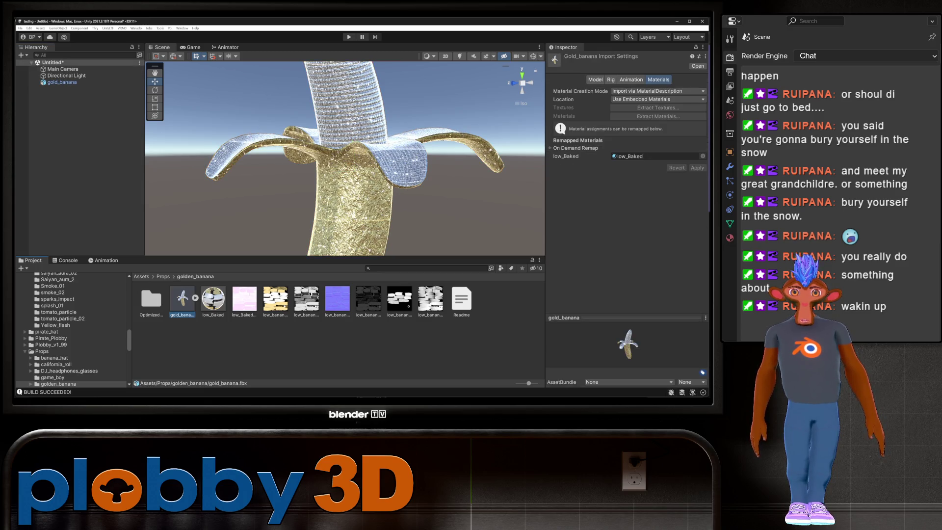
In the low_Baked Poiyomi material, set the scrolling emission Width to 60
left_click(213, 299)
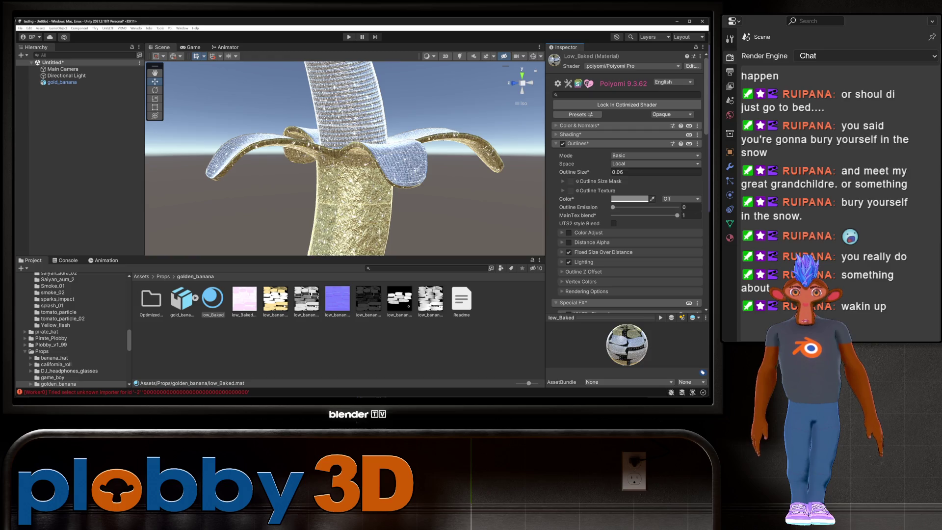
scroll(627, 186, "down", 3)
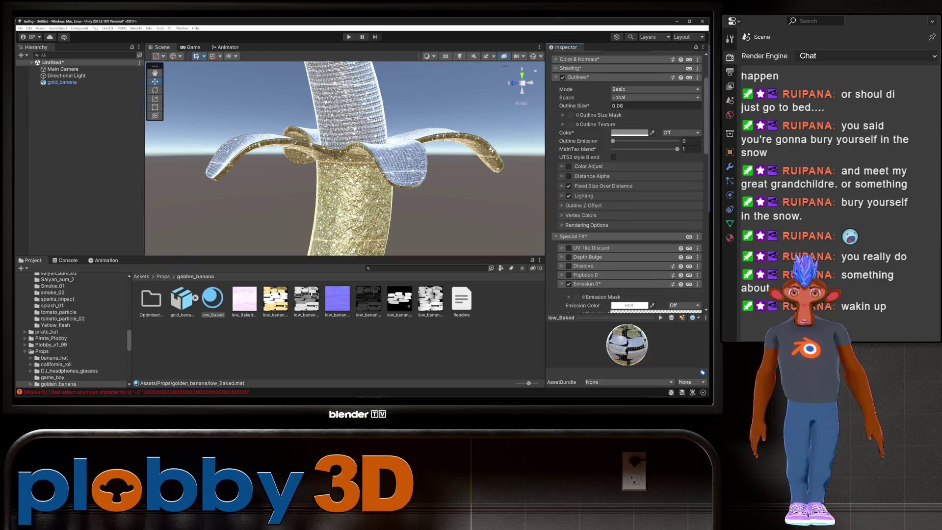
scroll(627, 187, "down", 3)
scroll(627, 186, "down", 4)
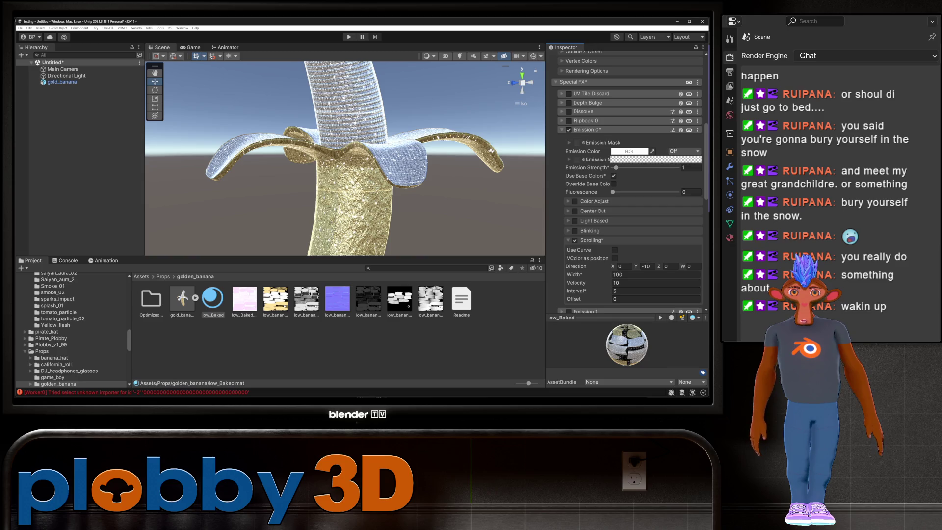
scroll(632, 208, "down", 3)
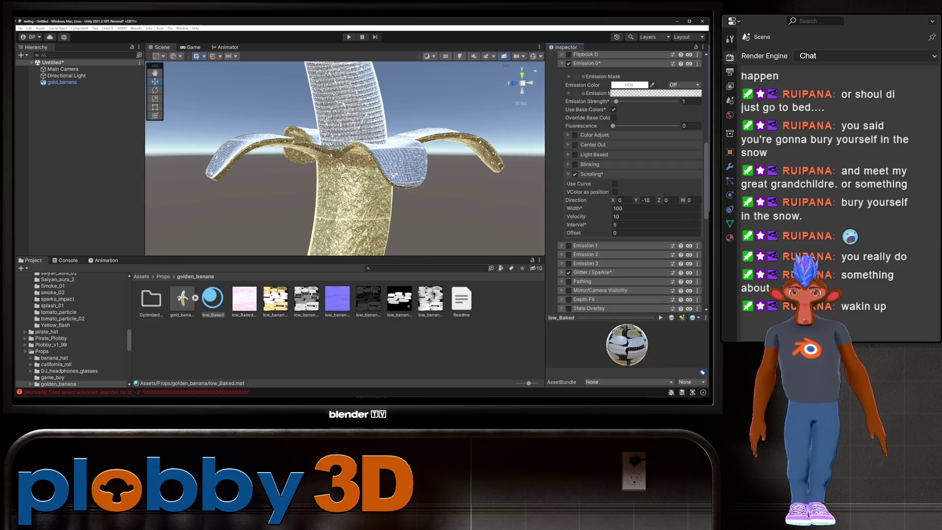
left_click(633, 208)
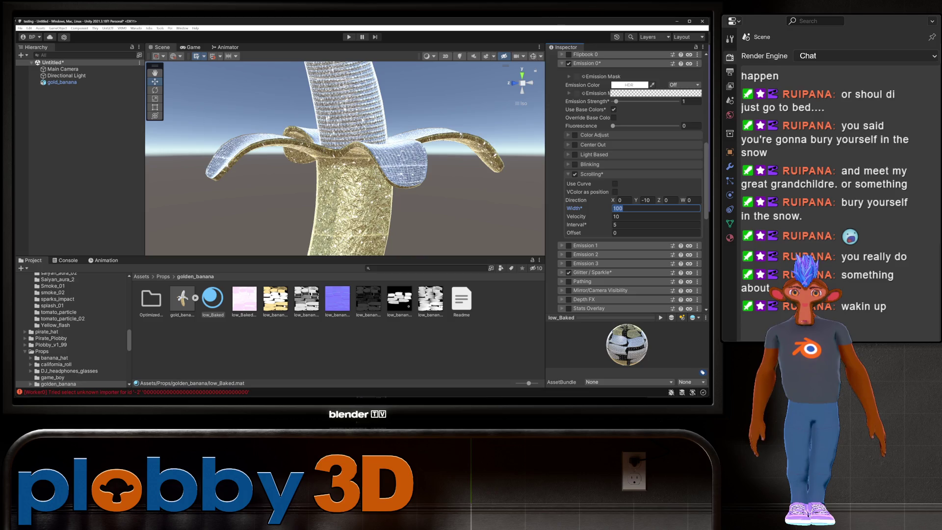
type("1")
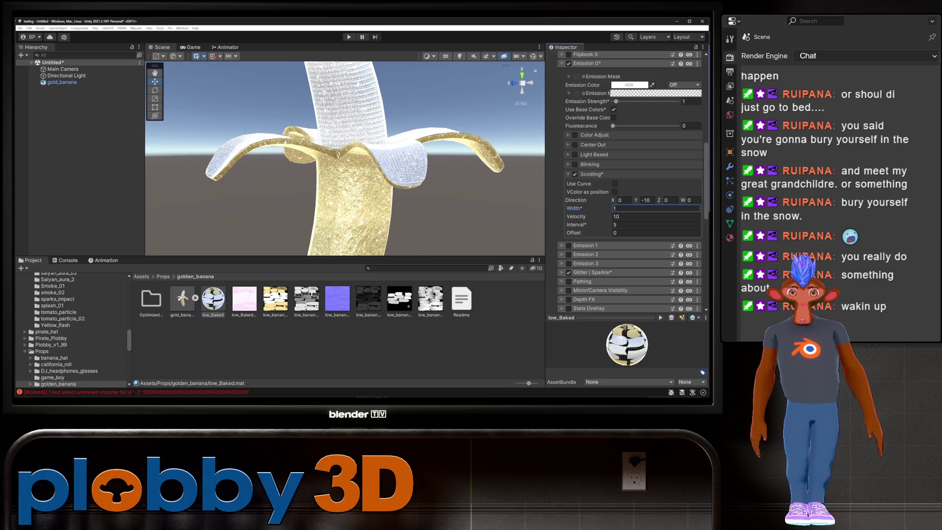
key("BackSpace")
type("60")
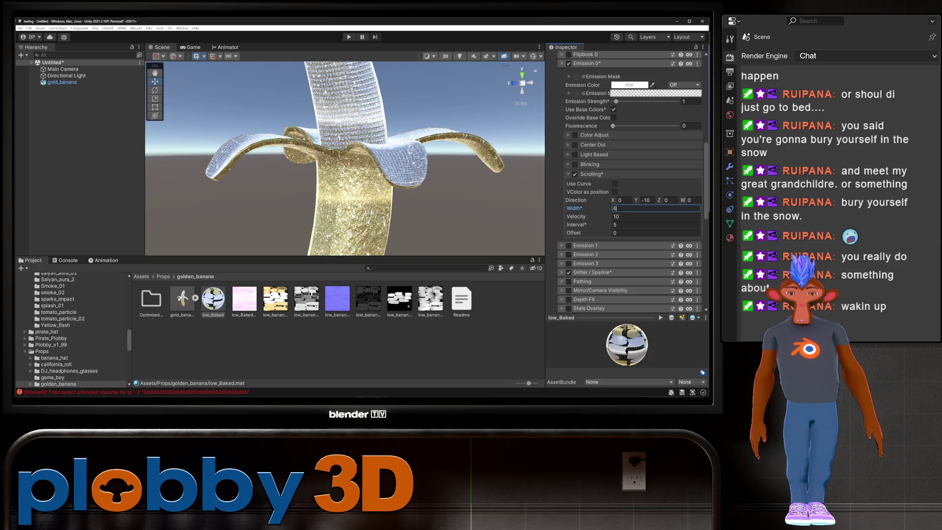
scroll(345, 158, "down", 5)
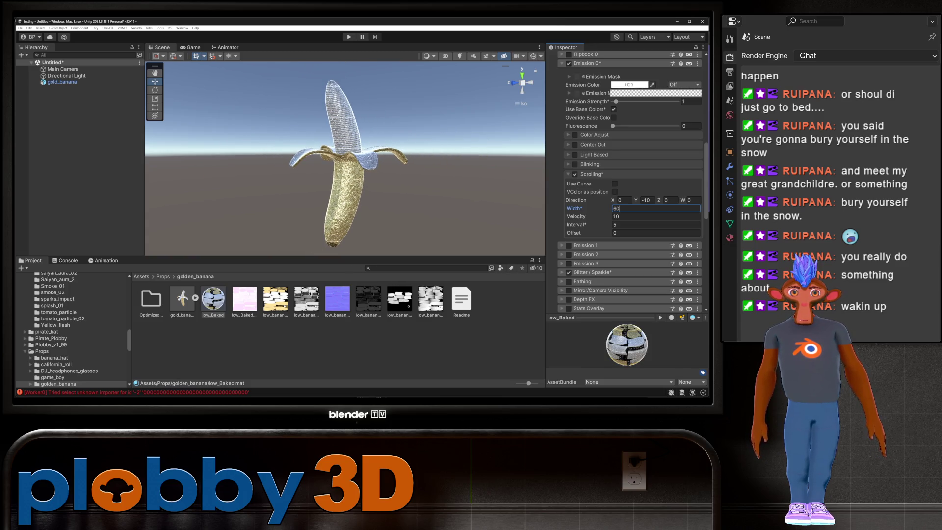
Set the scrolling Velocity to 2 and try Direction X values of 5 and 10
left_click(638, 216)
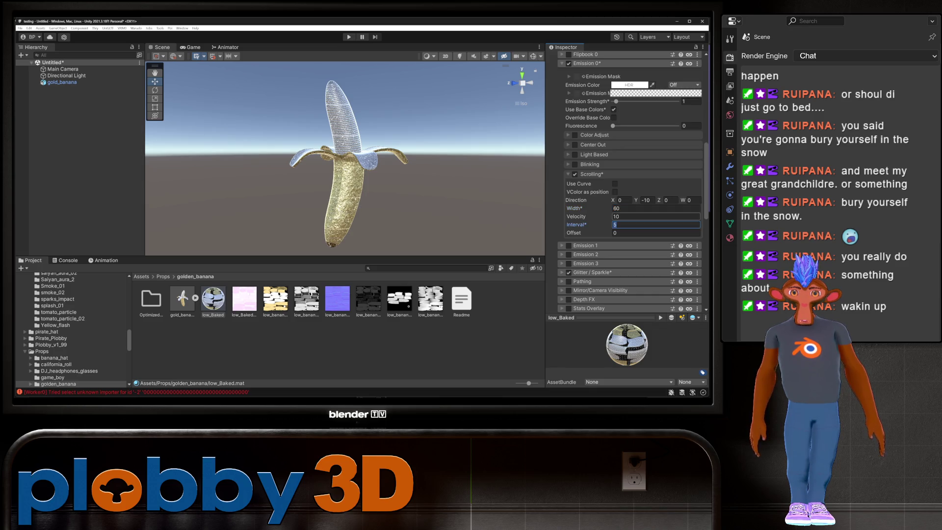
type("2")
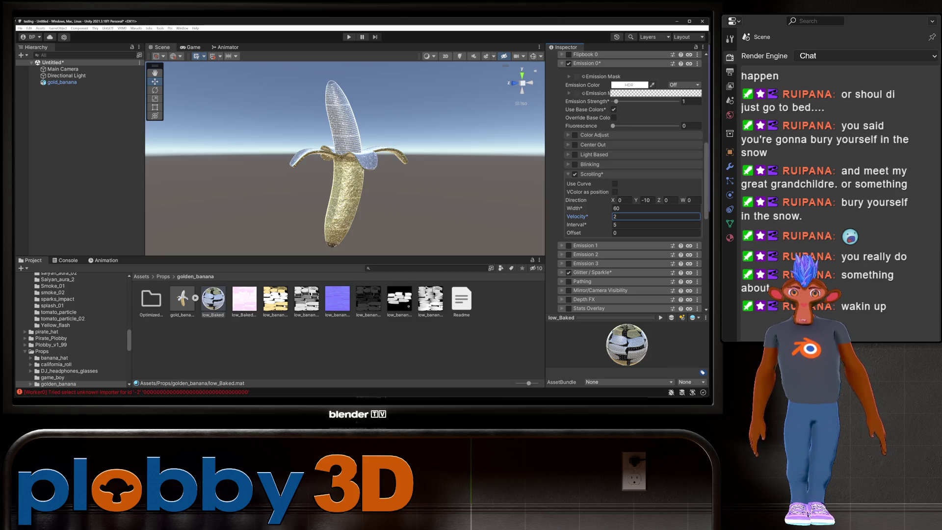
left_click(623, 200)
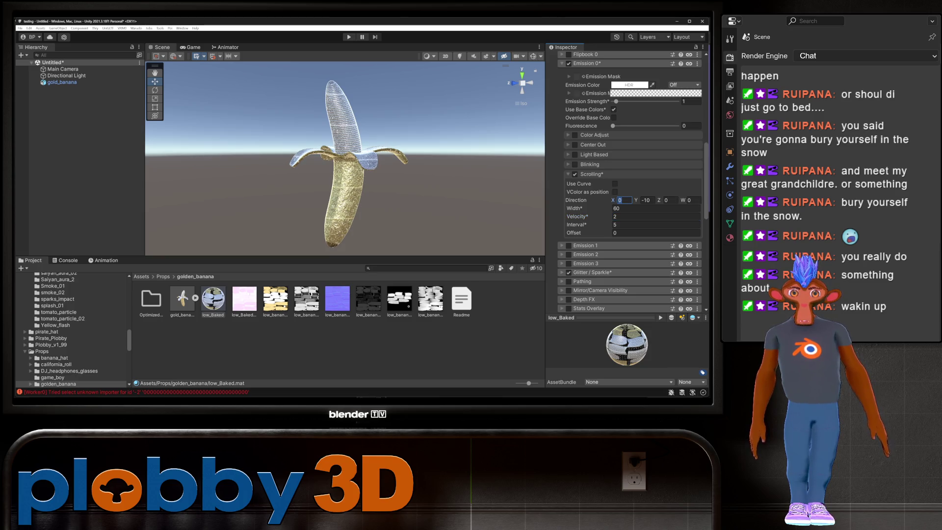
type("5")
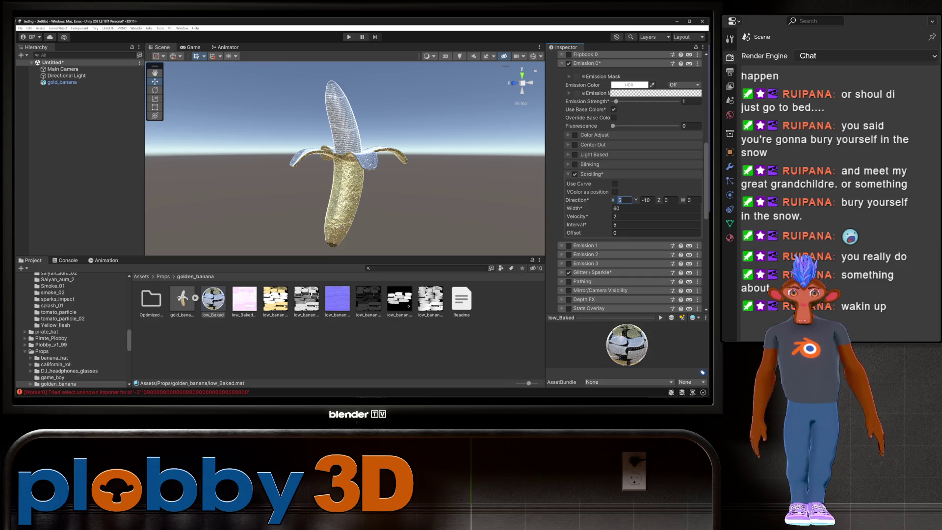
type("10")
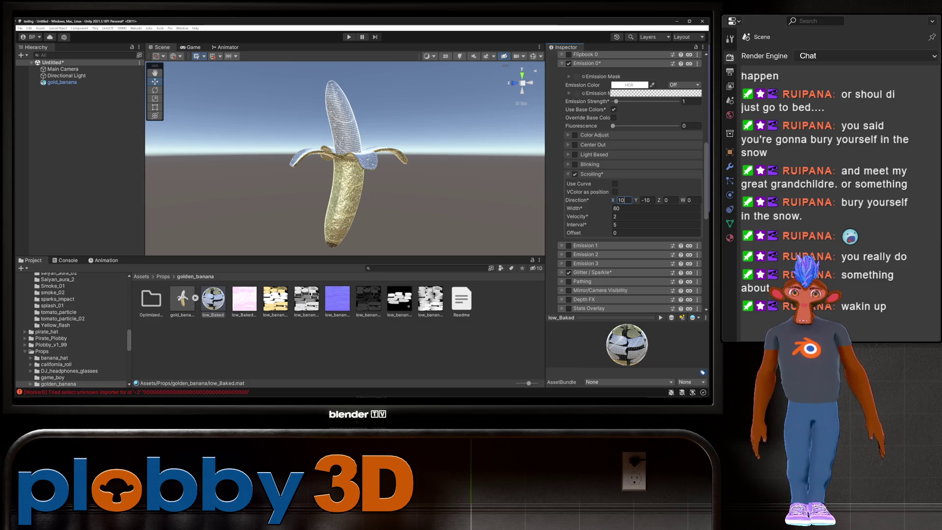
Set the scrolling Interval to 33.93
left_click(656, 225)
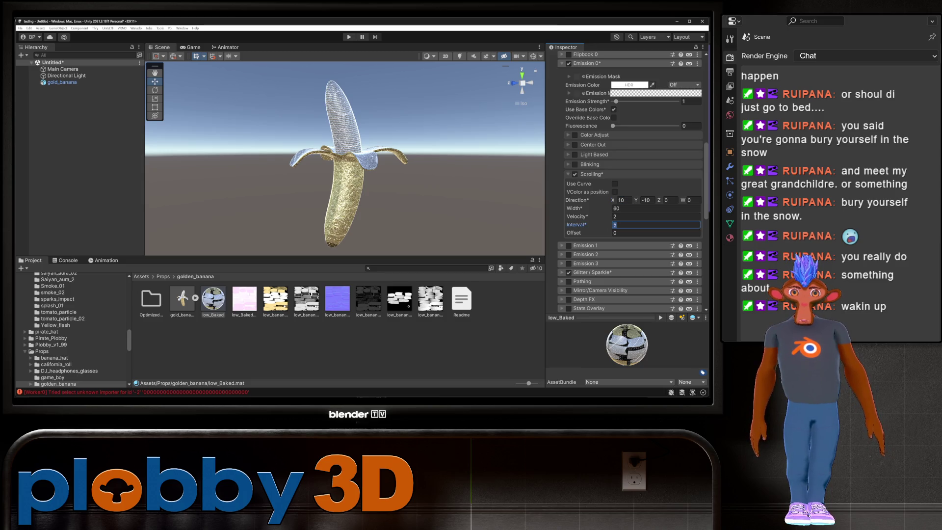
type("3.66")
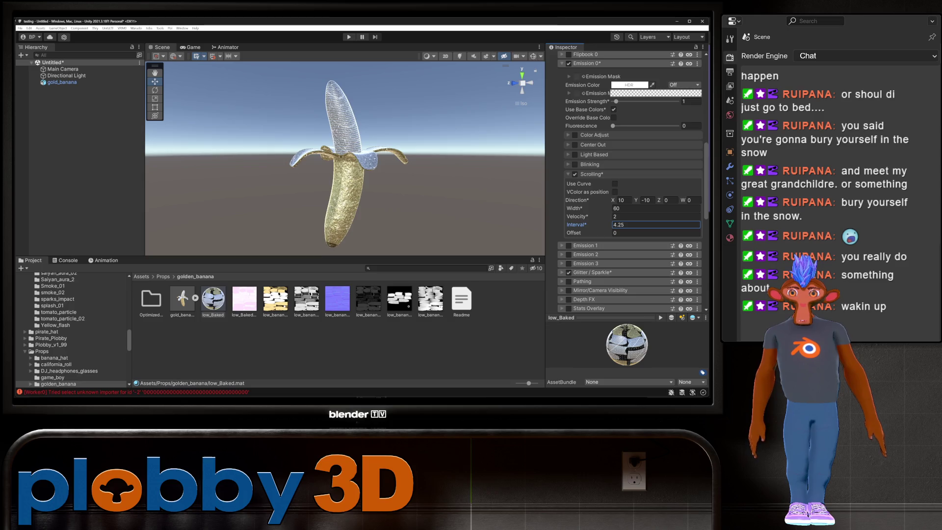
key("BackSpace")
key("BackSpace")
key("BackSpace")
type("8.64")
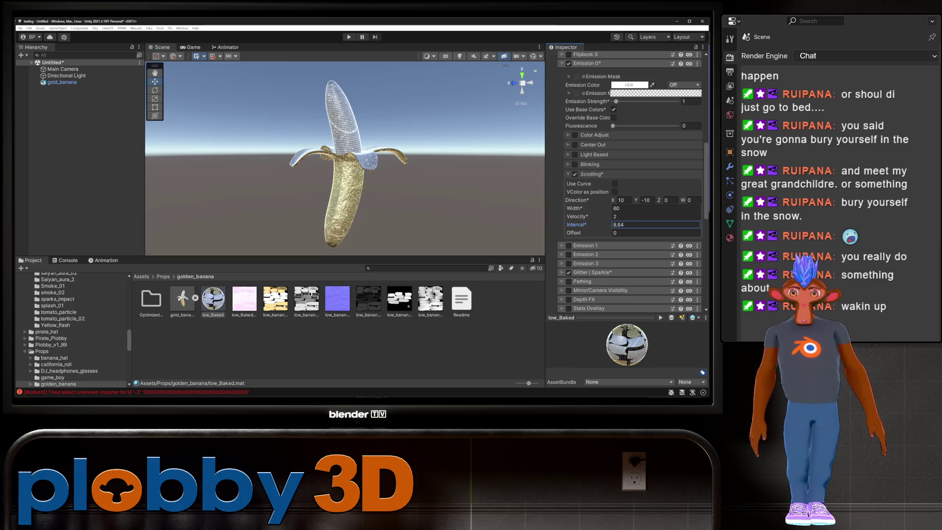
key("BackSpace")
key("BackSpace")
key("BackSpace")
type("14.6")
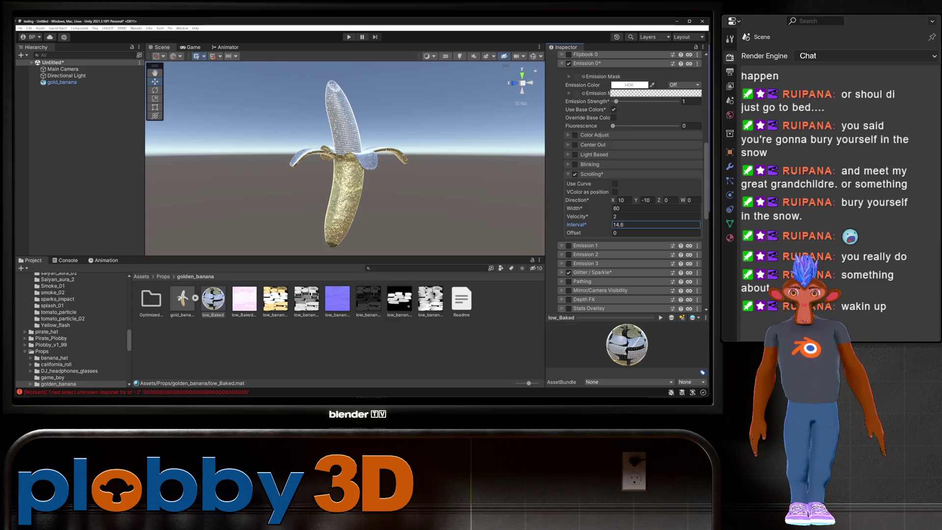
key("BackSpace")
key("BackSpace")
key("BackSpace")
type("33.49")
key("BackSpace")
key("BackSpace")
type("91")
Set the scroll Direction X to 2
left_click(621, 200)
type("1")
key("BackSpace")
type("2")
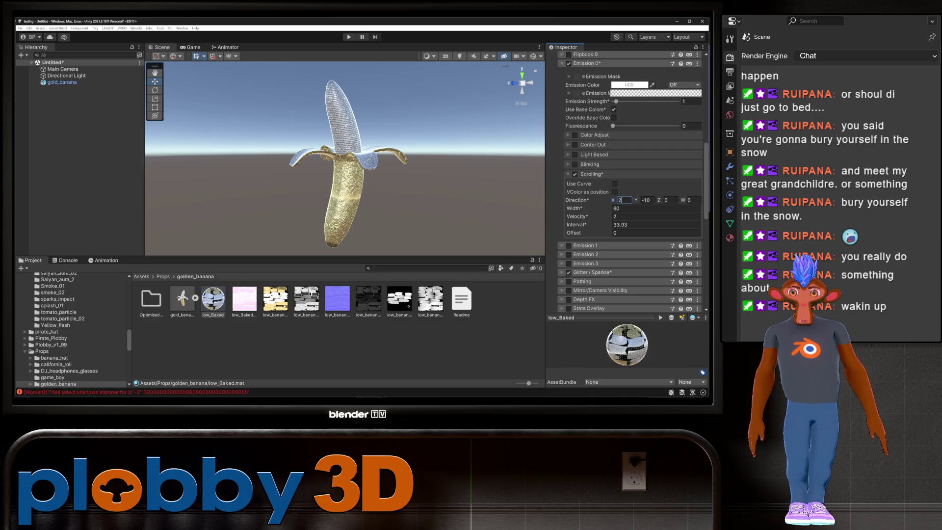
key("Return")
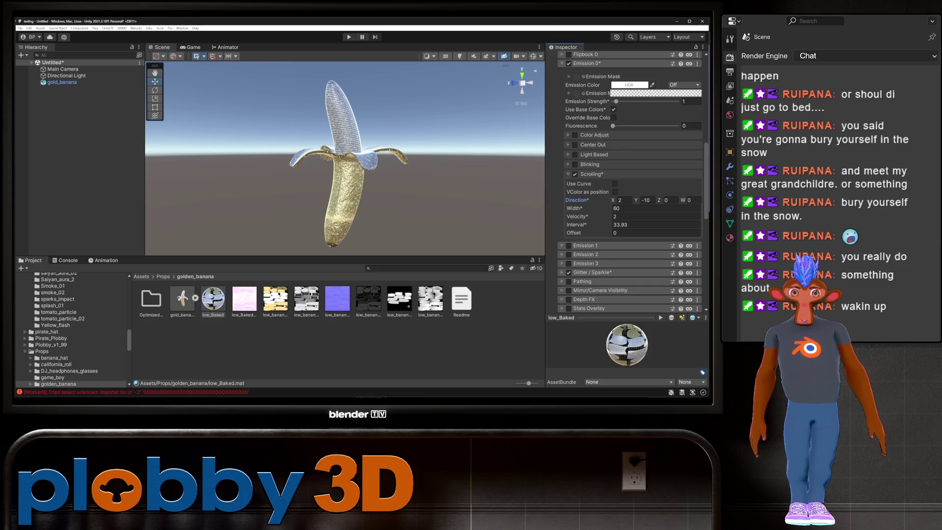
key("Escape")
left_click(213, 298)
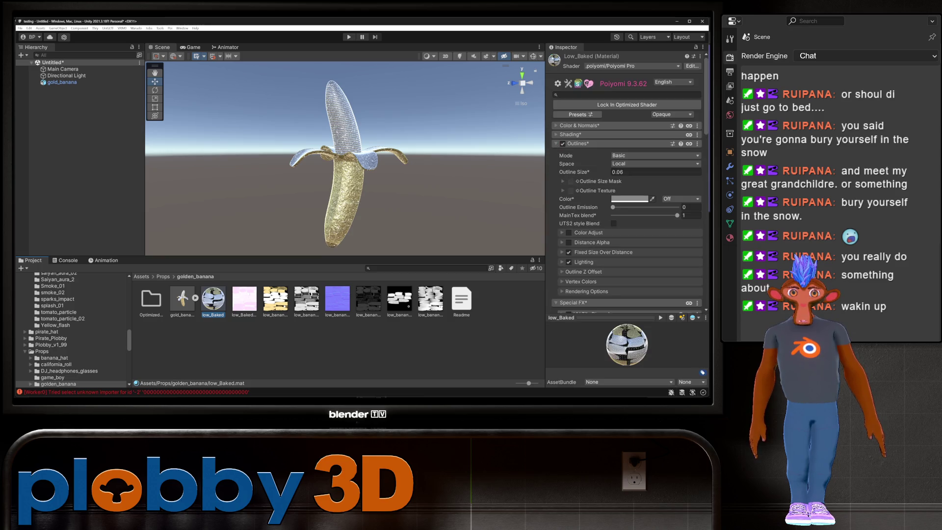
Set the low_Baked Emission Strength to 0.7
scroll(627, 182, "down", 10)
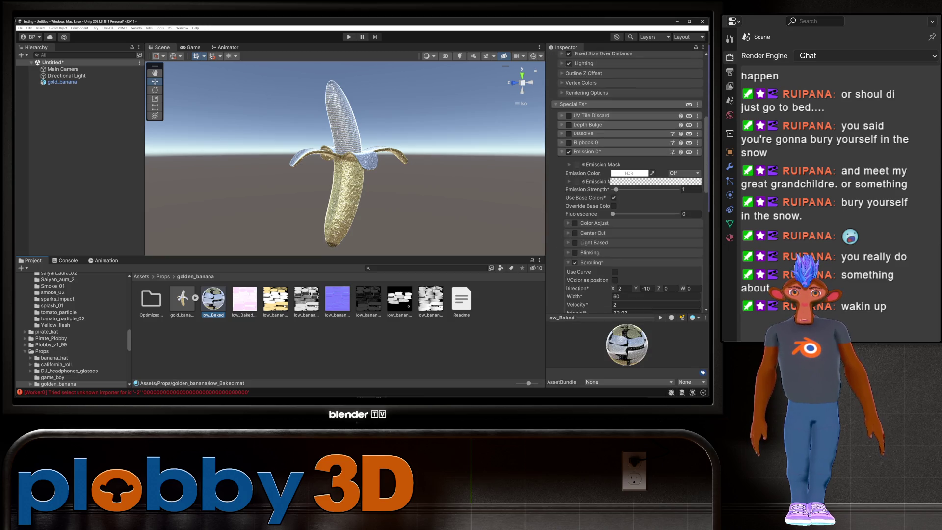
left_click(692, 190)
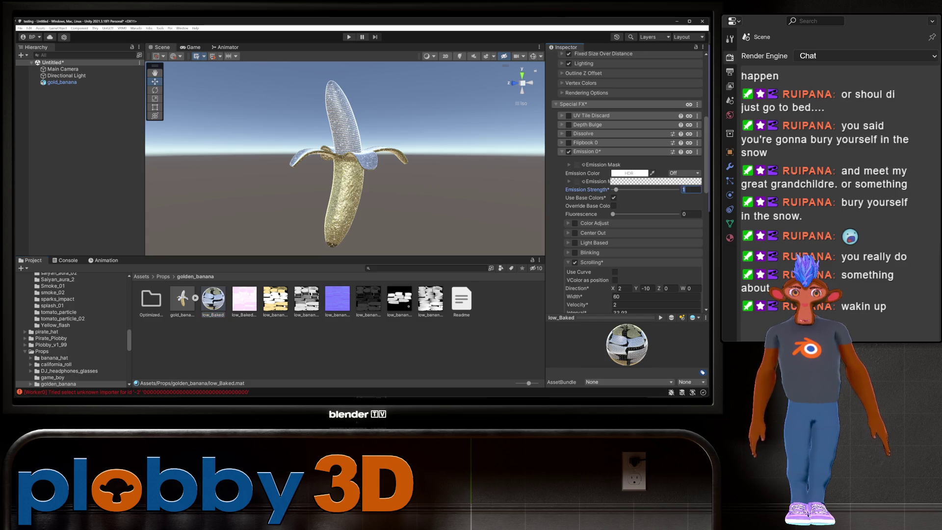
type("0.7")
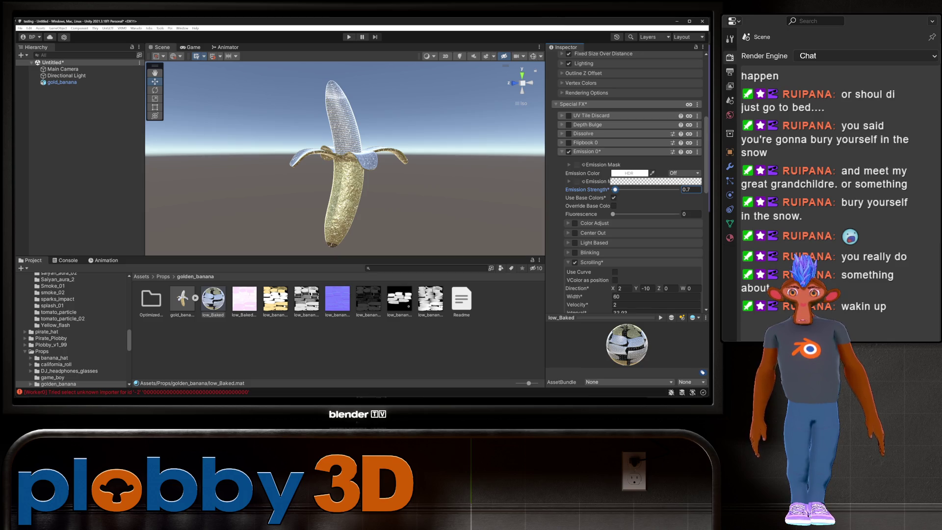
Eyedrop the banana's pale gold (HSV 51, 13, 83) as the Emission colour
left_click(628, 173)
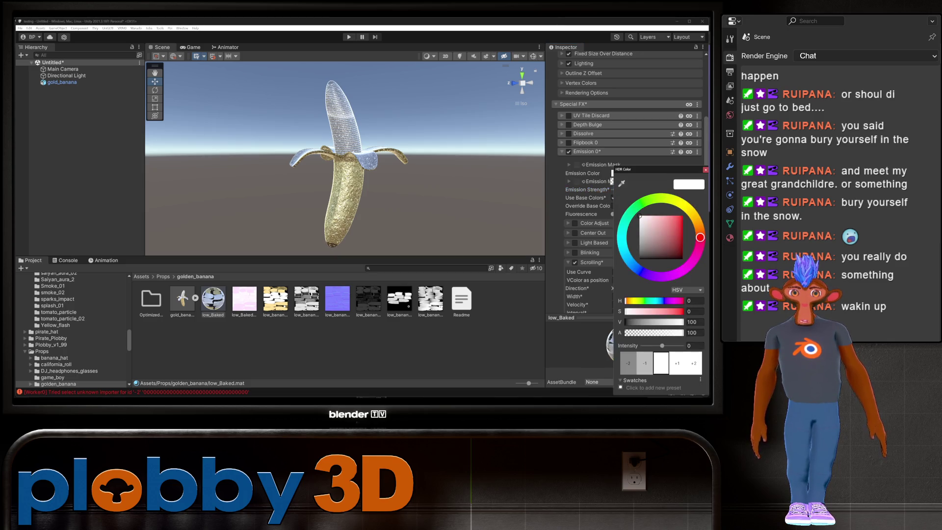
left_click(621, 183)
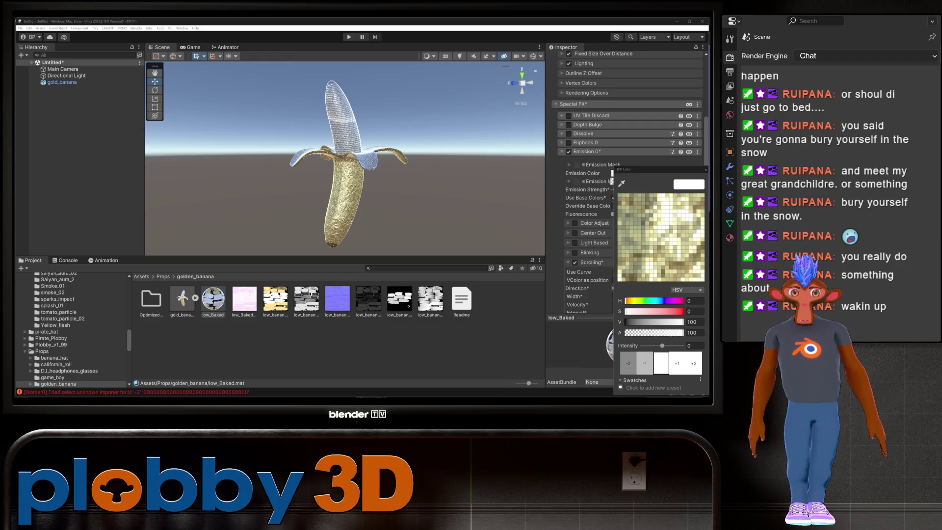
left_click(344, 127)
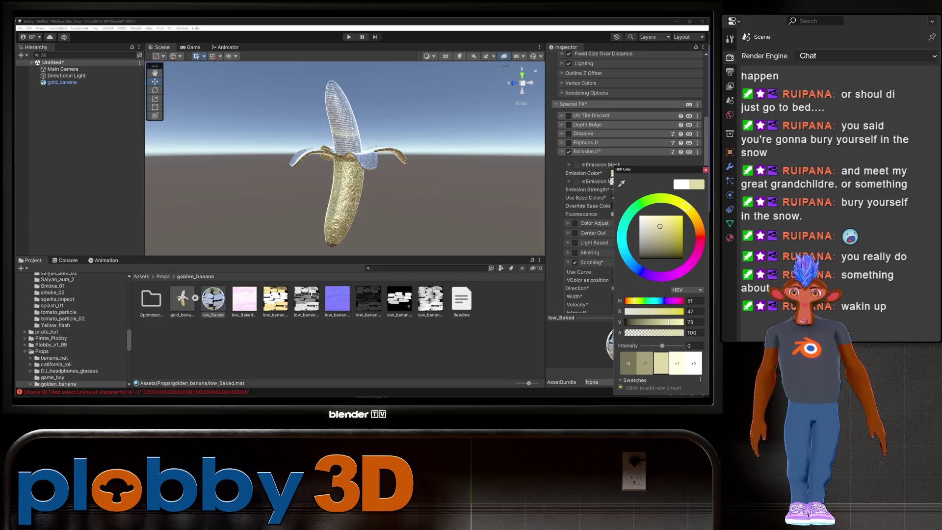
left_click(569, 242)
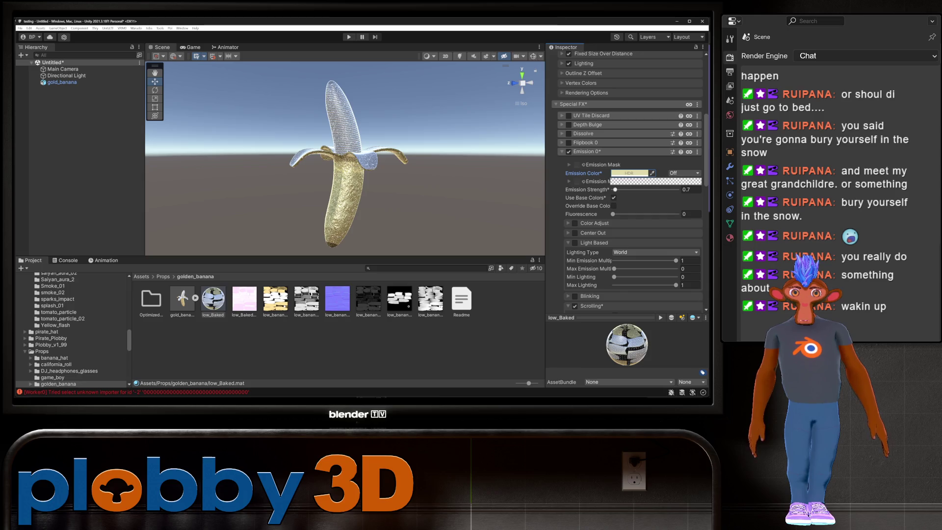
left_click(629, 172)
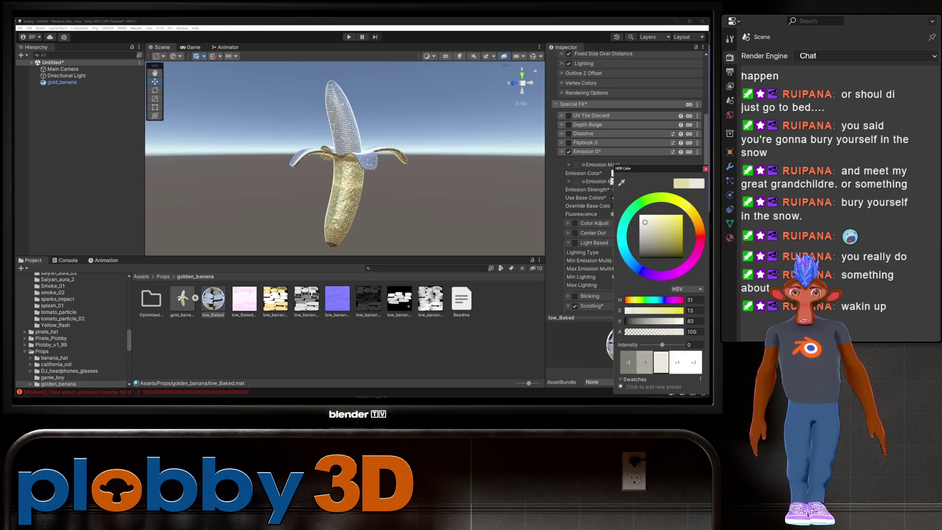
left_click(338, 348)
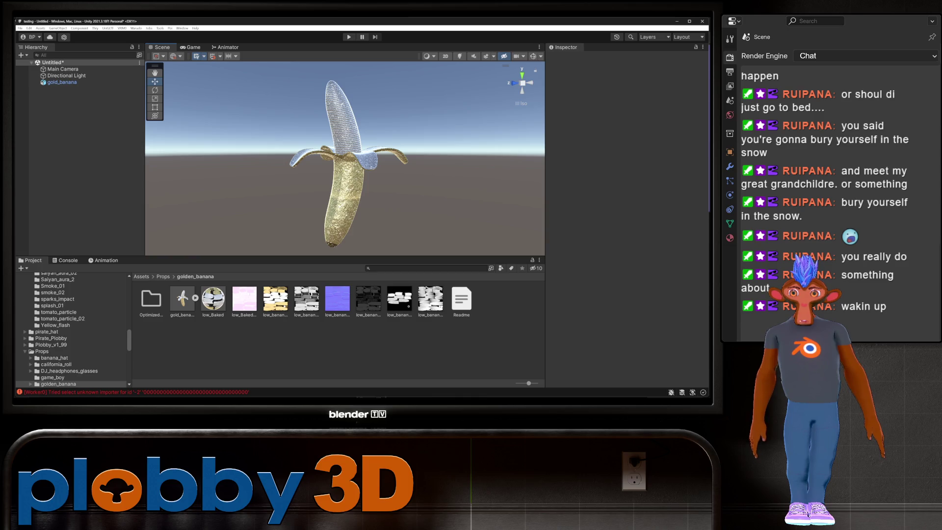
Add a Mesh Collider to gold_banana and tick Convex
left_click(344, 196)
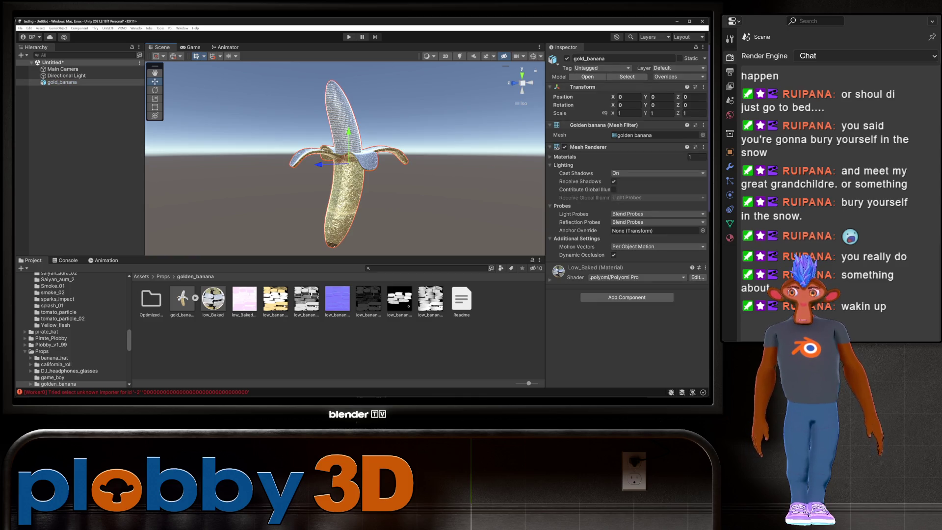
right_click(59, 83)
key("Escape")
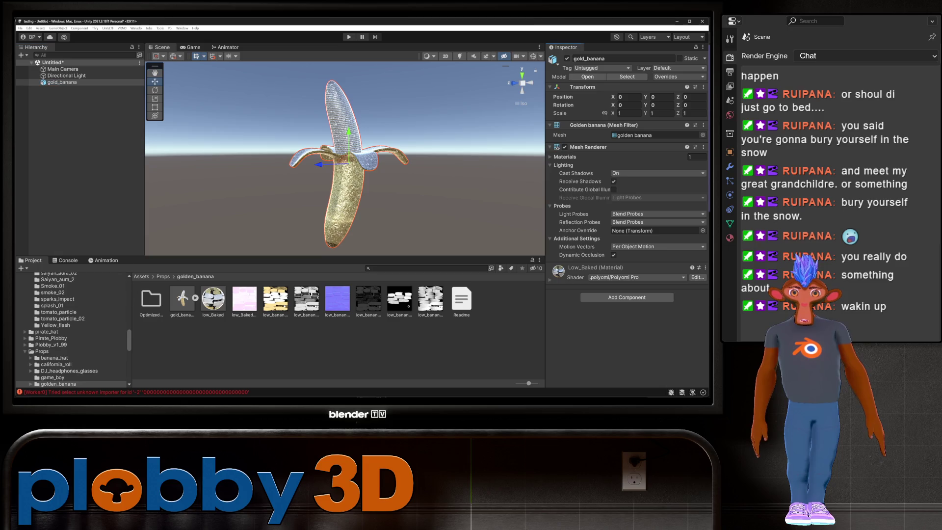
left_click(626, 297)
type("box")
type("mesh")
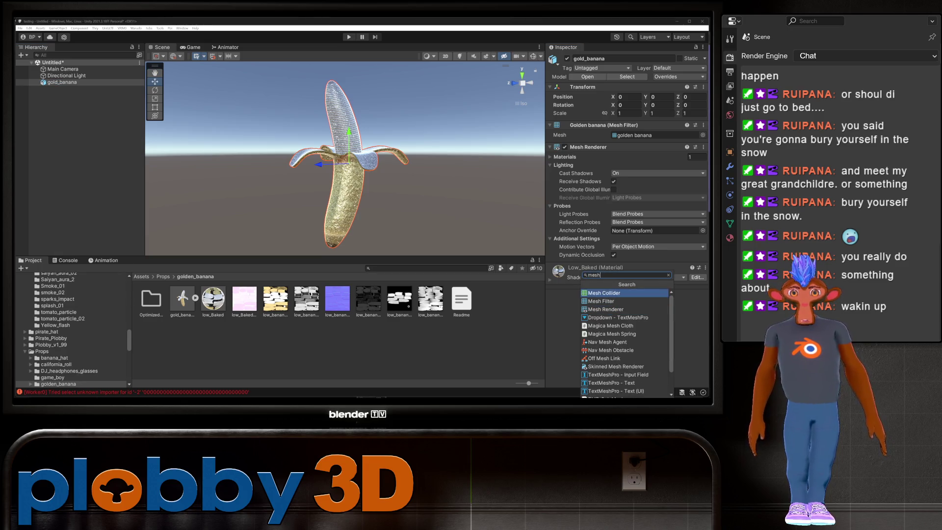
left_click(603, 293)
left_click(613, 277)
left_click(61, 82)
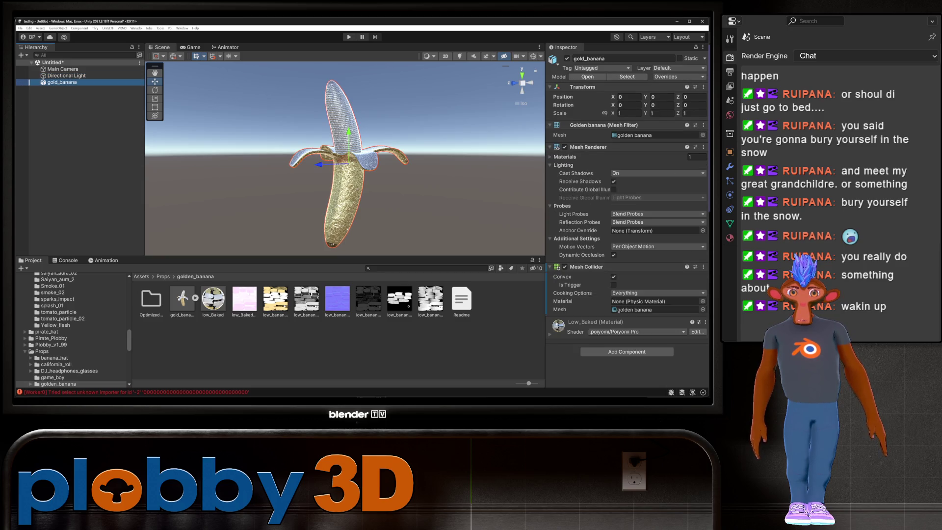
right_click(88, 82)
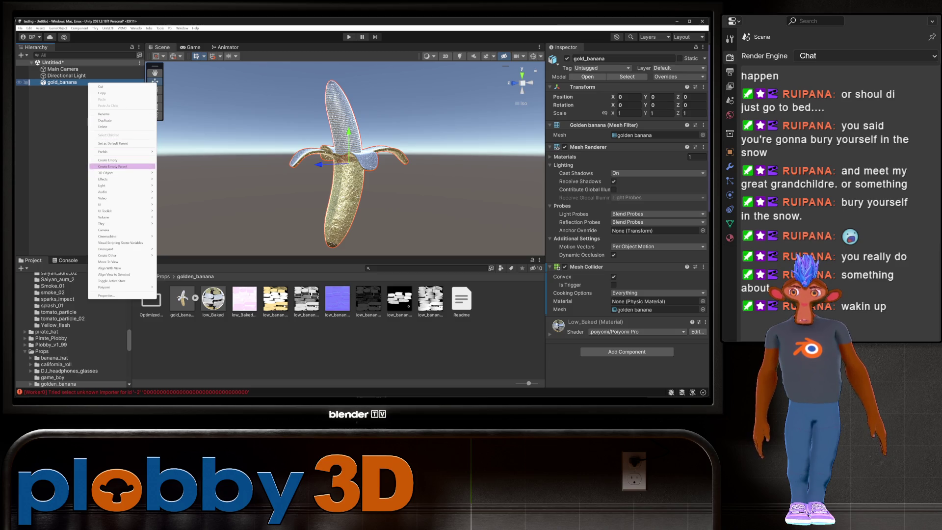
Wrap gold_banana in a new empty parent and verify its Mesh Collider is Convex
left_click(112, 166)
left_click(67, 88)
left_click(61, 82)
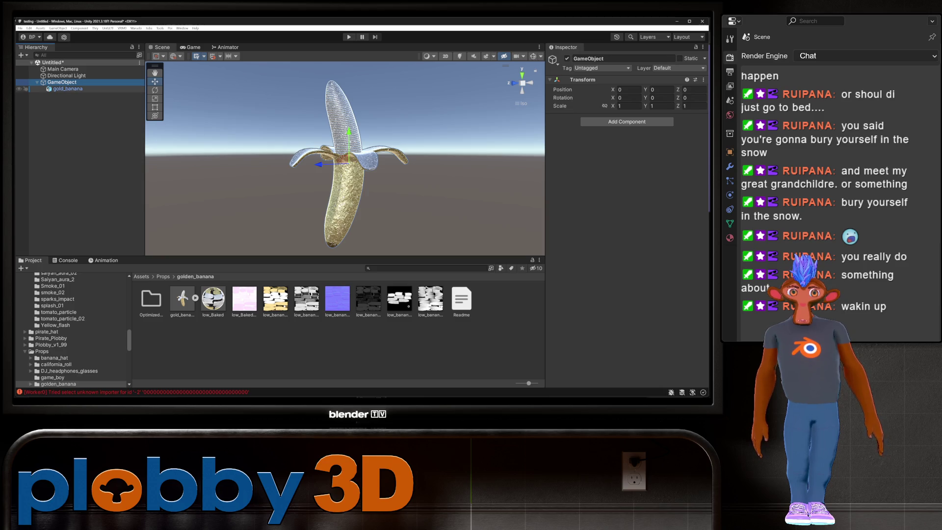
left_click(67, 88)
left_click(584, 266)
left_click(584, 266)
left_click(584, 267)
left_click(584, 267)
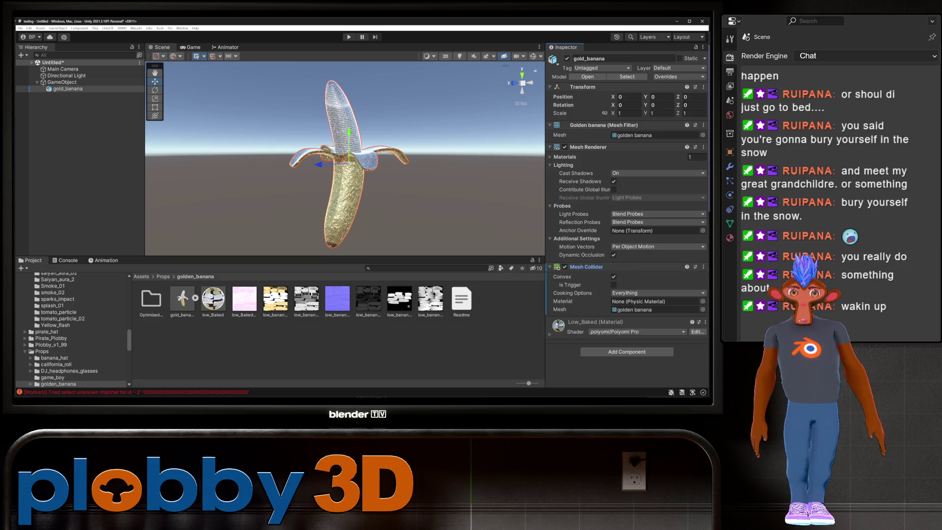
left_click(613, 276)
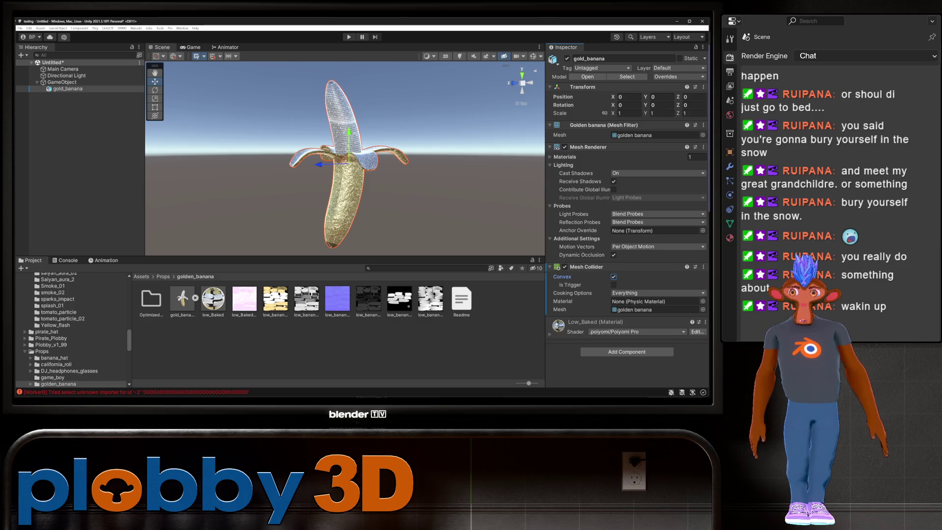
Save the parent GameObject as a prefab named Prop in golden_banana
key("shift+d")
mouse_move(61, 82)
left_mouse_down()
mouse_move(98, 171)
mouse_move(221, 319)
mouse_move(294, 343)
left_mouse_up()
key("F2")
type("Prop")
key("Return")
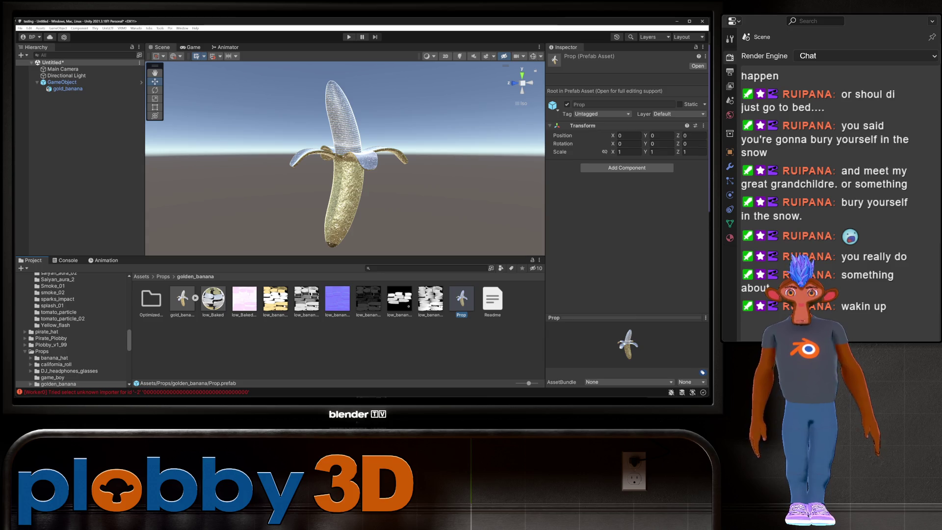
Run Warudo > Build Mod, dismissing the Shader Optimizer warning so AssetBundles build
left_click(136, 28)
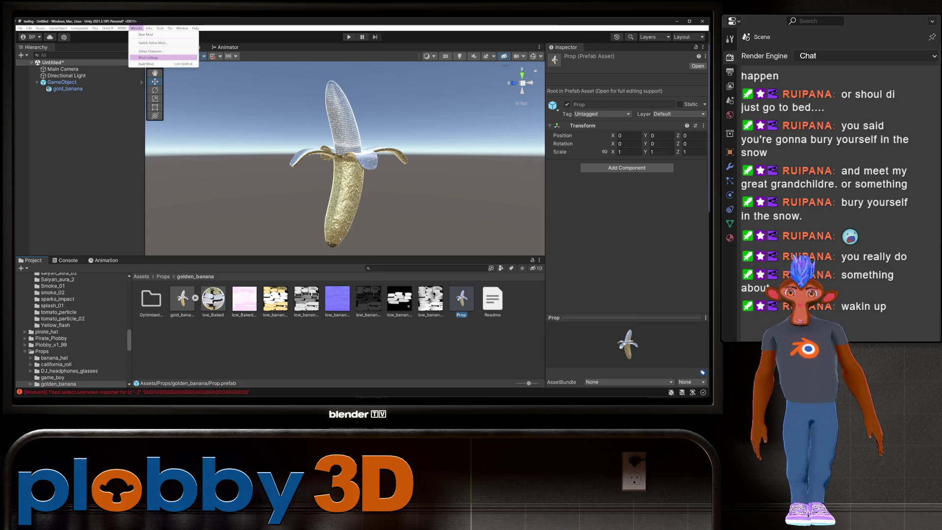
left_click(152, 58)
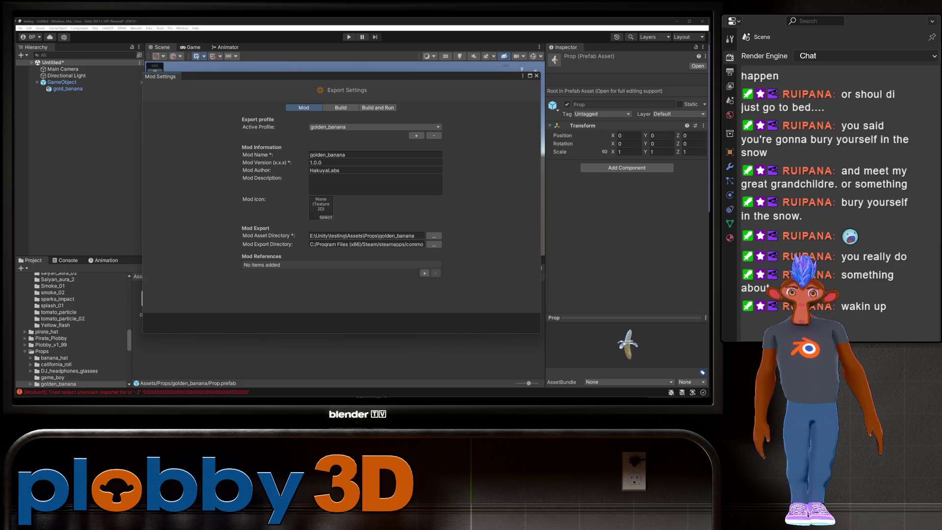
key("Escape")
left_click(136, 28)
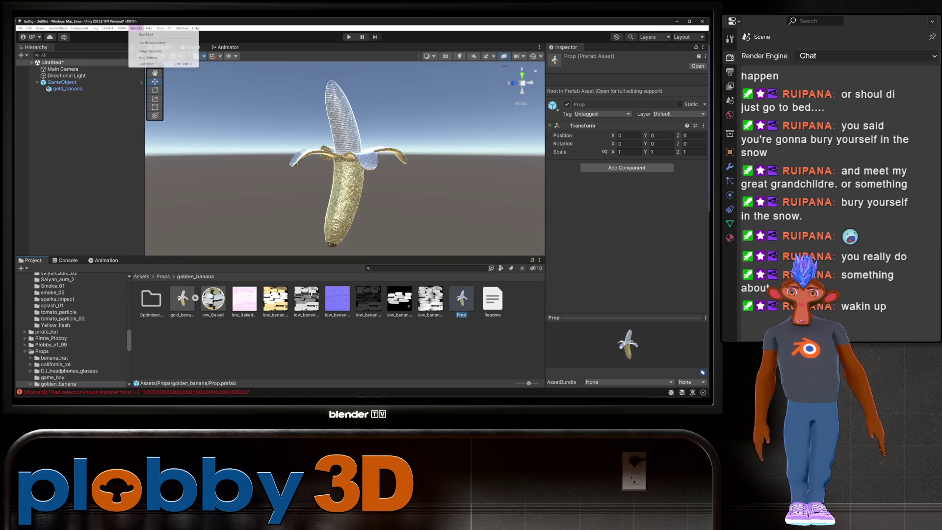
left_click(152, 63)
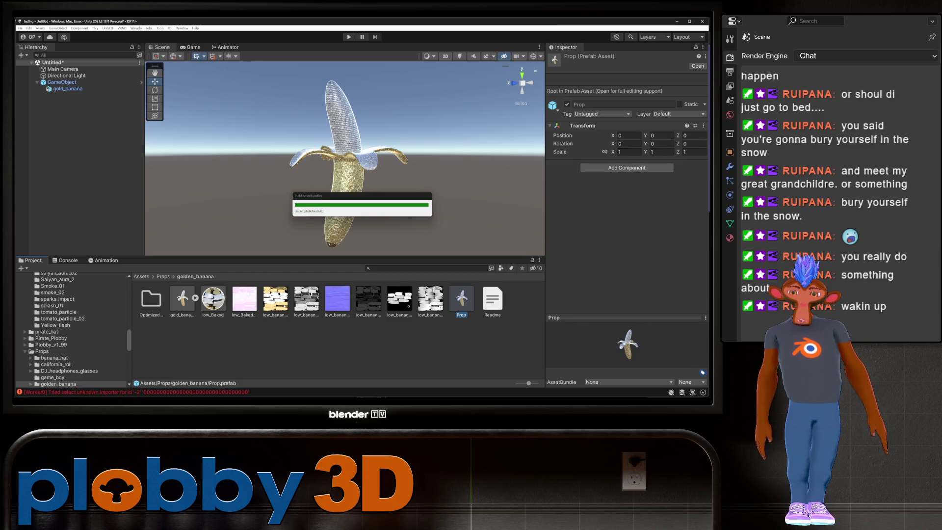
key("Return")
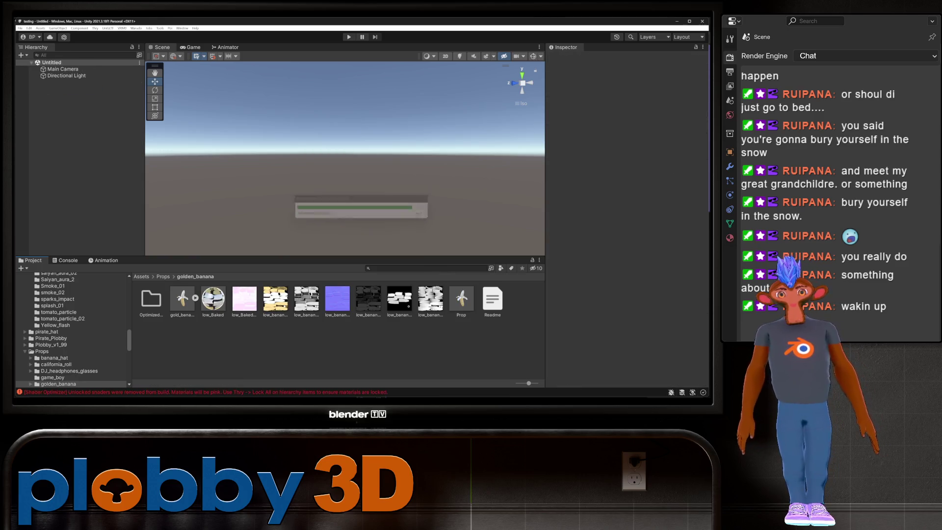
left_click(213, 299)
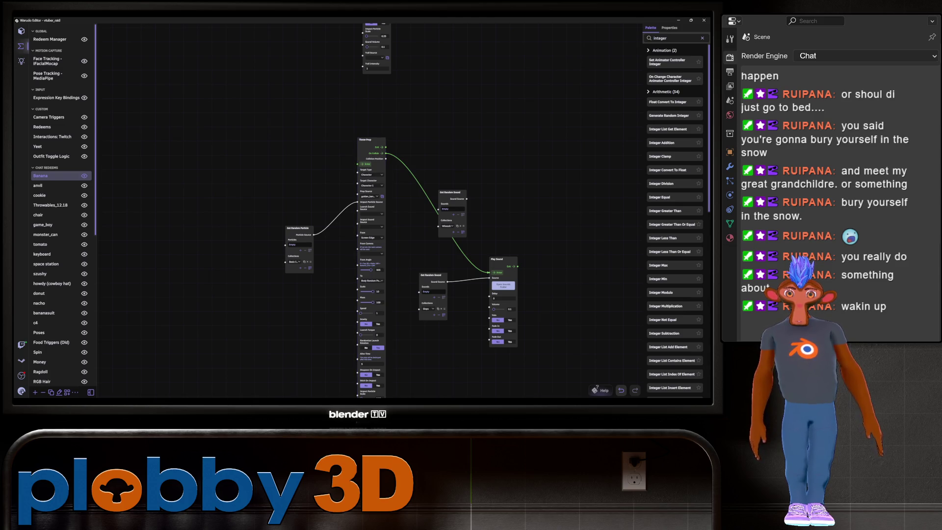
Scroll the Banana blueprint graph to inspect the Throw Prop node and its sound and particle nodes
scroll(401, 211, "down", 2)
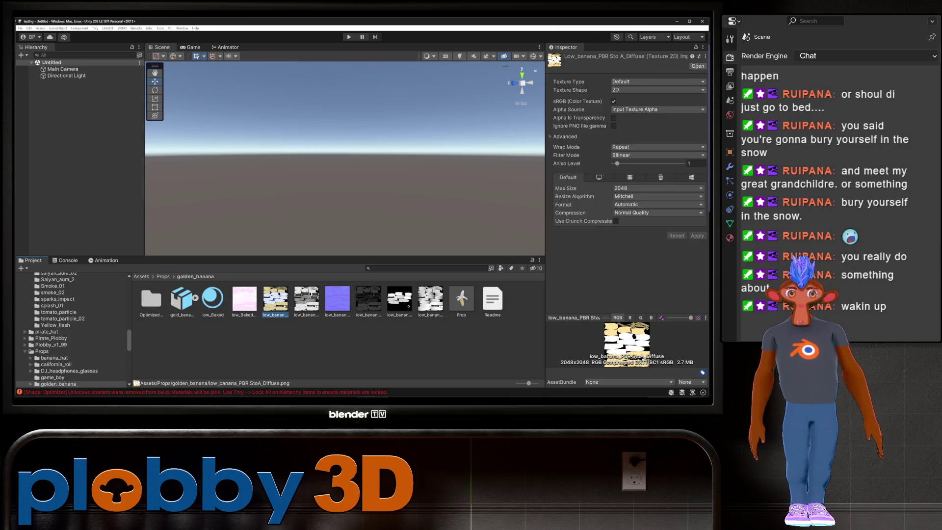
Lock all banana material shaders via Thry > Materials > Lock All, then place the Prop prefab in the scene
left_click(275, 298)
left_click(212, 298)
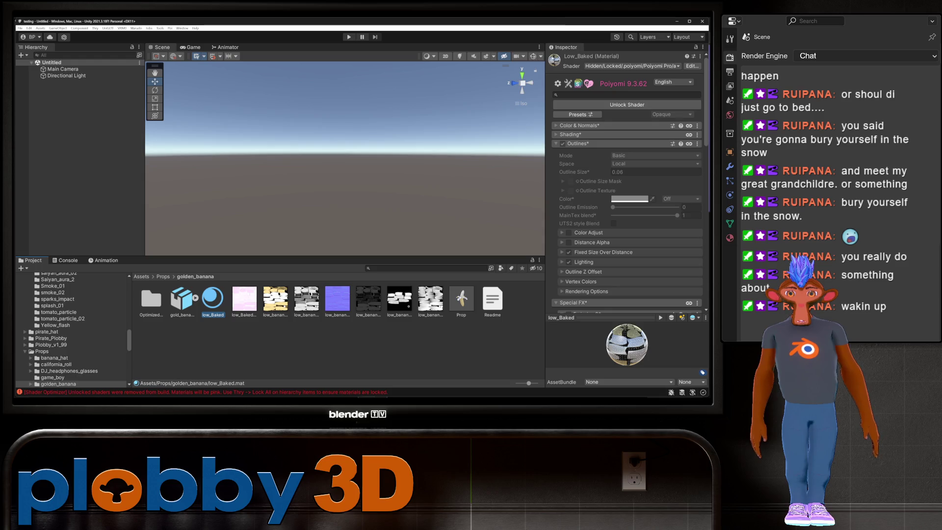
right_click(212, 298)
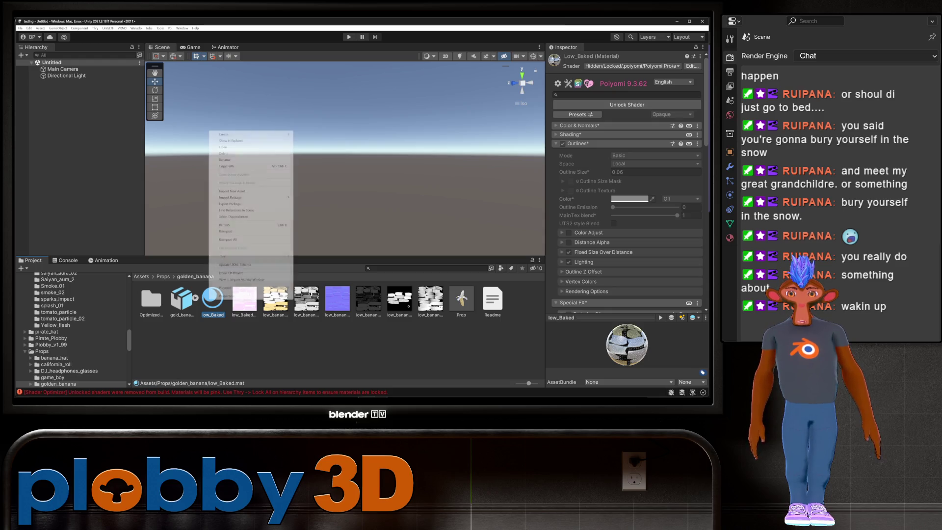
mouse_move(255, 256)
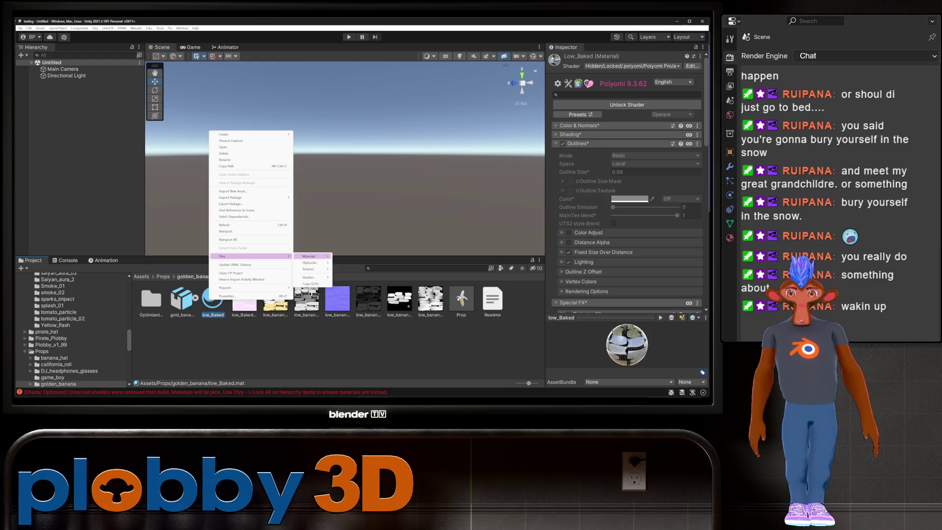
mouse_move(309, 277)
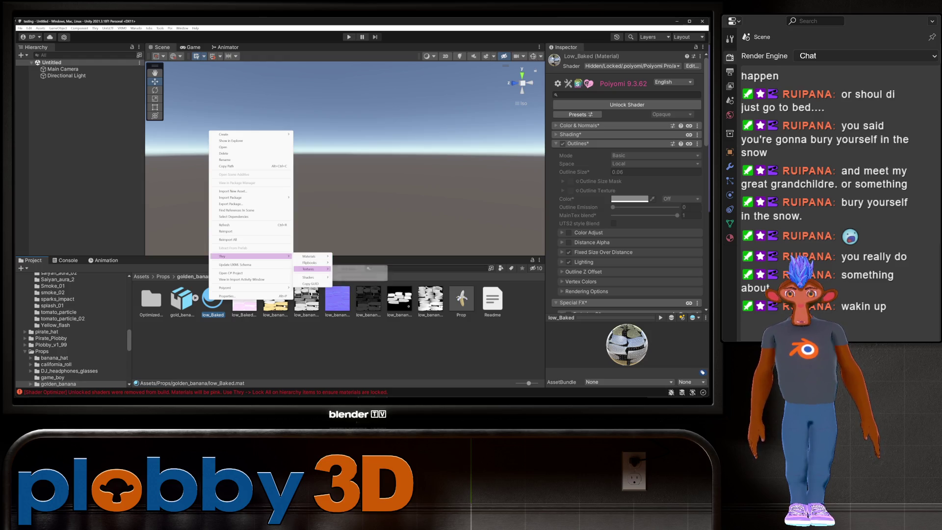
mouse_move(309, 256)
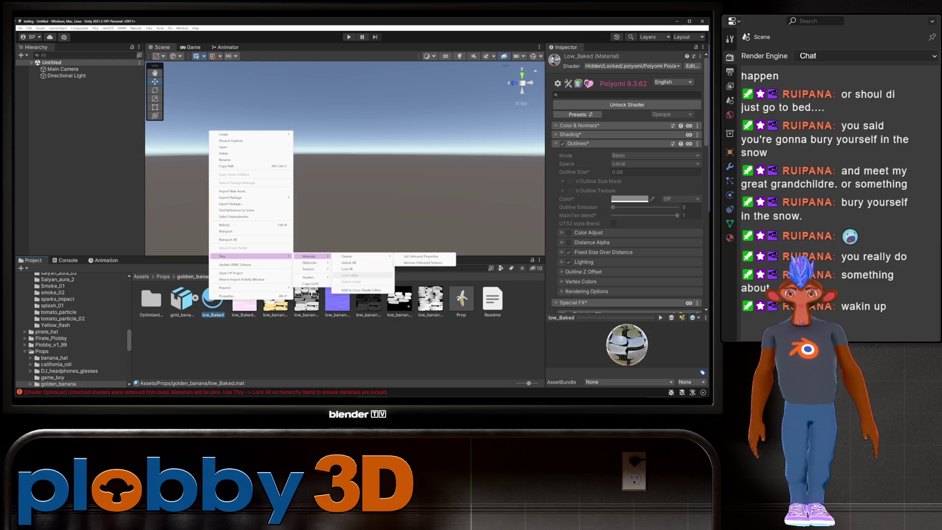
left_click(348, 269)
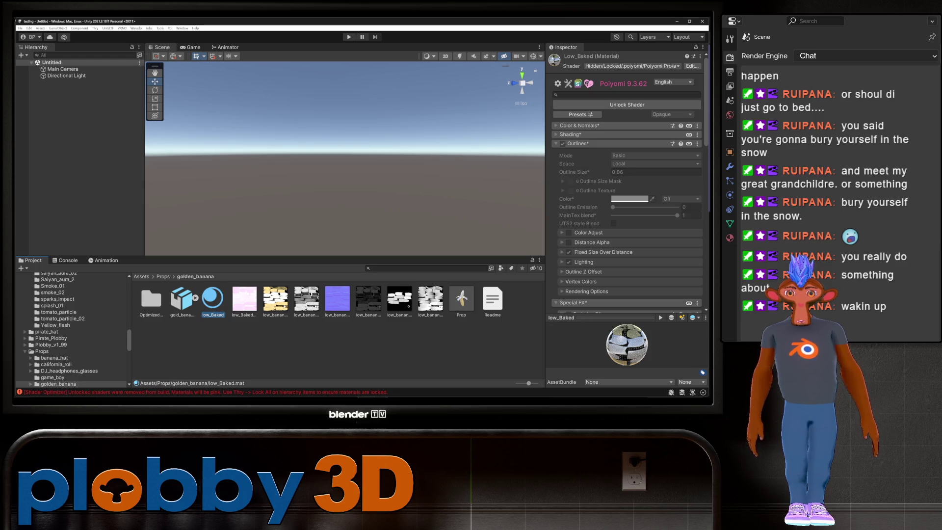
left_click_drag(461, 298, 73, 123)
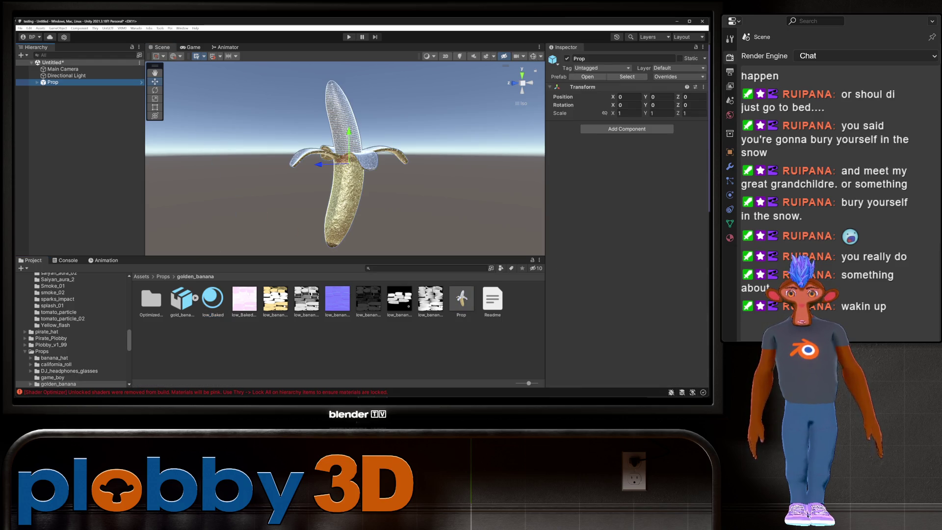
Lock in the optimized Poiyomi shader on low_Baked and rebuild the Prop mod with Warudo > Build Mod
left_click(212, 298)
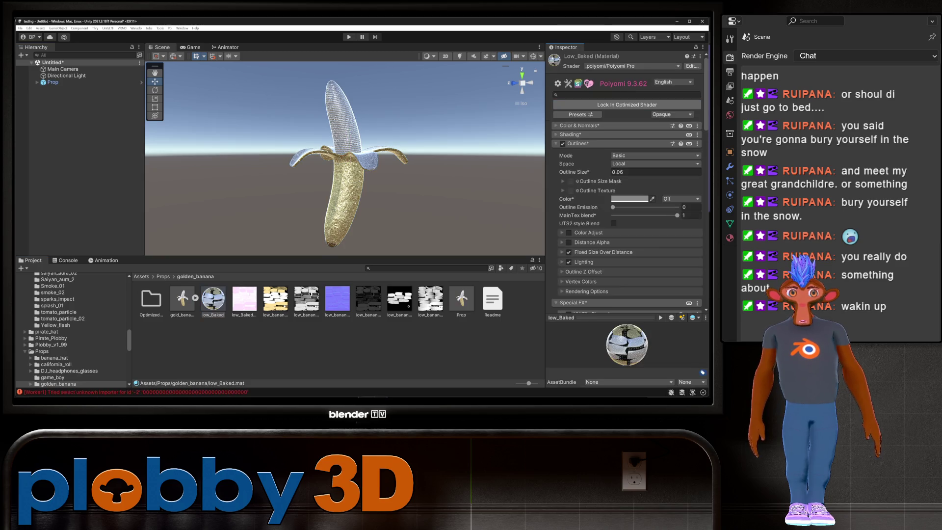
left_click(627, 105)
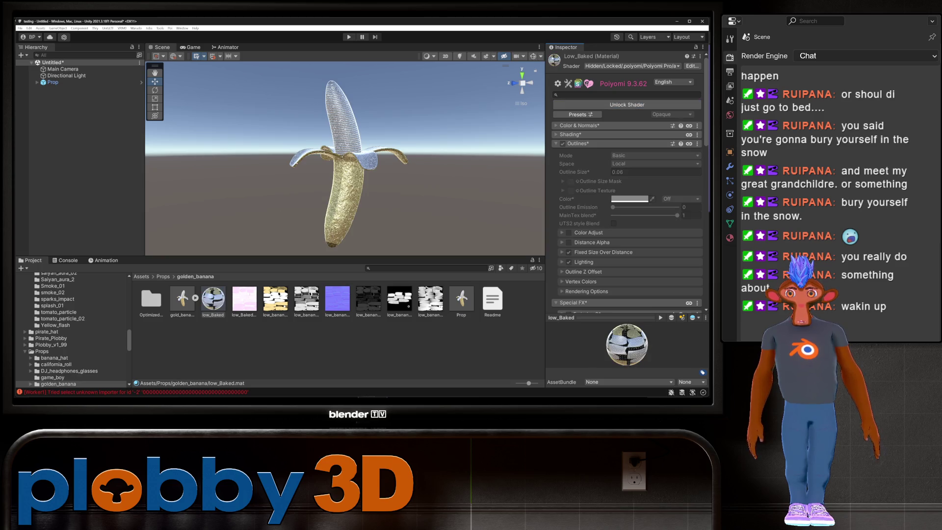
left_click(461, 298)
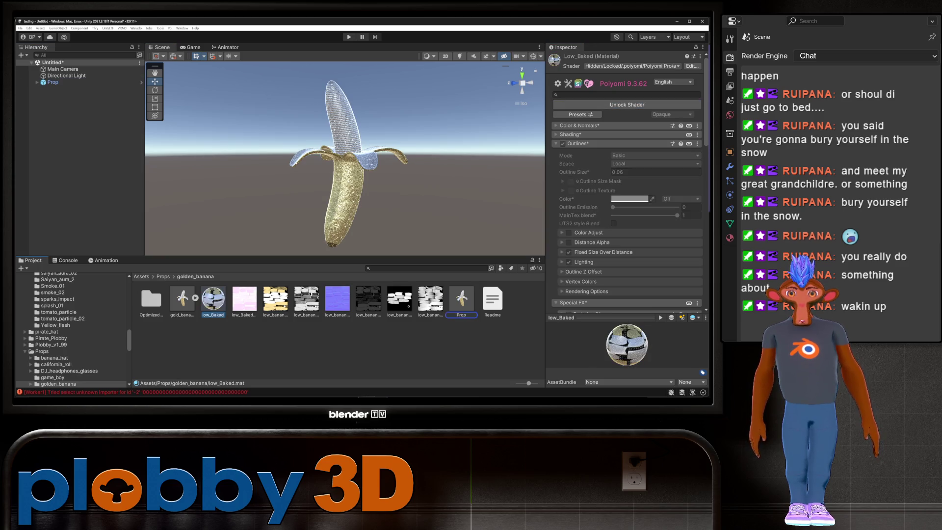
left_click(136, 28)
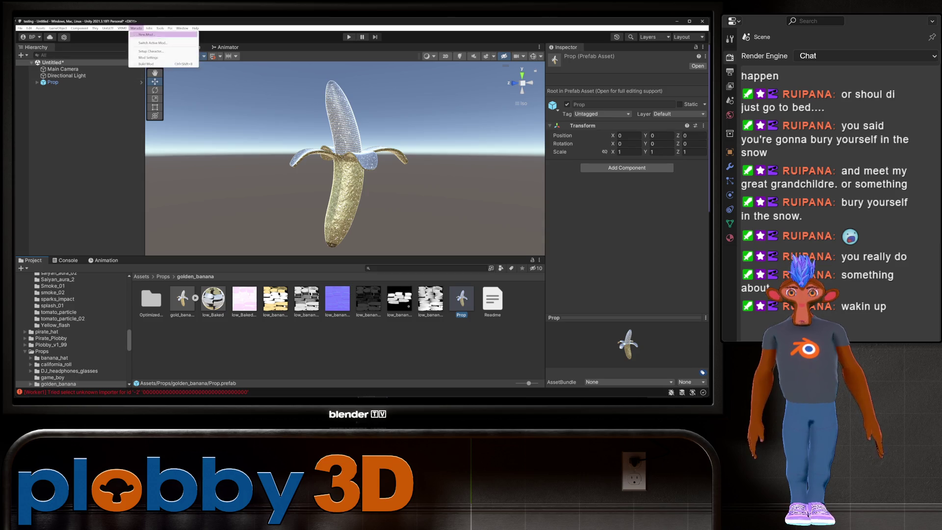
left_click(152, 64)
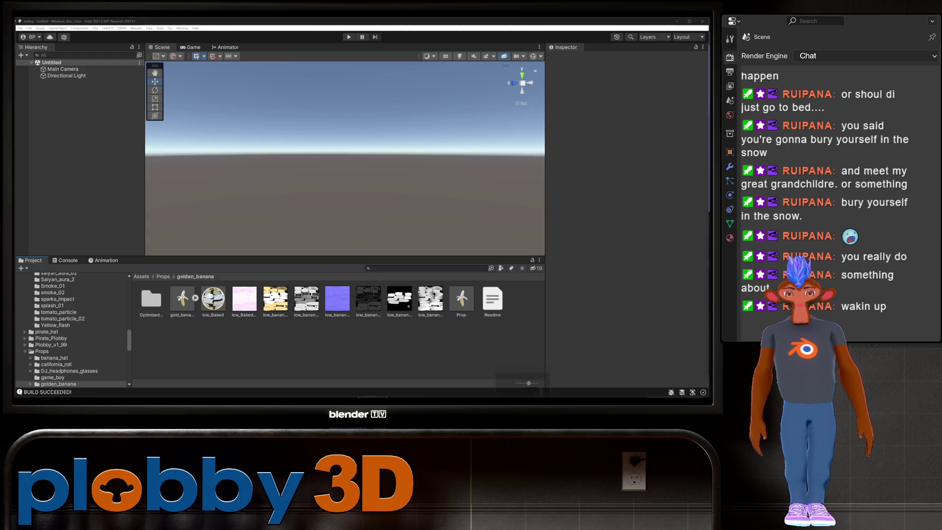
key("alt+Tab")
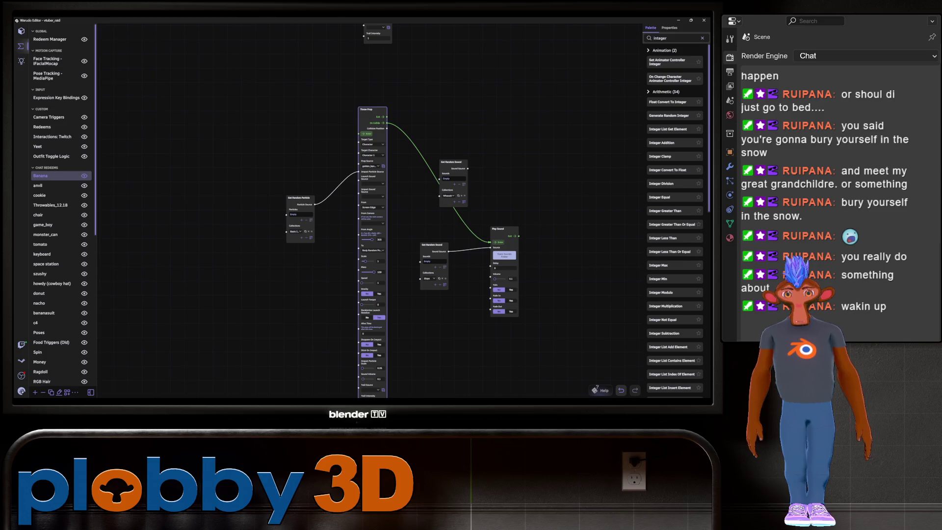
Raise the Throw Prop node's From Angle to 359
scroll(402, 211, "down", 3)
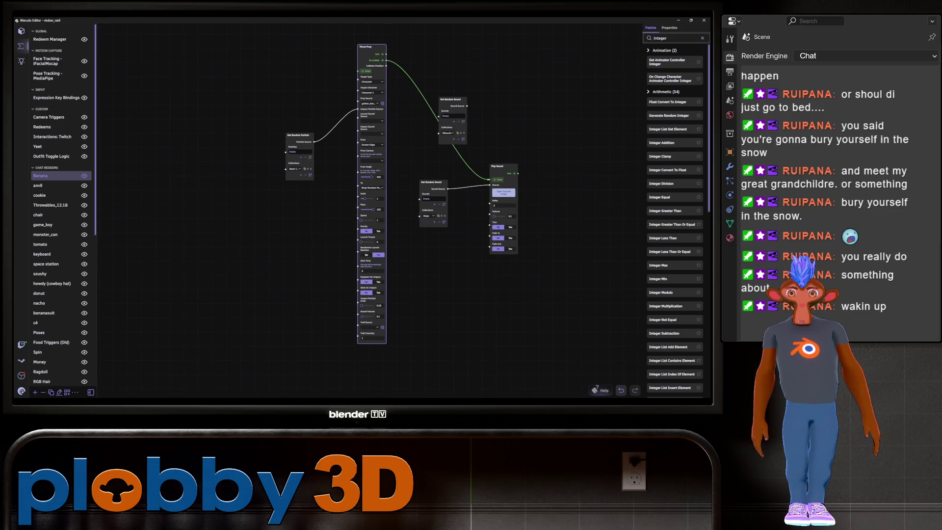
scroll(402, 211, "up", 2)
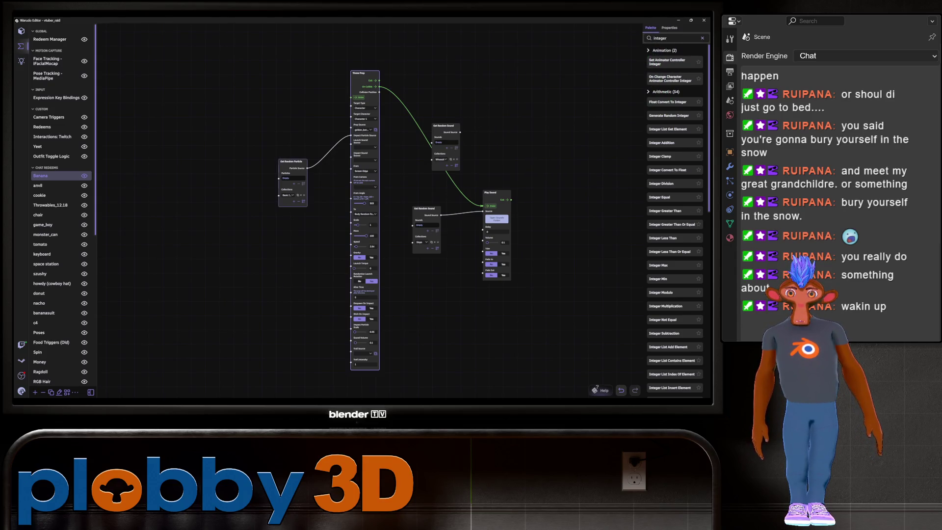
scroll(315, 203, "up", 2)
left_click_drag(392, 220, 346, 237)
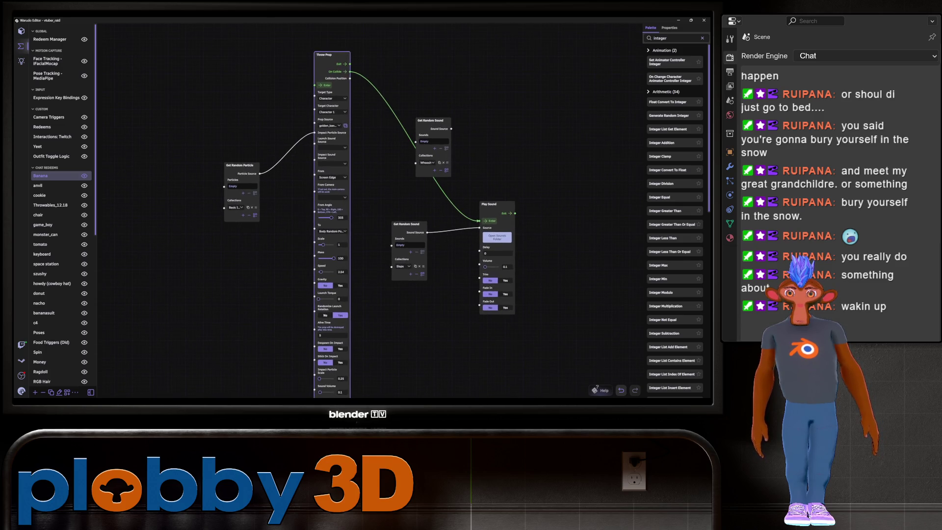
scroll(368, 59, "up", 3)
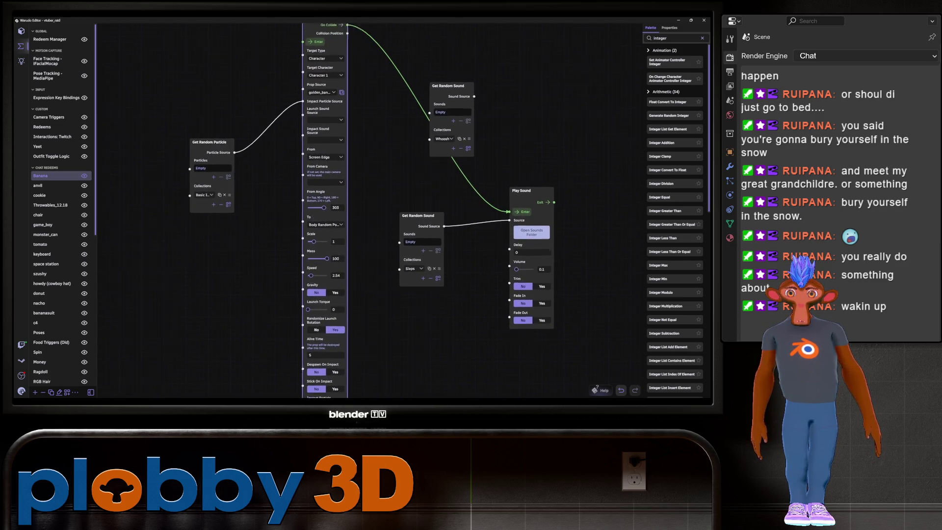
left_click_drag(368, 220, 377, 194)
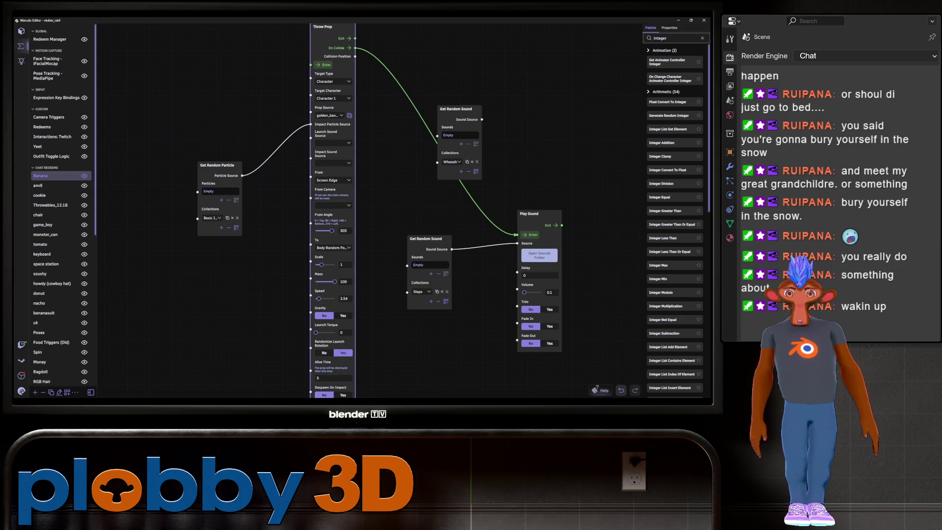
left_click_drag(333, 230, 334, 231)
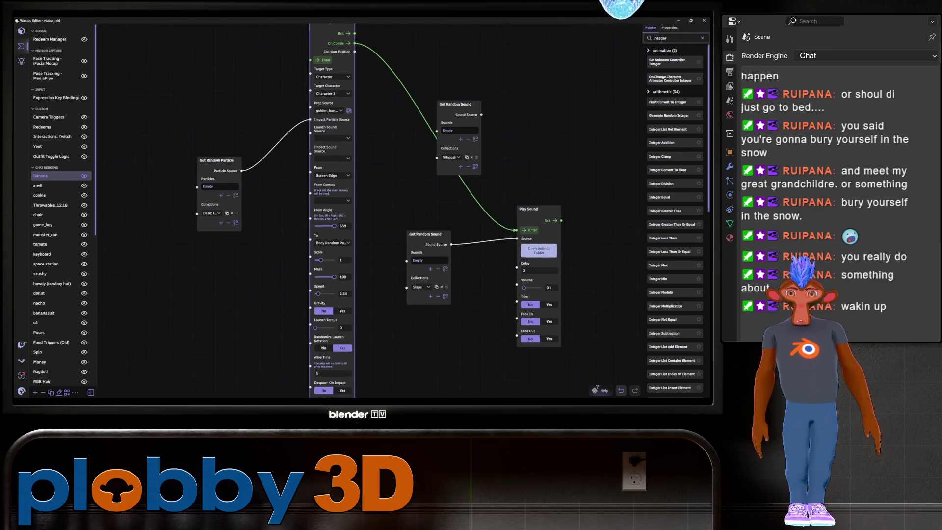
Set the Throw Prop's To target type to Human Body Bone
scroll(417, 211, "down", 1)
scroll(417, 211, "up", 2)
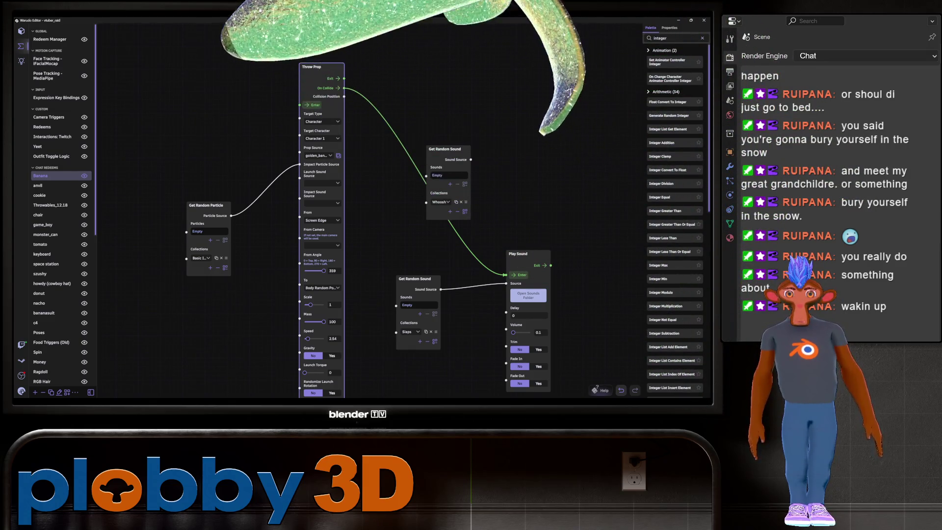
scroll(363, 211, "down", 1)
middle_click_drag(363, 211, 369, 170)
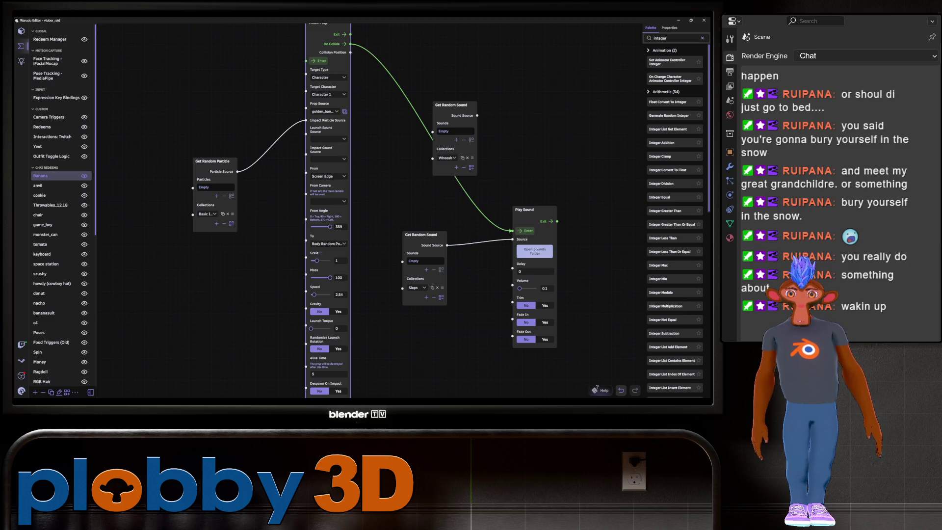
left_click(327, 244)
left_click(331, 261)
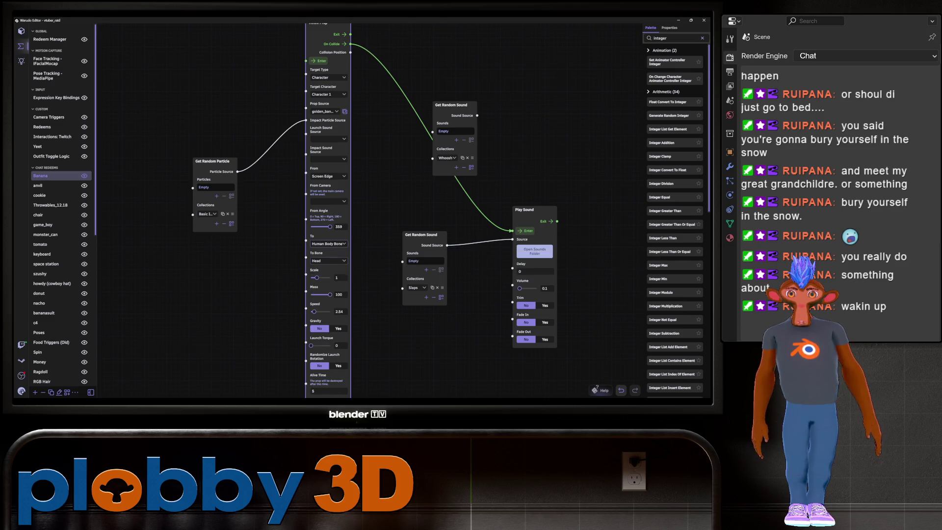